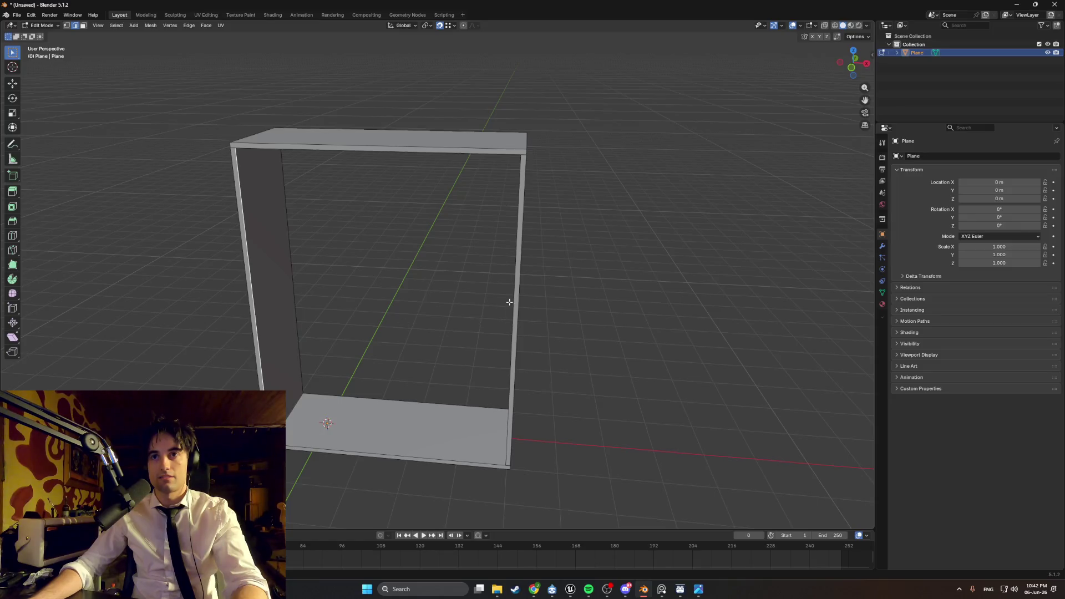
- Fill the open back of the box with a panel face and select the left side wall
key("f")
mouse_move(509, 302)
middle_mouse_down()
mouse_move(633, 309)
mouse_move(578, 333)
mouse_move(585, 324)
mouse_move(599, 314)
mouse_move(578, 348)
mouse_move(524, 328)
mouse_move(468, 328)
middle_mouse_up()
key("3")
left_click(365, 296)
mouse_move(364, 294)
middle_mouse_down()
mouse_move(427, 304)
mouse_move(405, 300)
mouse_move(402, 312)
middle_mouse_up()
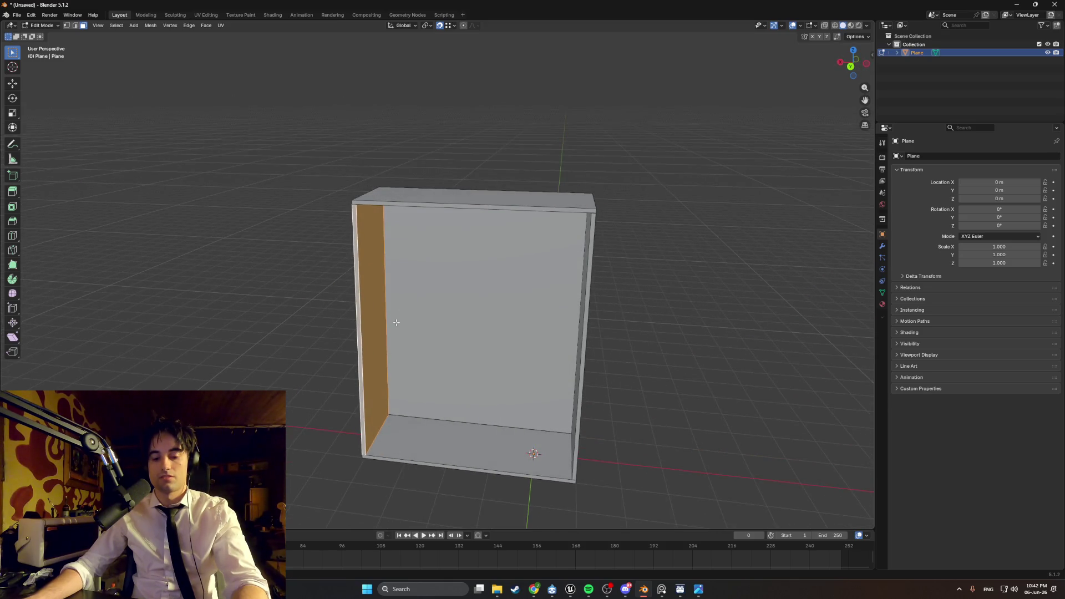
- Duplicate the left wall and slide the copy along X to the box's middle as a divider
key("shift+d")
key("x")
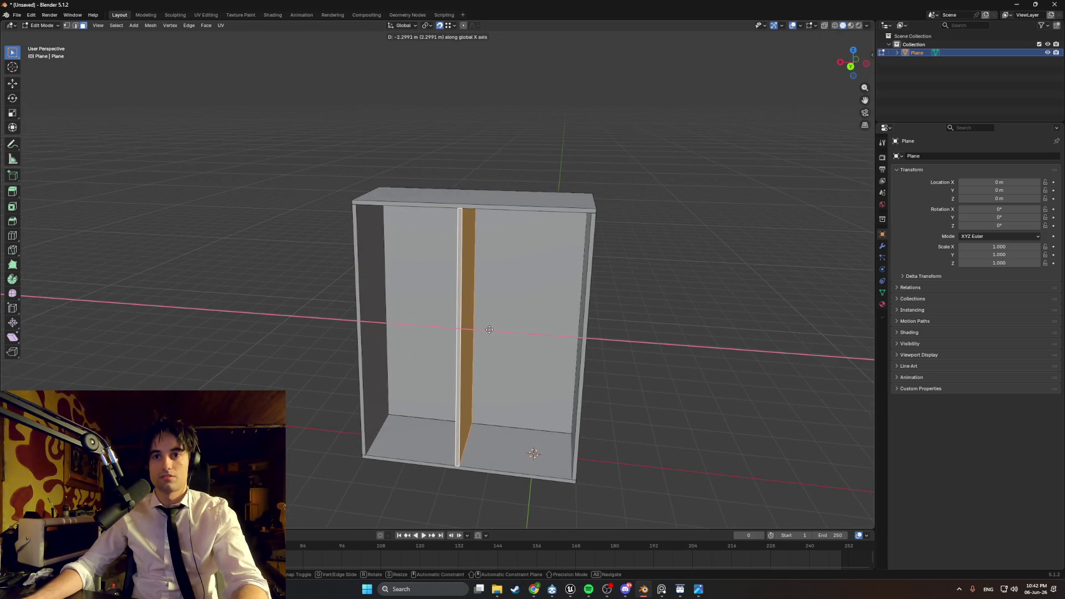
left_click(490, 330)
left_click(674, 328)
mouse_move(674, 328)
middle_mouse_down()
mouse_move(528, 325)
mouse_move(554, 369)
mouse_move(526, 352)
mouse_move(521, 364)
middle_mouse_up()
middle_click_drag(441, 338, 471, 377, "shift")
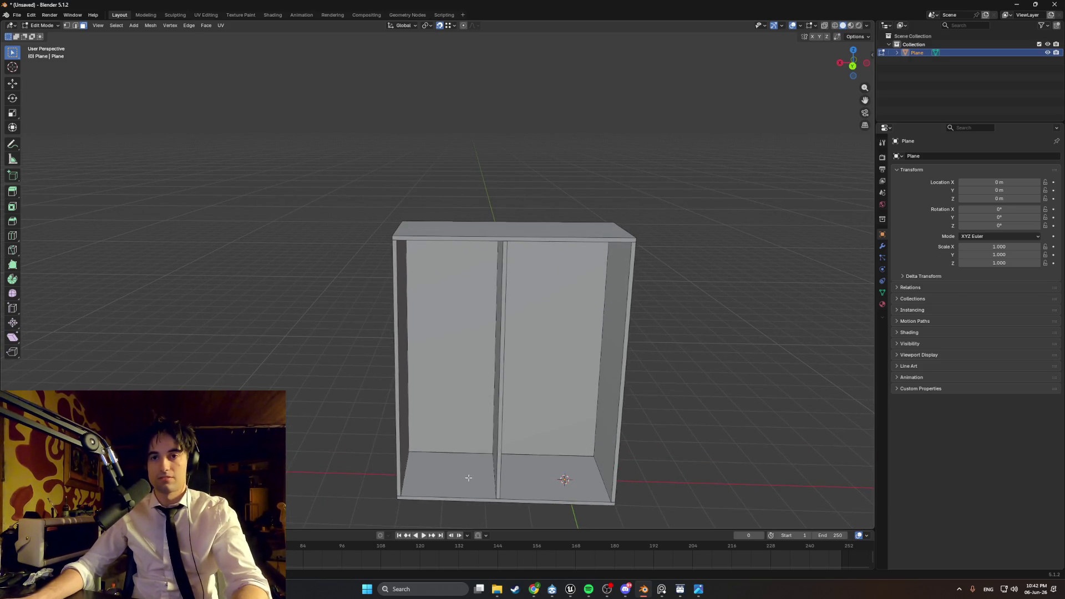
left_click(455, 501, "alt")
- Raise the selected bottom boards vertically to mid-height to form a shelf
mouse_move(454, 500)
middle_mouse_down()
mouse_move(460, 489)
mouse_move(482, 516)
mouse_move(484, 443)
mouse_move(481, 497)
middle_mouse_up()
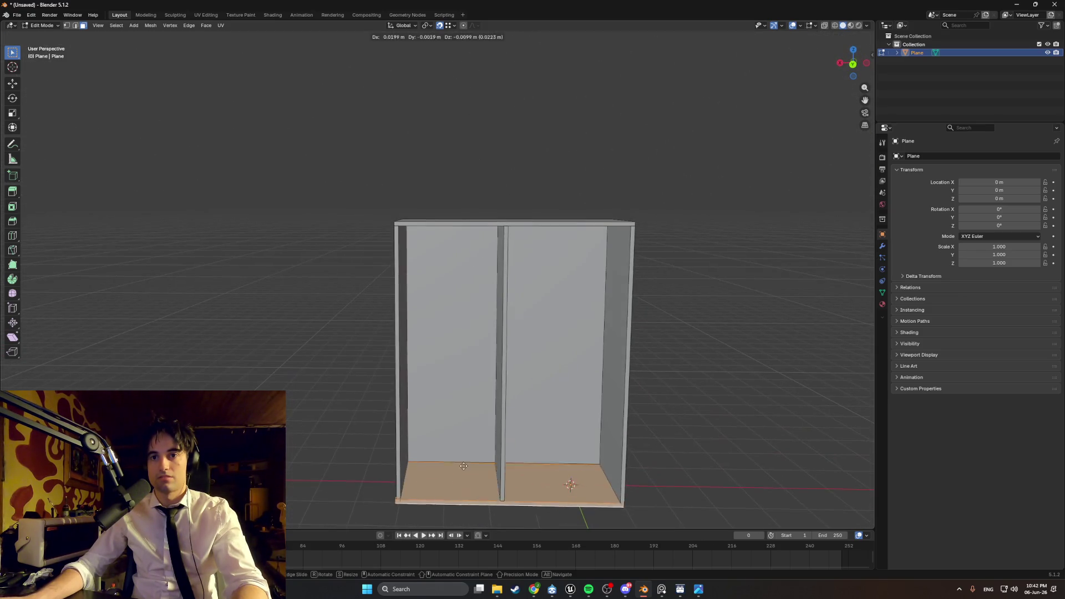
key("g")
key("z")
key("Escape")
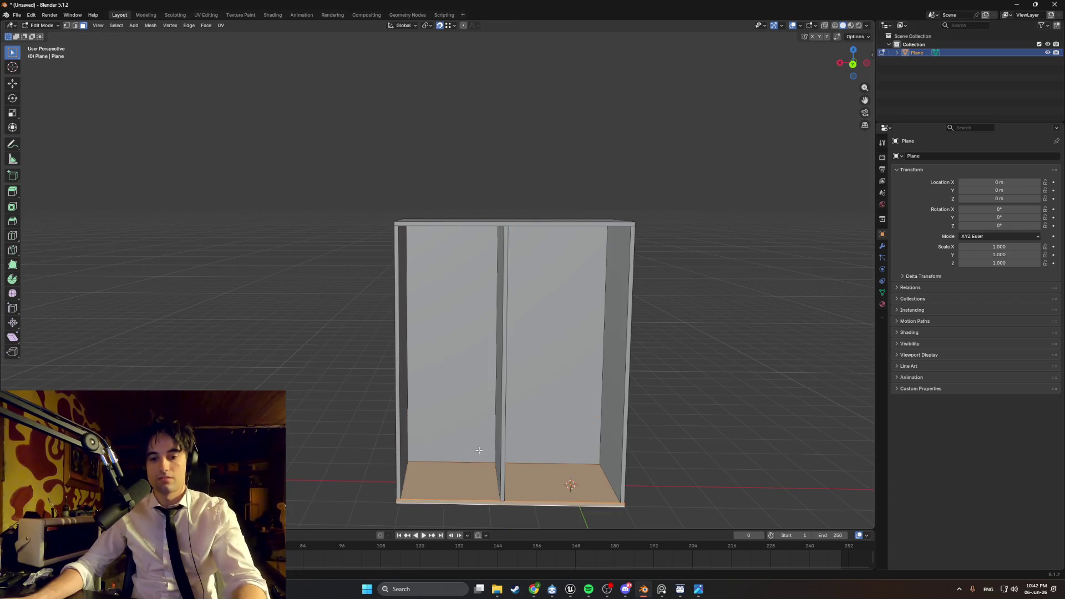
key("g")
key("z")
left_click(481, 293)
- In X-ray, select the shelf's front edges and move them along X to the right post
middle_click_drag(481, 294, 532, 345)
key("alt+z")
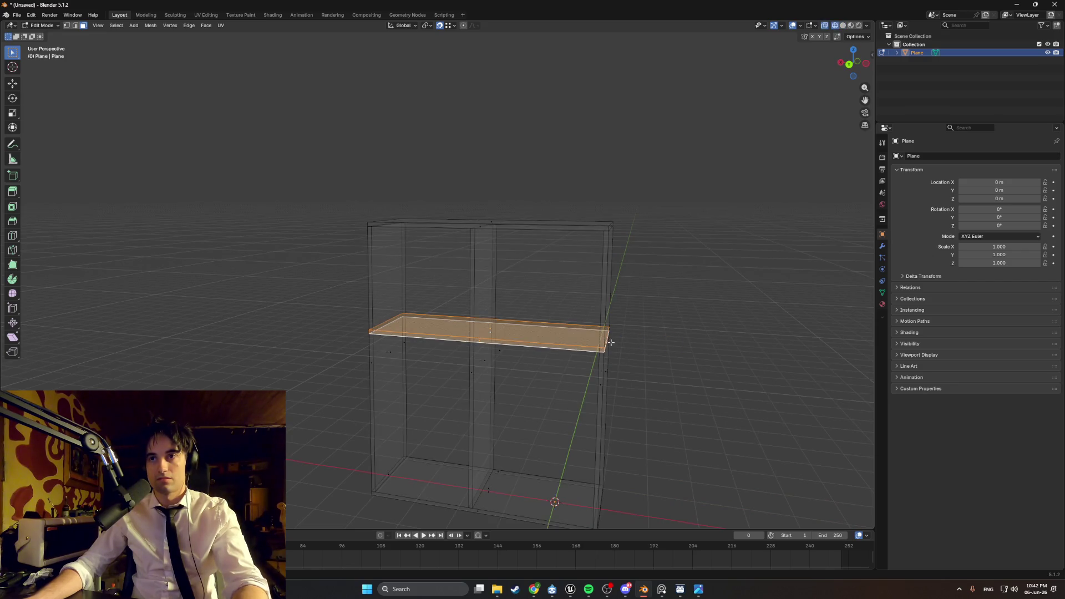
key("alt+a")
middle_click_drag(611, 343, 502, 374)
key("2")
left_click(504, 400)
left_click(499, 412, "shift")
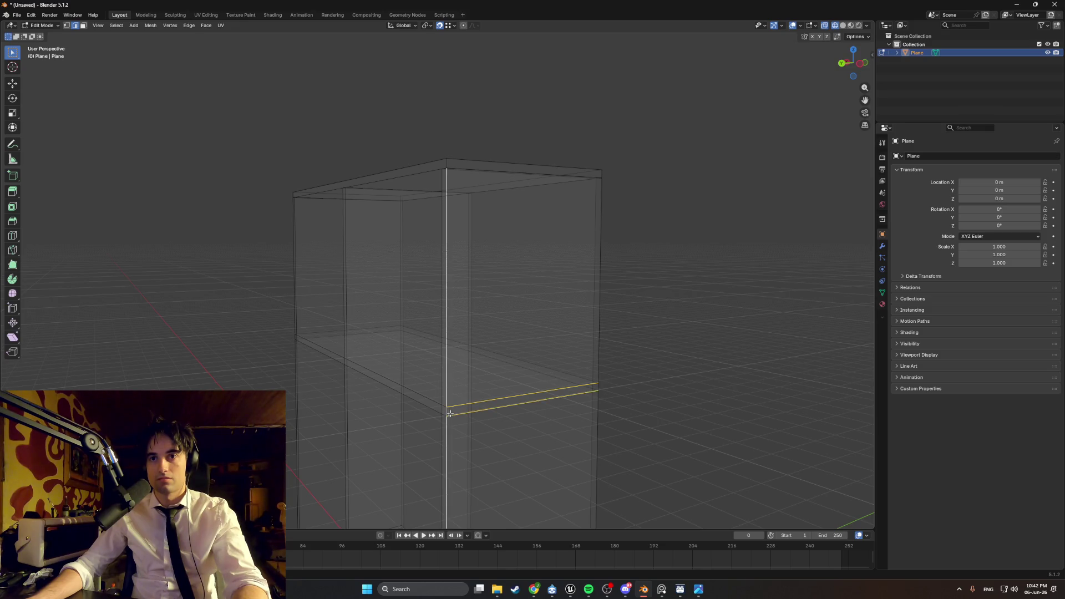
scroll(448, 413, "up", 6)
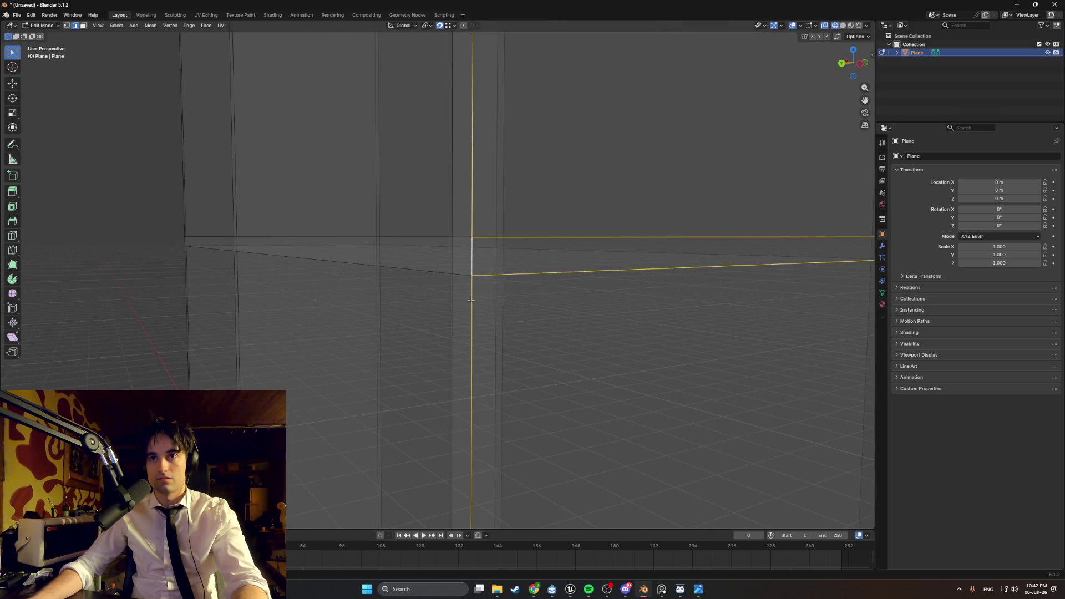
scroll(471, 300, "down", 8)
mouse_move(476, 309)
middle_mouse_down()
mouse_move(515, 325)
mouse_move(594, 312)
middle_mouse_up()
key("g")
key("x")
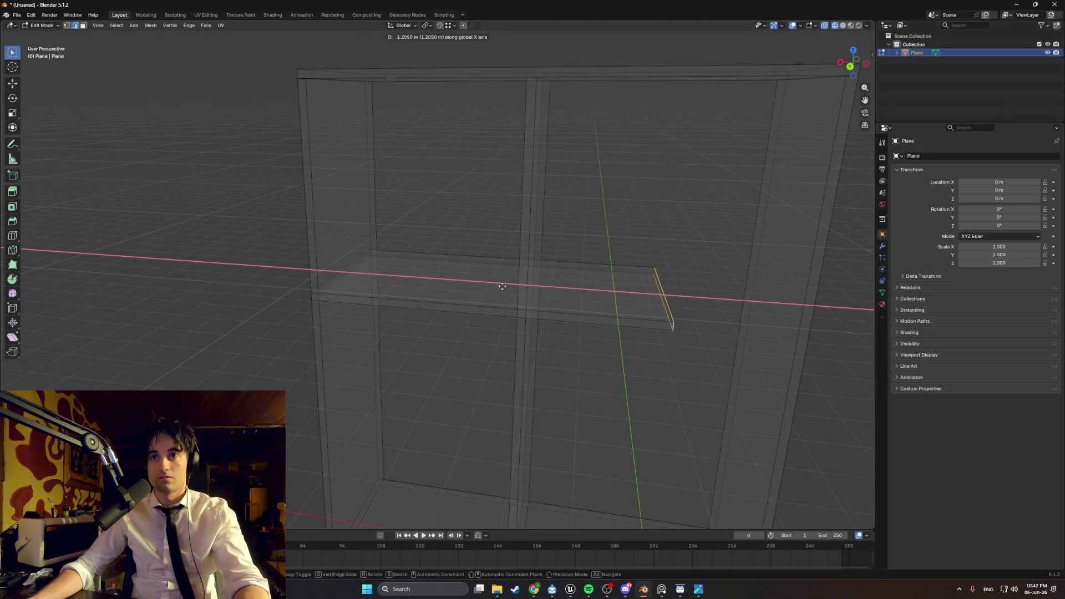
left_click(489, 196)
- Enable vertex snapping and snap the shelf edge along X onto the divider's vertex
left_click(440, 26)
left_click(448, 25)
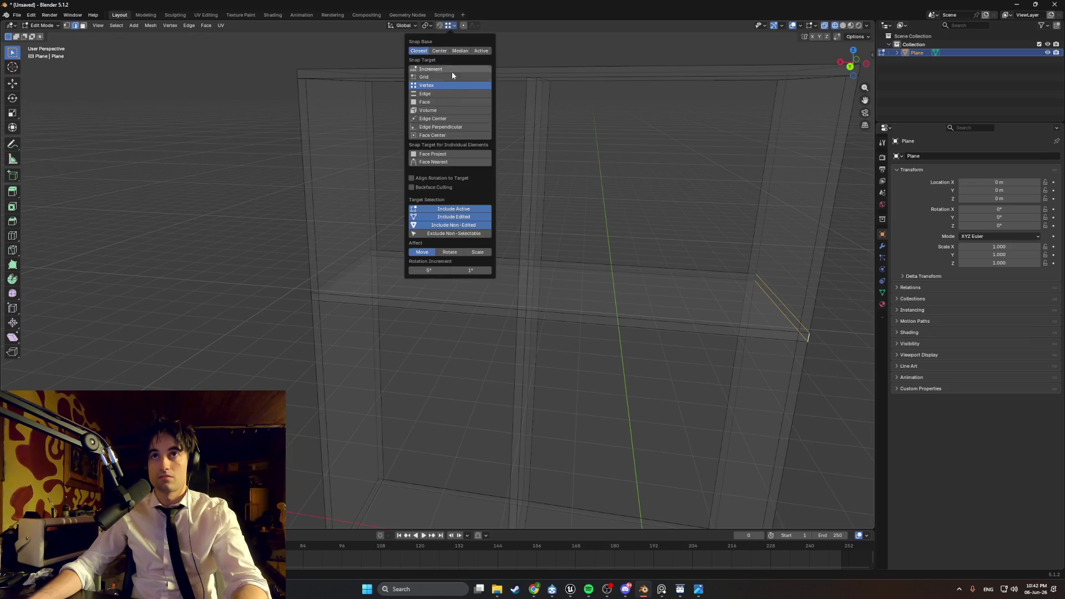
left_click(448, 93)
key("g")
key("x")
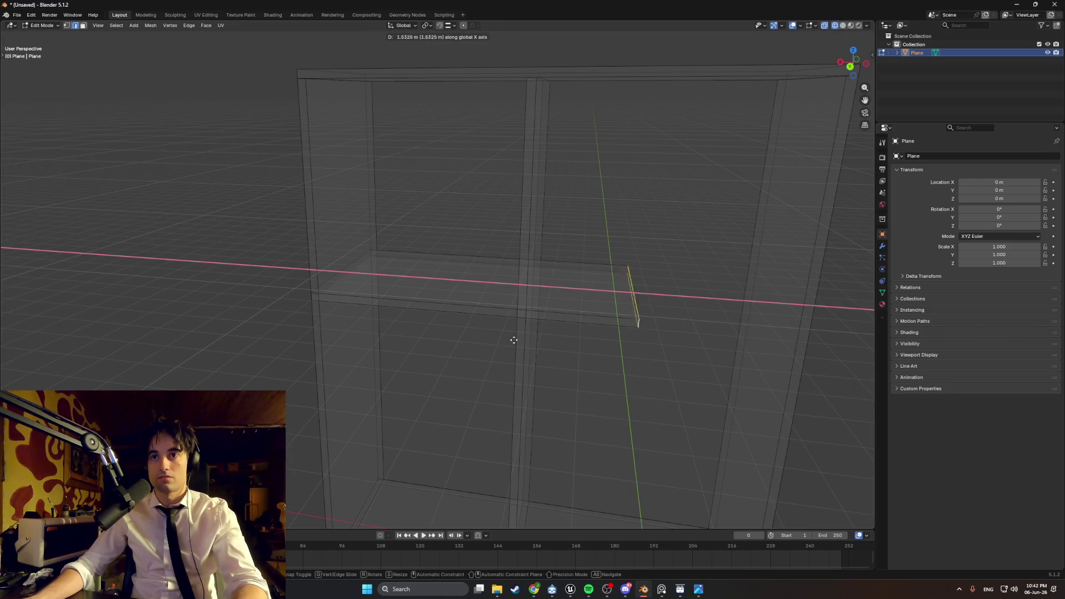
key("ctrl")
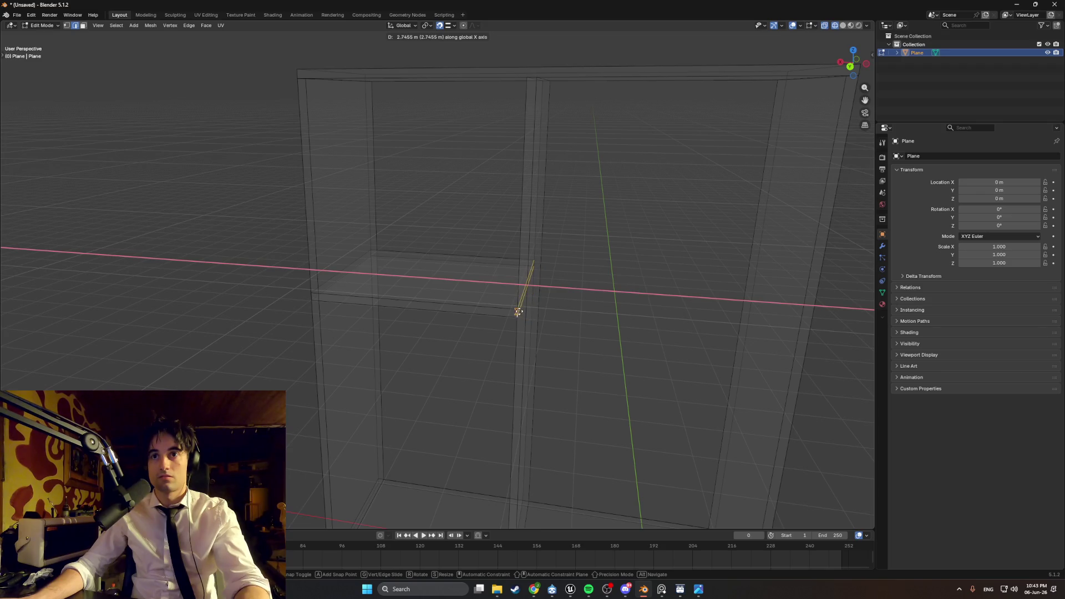
left_click(514, 312)
- Select the shelf's left edge, leaving the long vertical edge unselected
mouse_move(295, 285)
middle_mouse_down()
mouse_move(418, 258)
mouse_move(425, 280)
middle_mouse_up()
left_click(433, 276)
left_click(423, 289, "shift")
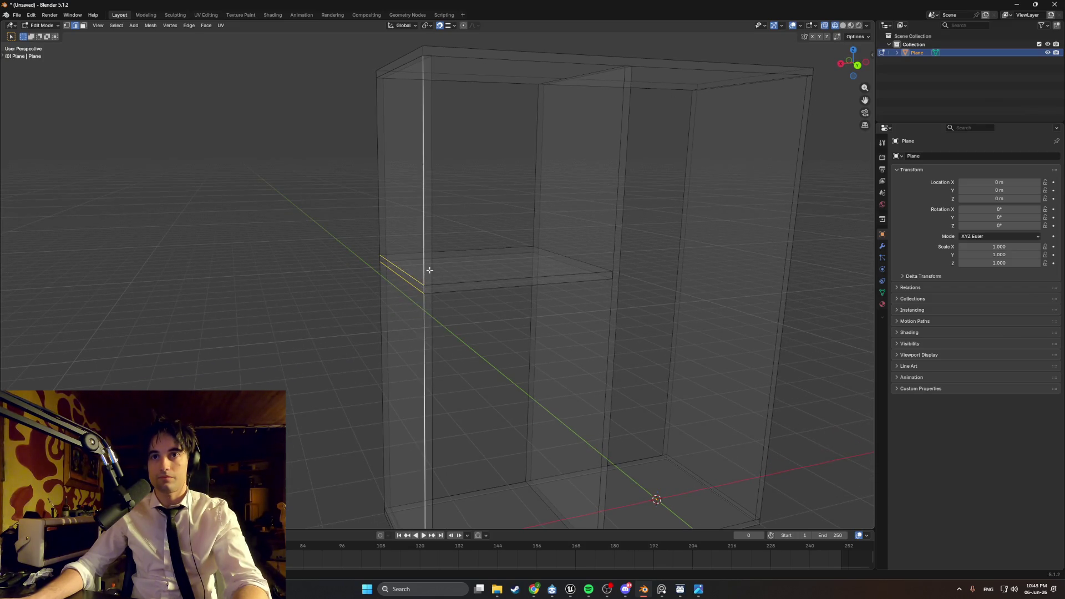
left_click(424, 286, "shift")
left_click(424, 268, "shift")
middle_click_drag(423, 268, 405, 288)
- Move the shelf edge along X against the partition and return to solid display
key("g")
key("x")
left_click(401, 307)
scroll(370, 299, "down", 4)
key("shift+z")
scroll(418, 297, "down", 2)
- Raise the left compartment's shelf vertically to near the top
middle_click_drag(417, 297, 455, 281)
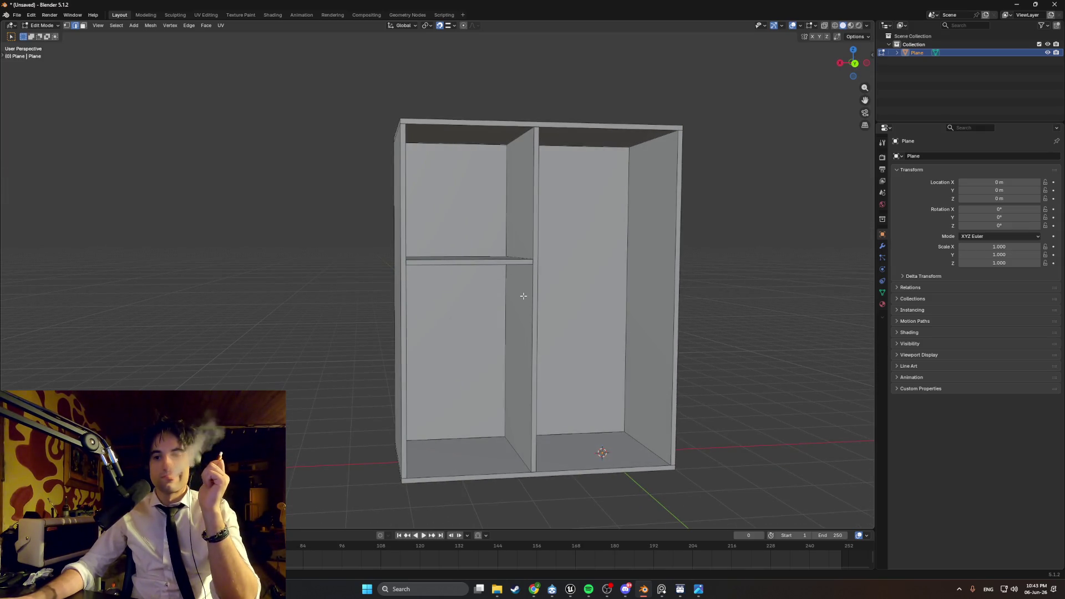
mouse_move(523, 296)
middle_mouse_down()
mouse_move(451, 278)
mouse_move(432, 292)
mouse_move(429, 347)
middle_mouse_up()
left_click(442, 293)
key("g")
key("z")
left_click(395, 334)
mouse_move(395, 333)
middle_mouse_down()
mouse_move(423, 295)
mouse_move(403, 294)
middle_mouse_up()
- Duplicate the shelf into the right compartment, placing it partway up
key("shift+d")
key("x")
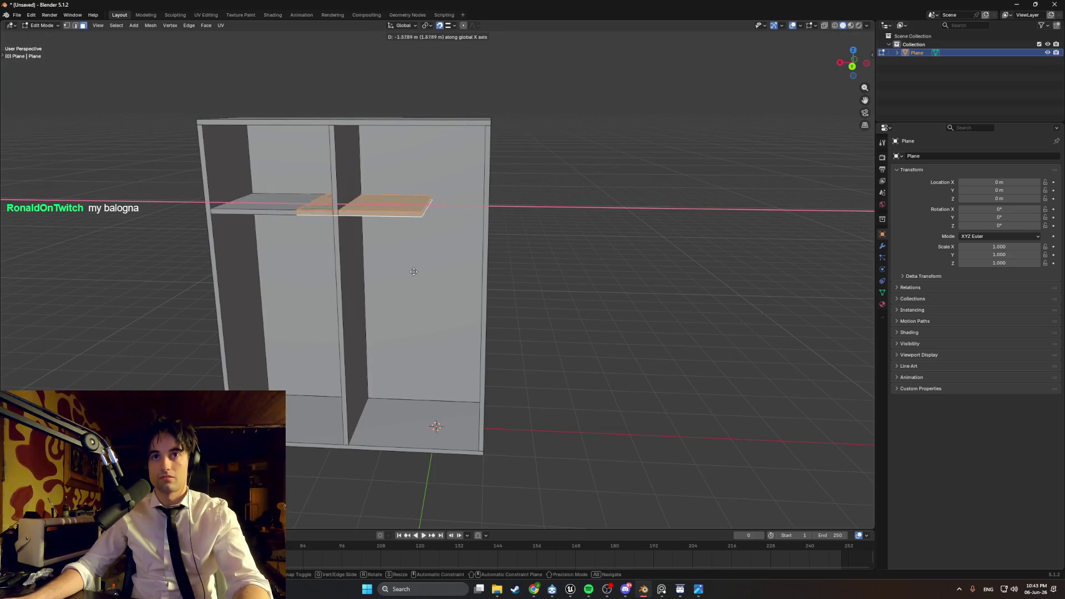
key("z")
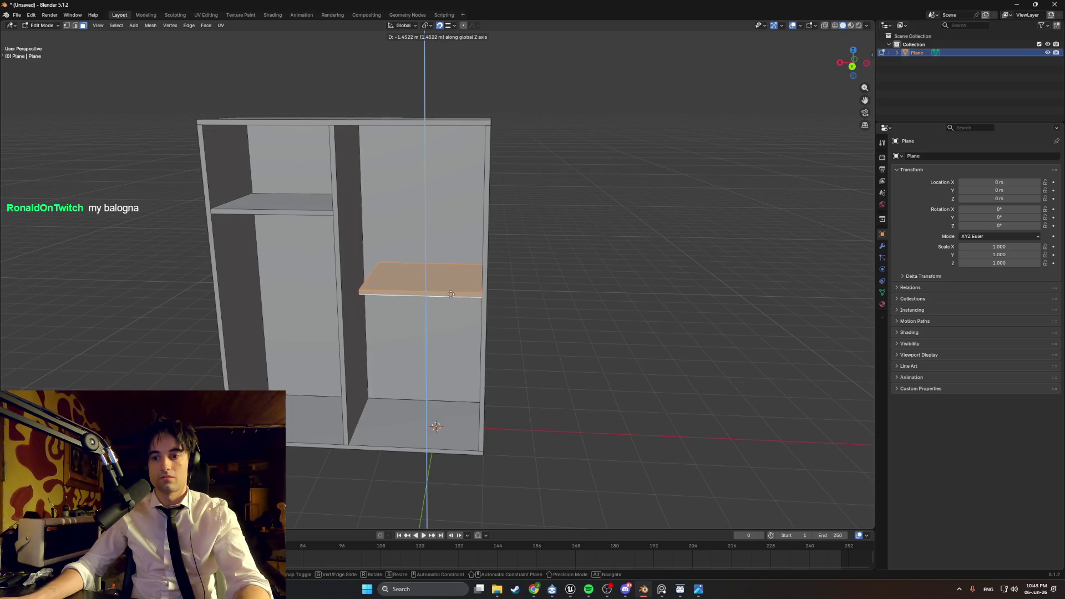
left_click(450, 303)
- Move the right shelf's left edge along X so it meets the divider
middle_click_drag(451, 302, 410, 300)
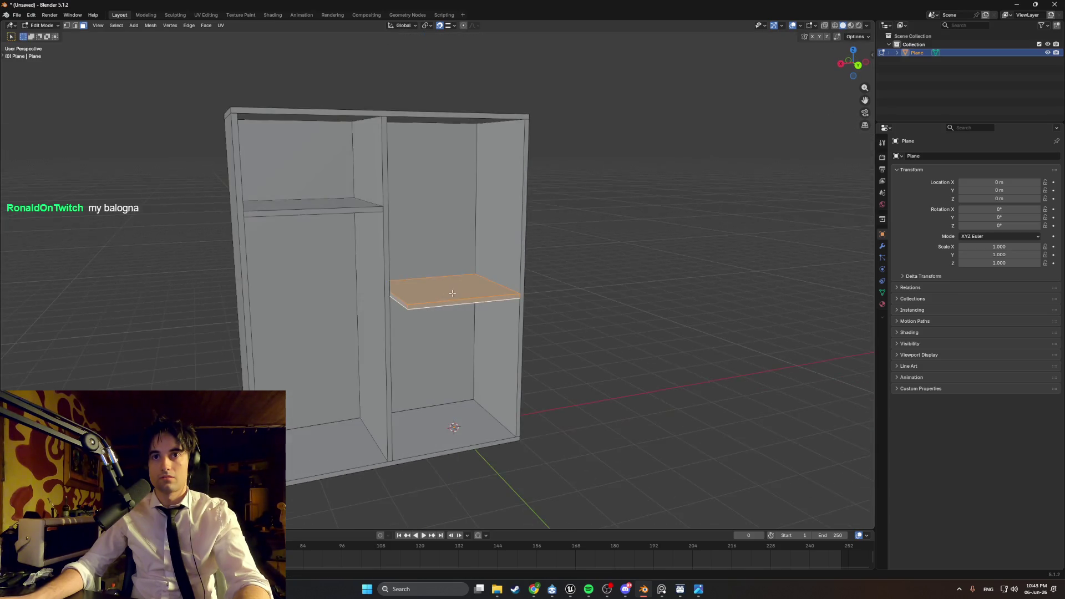
left_click(404, 302)
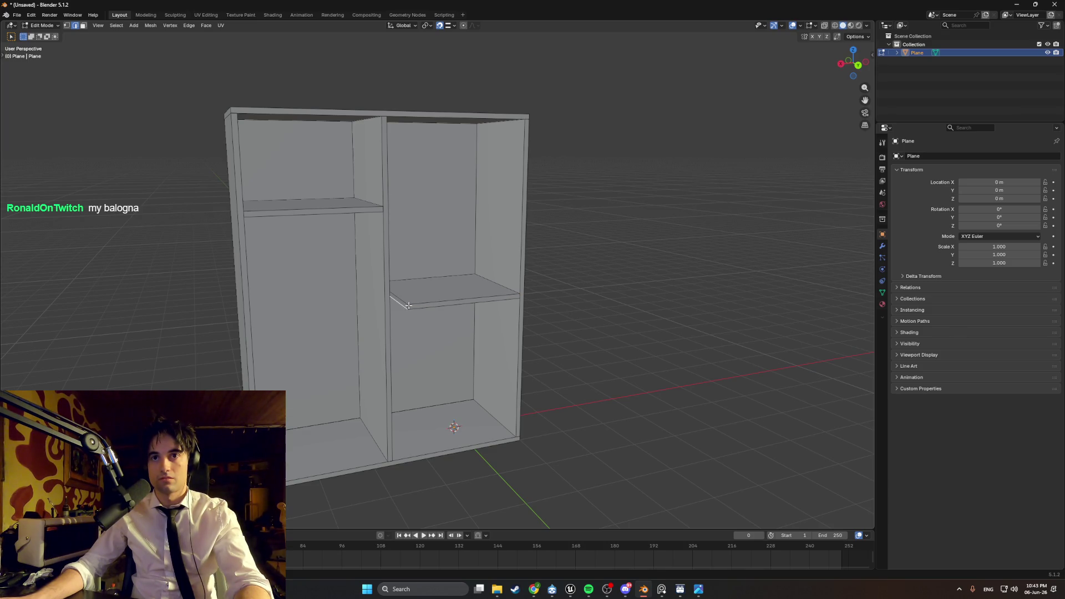
middle_click_drag(408, 306, 383, 303)
key("g")
key("x")
left_click(352, 298)
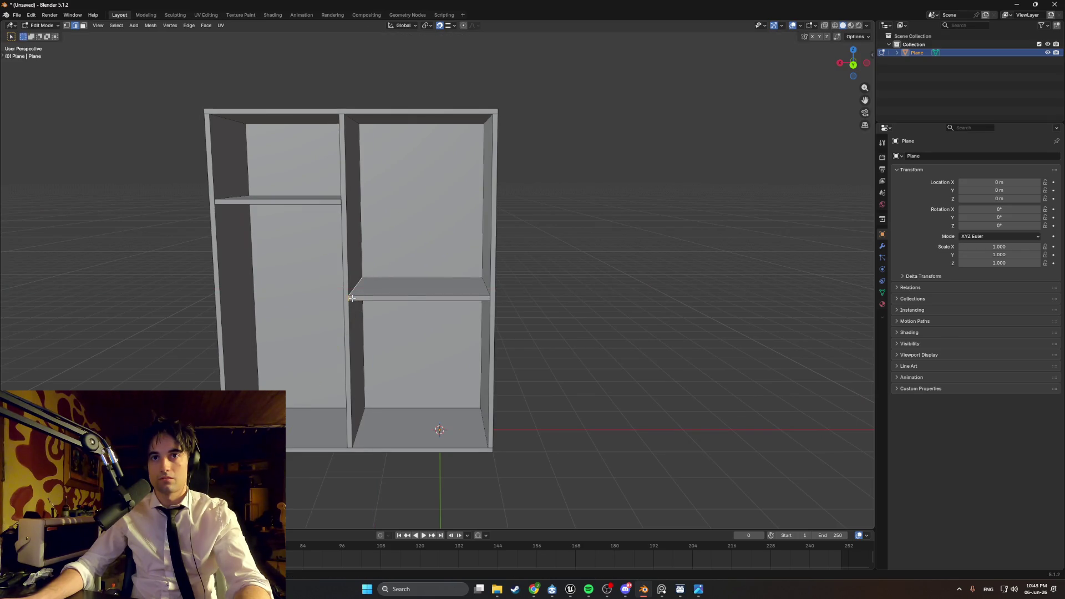
- Adjust the right compartment shelf's front-back depth along Y
key("3")
left_click(414, 293)
mouse_move(414, 293)
middle_mouse_down()
mouse_move(407, 252)
mouse_move(426, 295)
middle_mouse_up()
key("g")
key("y")
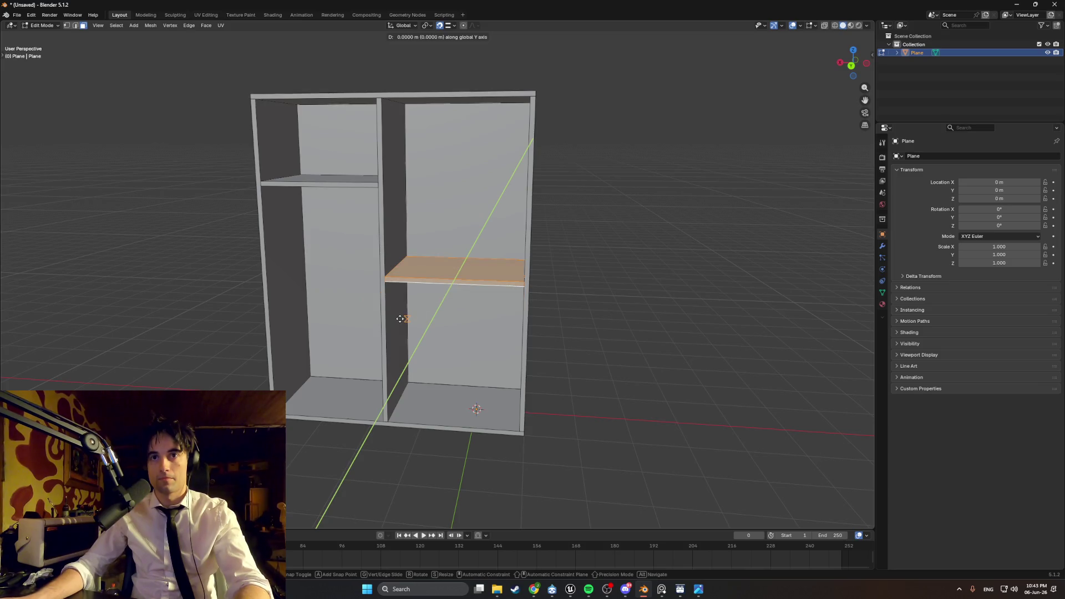
left_click(432, 286)
- Duplicate the shelf straight down to add a lower shelf in the right compartment
mouse_move(433, 287)
middle_mouse_down()
mouse_move(441, 291)
mouse_move(413, 290)
middle_mouse_up()
key("shift+d")
key("z")
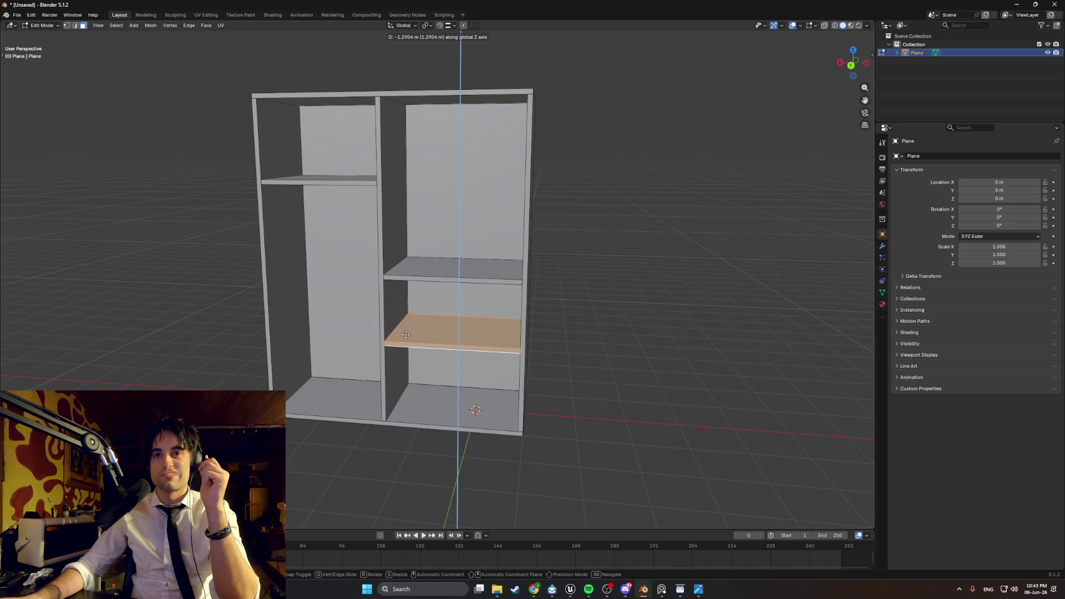
left_click(406, 338)
left_click(435, 278)
left_click(435, 278)
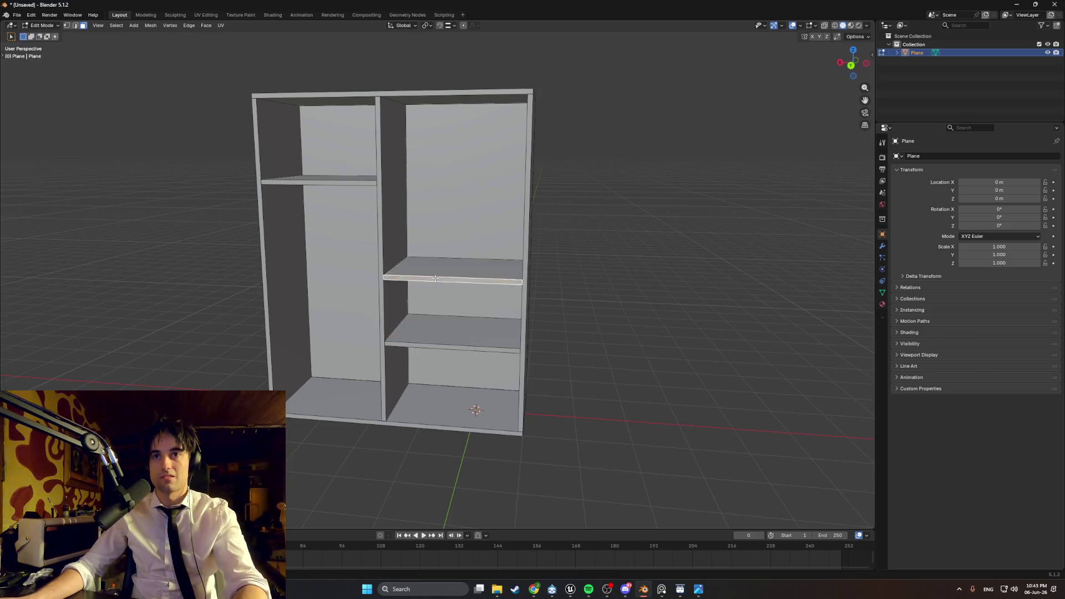
- Drop the right compartment's upper shelf about 0.22 m along Z and inspect the wardrobe
mouse_move(439, 276)
middle_mouse_down()
mouse_move(434, 261)
mouse_move(425, 280)
middle_mouse_up()
left_click(435, 261)
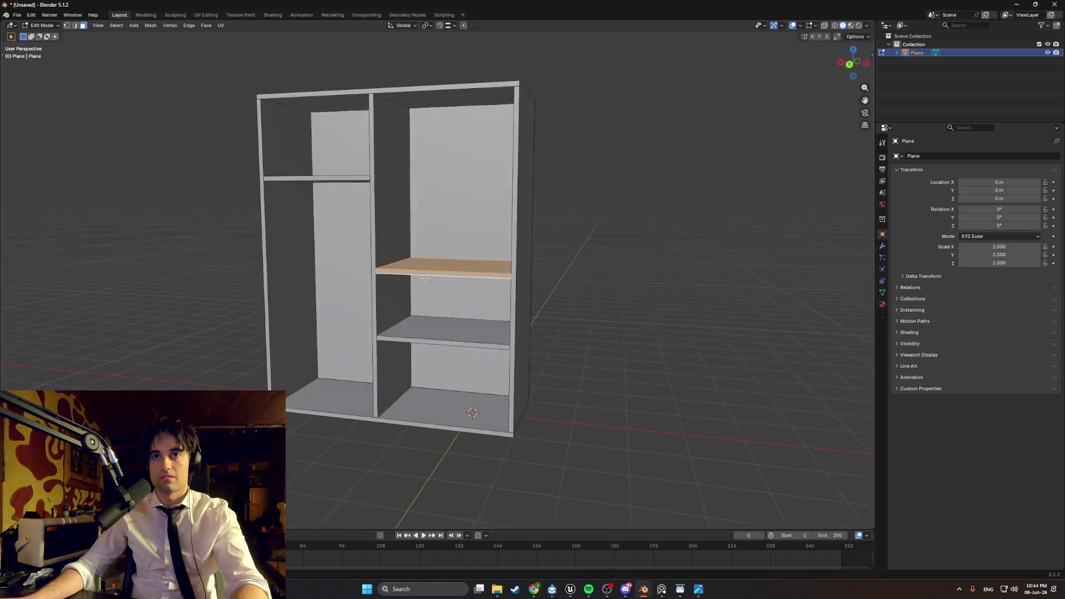
key("g")
key("z")
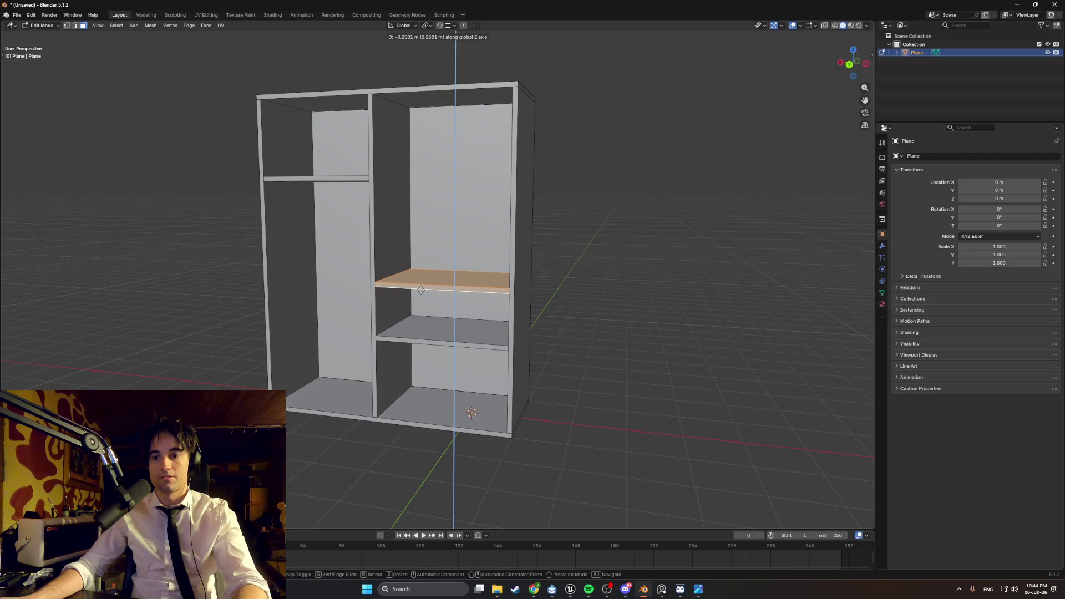
left_click(421, 289)
mouse_move(395, 289)
middle_mouse_down()
mouse_move(444, 292)
mouse_move(432, 301)
middle_mouse_up()
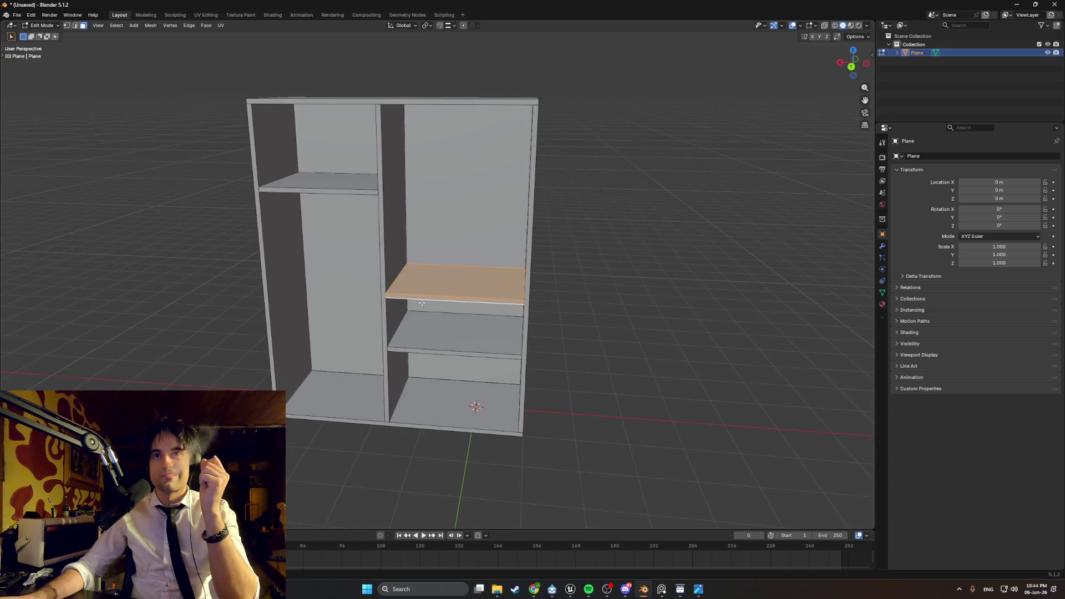
mouse_move(421, 303)
middle_mouse_down()
mouse_move(352, 286)
mouse_move(443, 283)
mouse_move(498, 263)
mouse_move(464, 338)
middle_mouse_up()
middle_click_drag(516, 282, 427, 196)
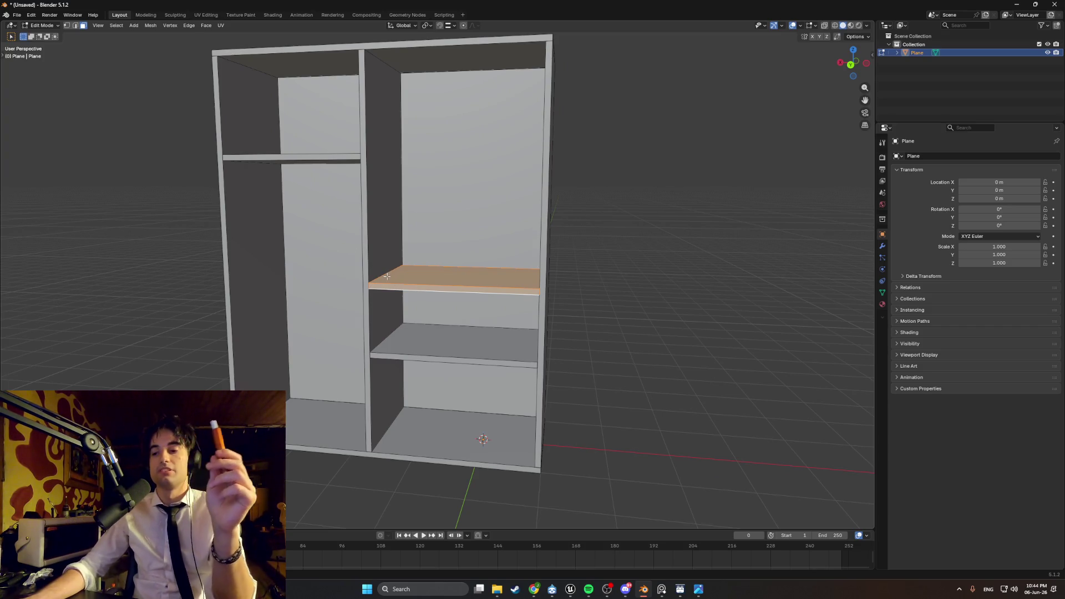
middle_click_drag(410, 291, 407, 305)
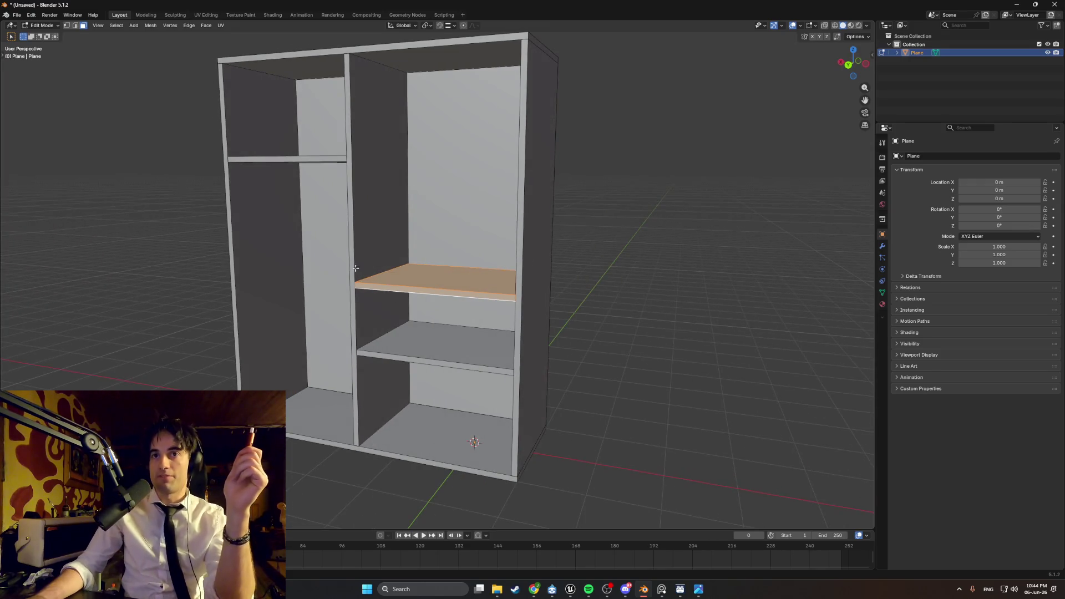
mouse_move(359, 273)
middle_mouse_down()
mouse_move(405, 269)
mouse_move(433, 247)
mouse_move(375, 272)
mouse_move(416, 280)
mouse_move(387, 274)
middle_mouse_up()
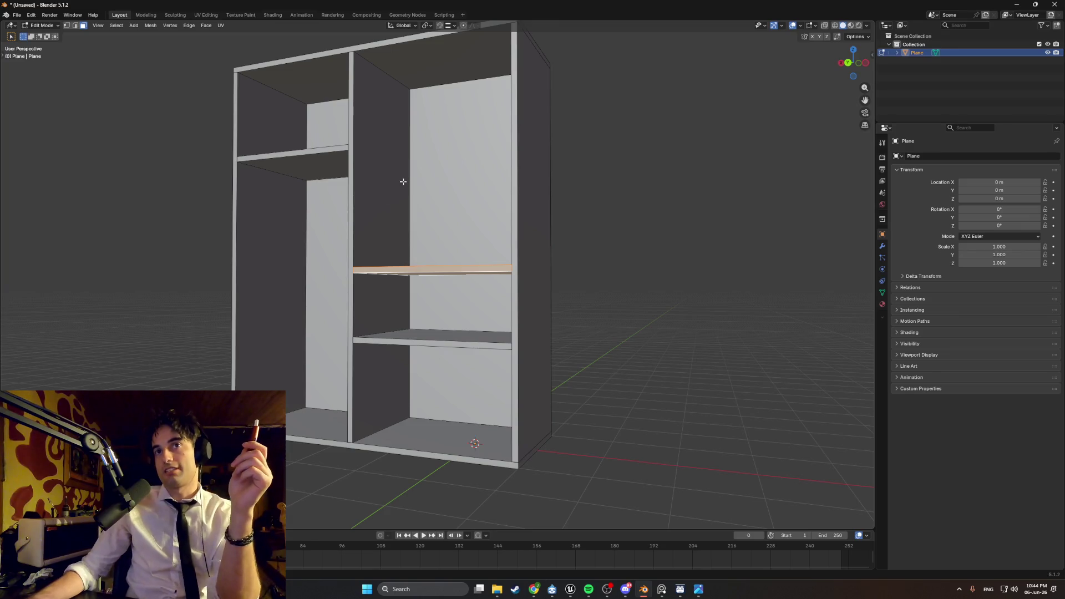
mouse_move(380, 171)
middle_mouse_down()
mouse_move(375, 183)
mouse_move(401, 184)
middle_mouse_up()
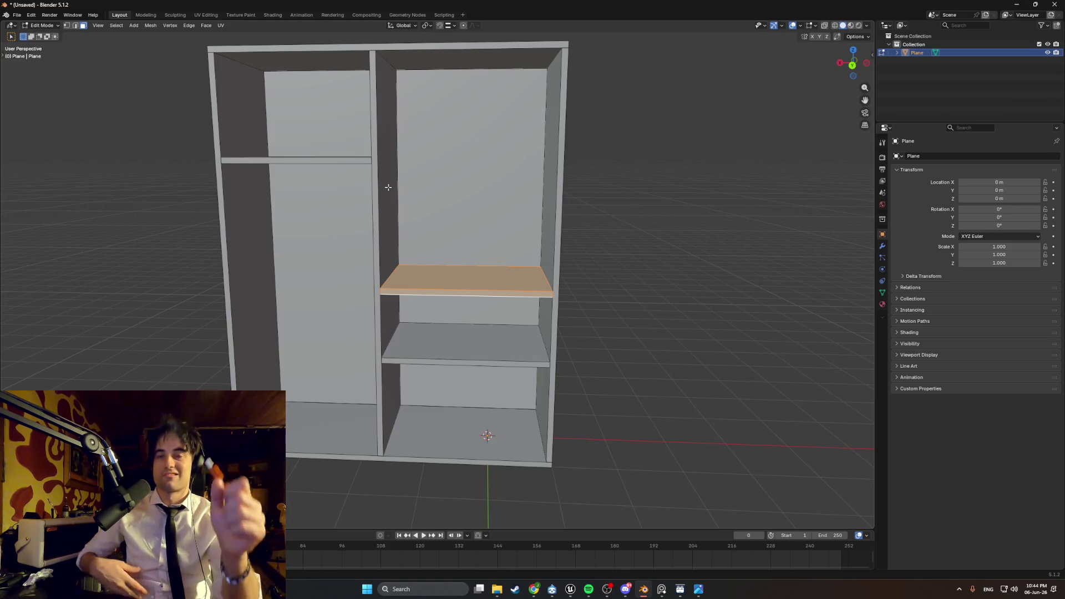
scroll(439, 236, "up", 5)
middle_click_drag(438, 236, 394, 247)
middle_click_drag(311, 263, 352, 245)
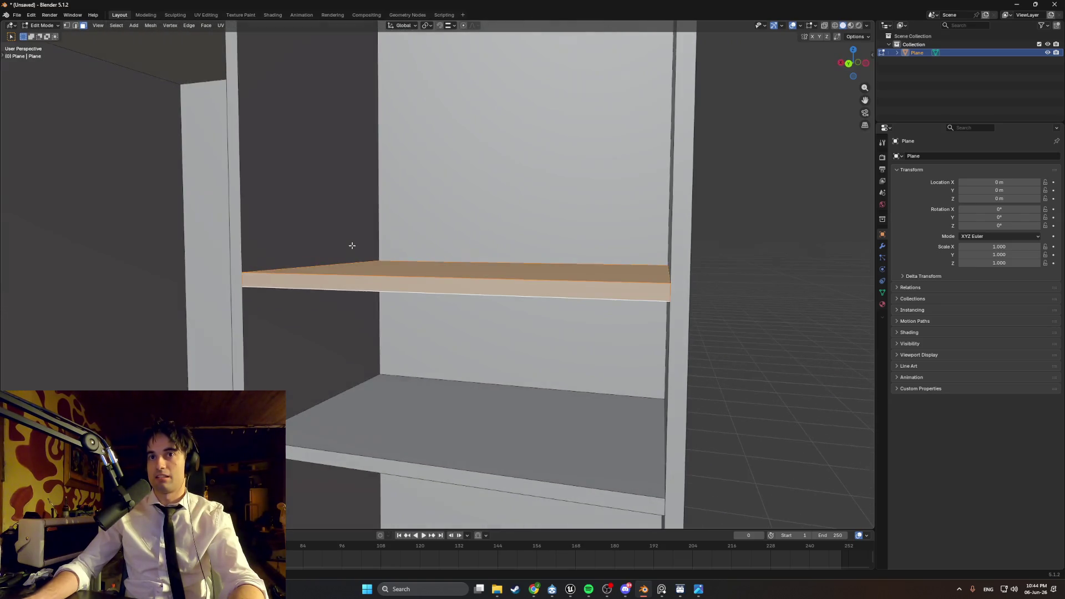
scroll(328, 201, "down", 6)
middle_click_drag(332, 202, 356, 205)
scroll(357, 205, "up", 2)
mouse_move(452, 284)
middle_mouse_down()
mouse_move(366, 316)
mouse_move(400, 280)
mouse_move(415, 317)
middle_mouse_up()
key("s")
key("x")
left_click(339, 330)
mouse_move(372, 282)
middle_mouse_down()
mouse_move(292, 297)
mouse_move(555, 274)
mouse_move(451, 251)
mouse_move(426, 272)
middle_mouse_up()
key("ctrl+z")
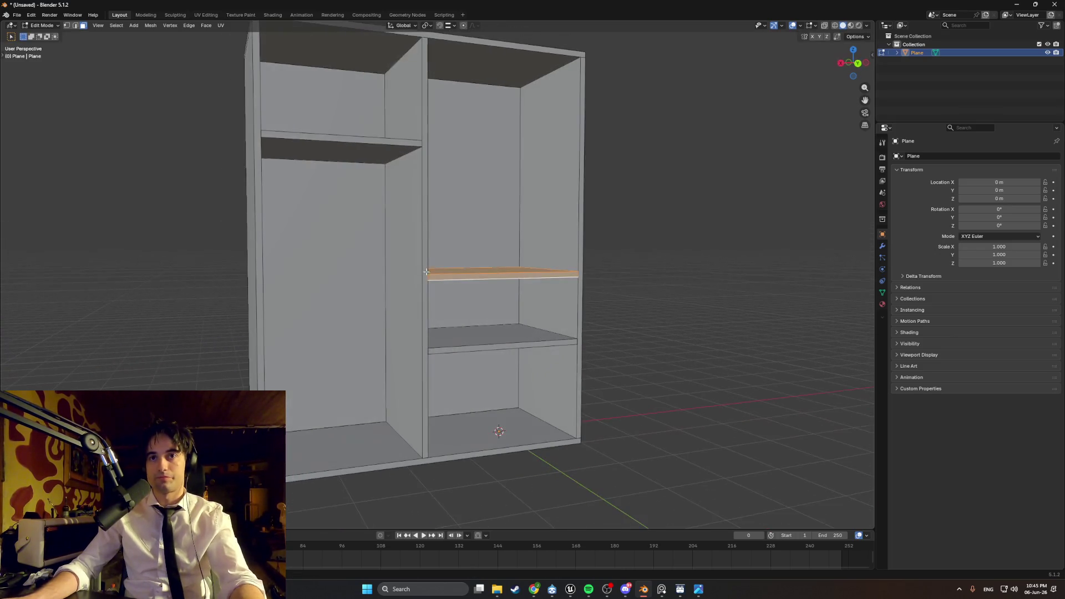
left_click(644, 285)
middle_click_drag(644, 285, 484, 267)
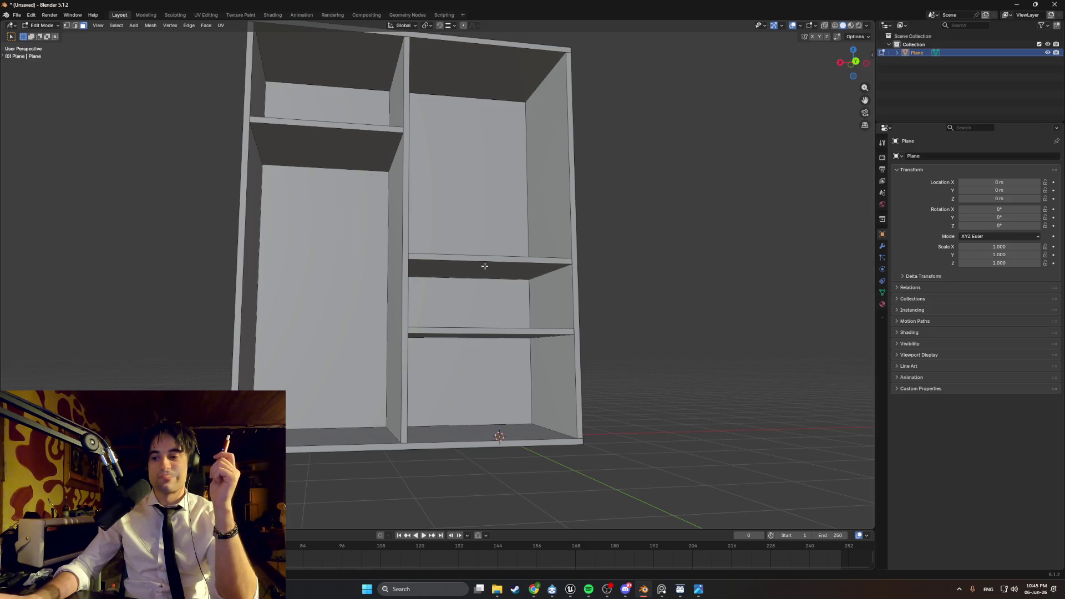
middle_click_drag(484, 266, 423, 294)
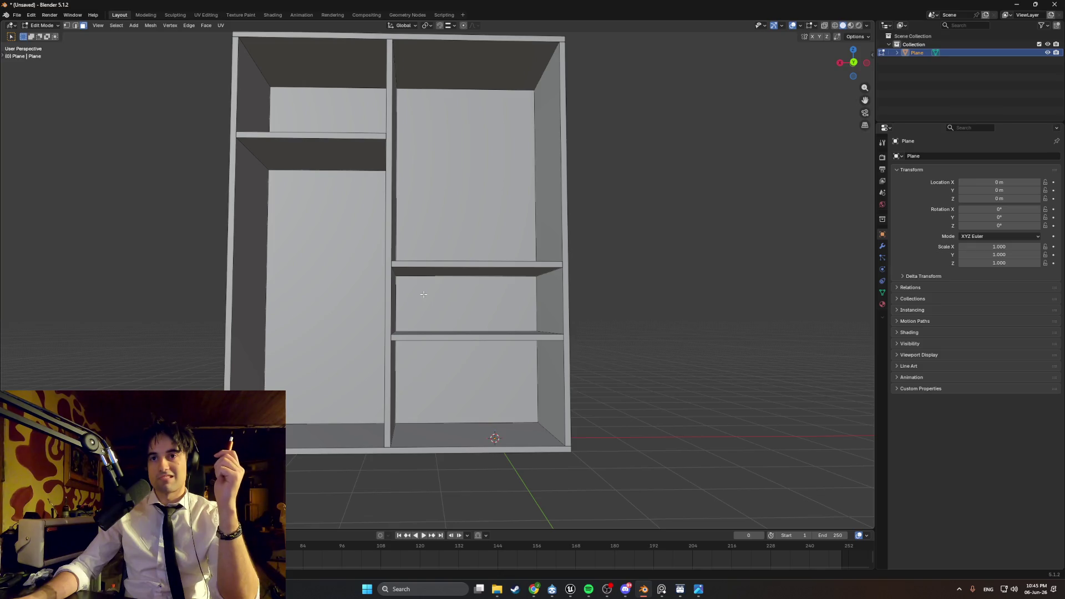
mouse_move(421, 303)
middle_mouse_down()
mouse_move(467, 443)
mouse_move(469, 350)
mouse_move(466, 358)
middle_mouse_up()
scroll(468, 443, "up", 3)
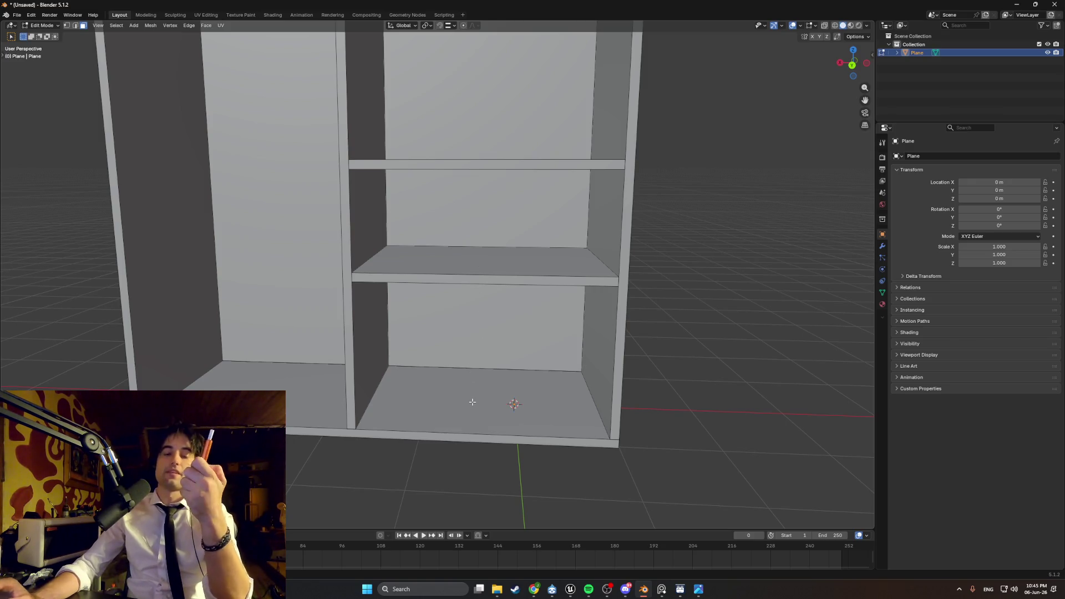
key("alt+Tab")
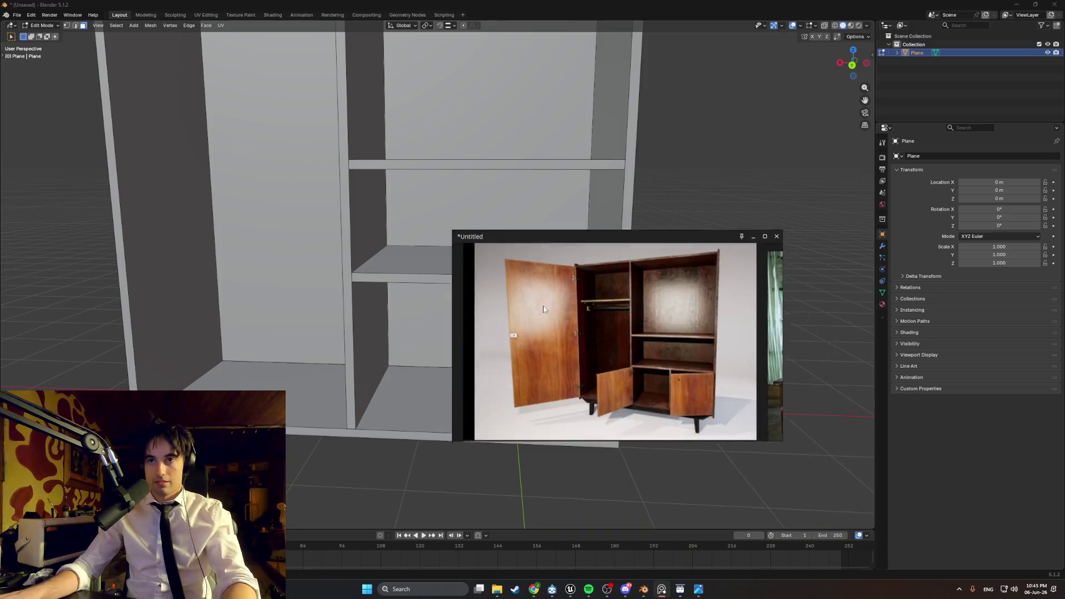
scroll(585, 238, "up", 5)
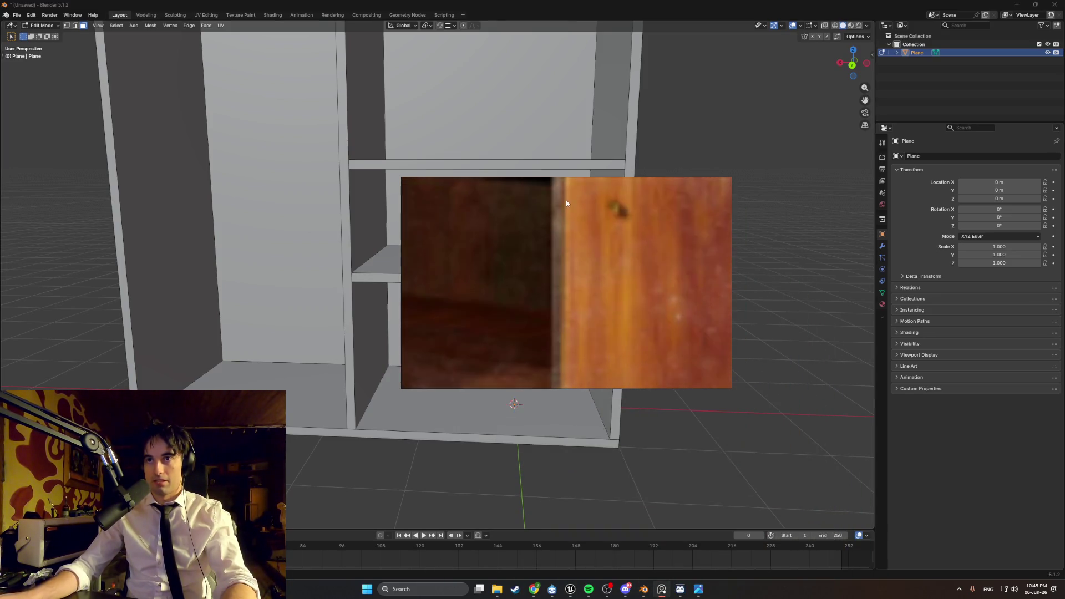
scroll(547, 281, "down", 2)
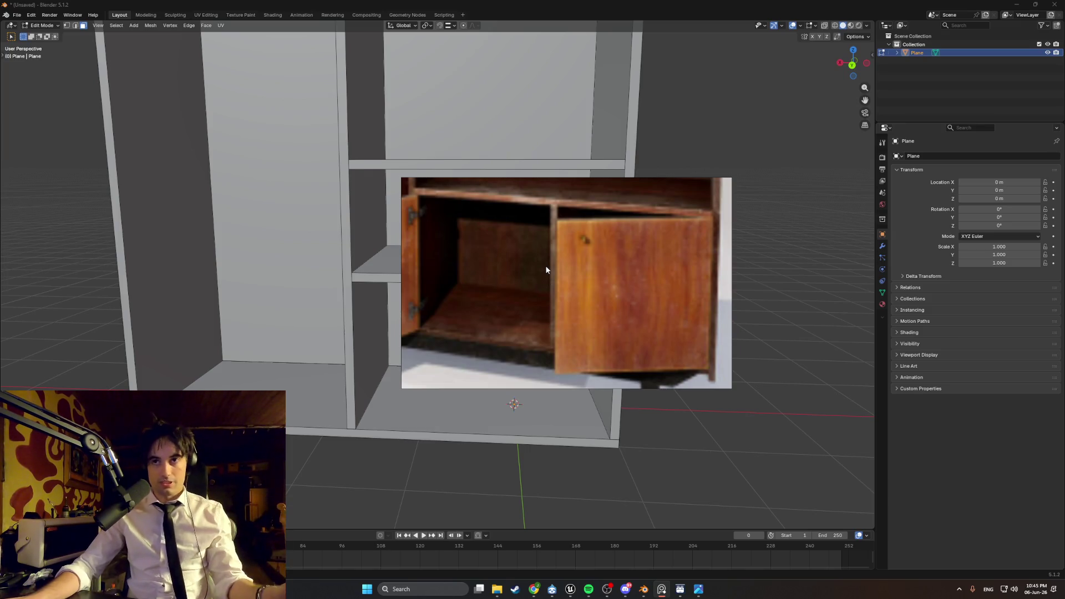
scroll(524, 252, "down", 4)
right_click_drag(506, 259, 543, 258)
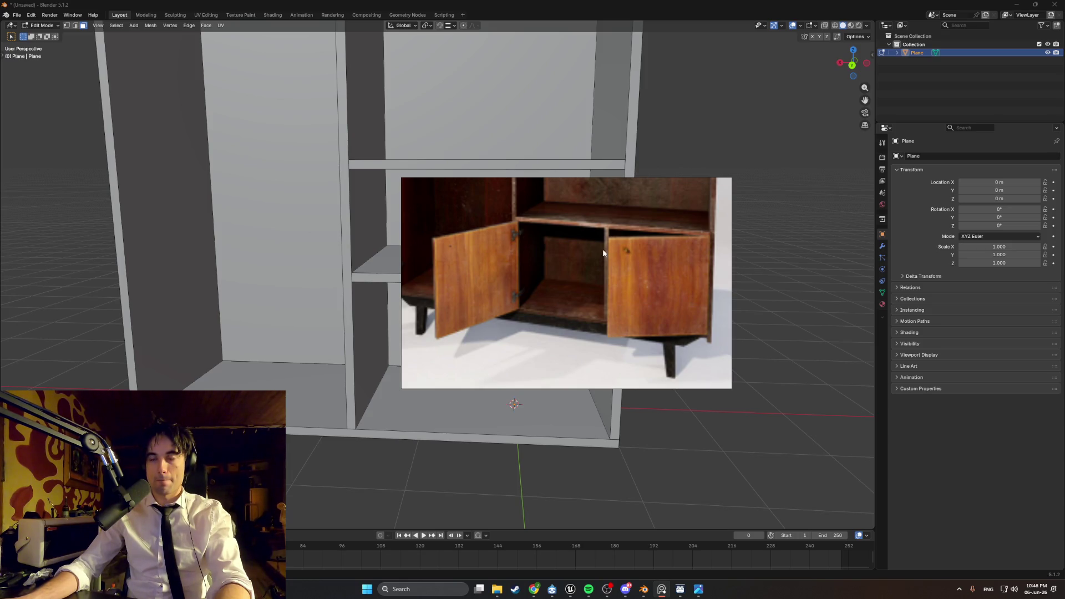
left_click(750, 237)
mouse_move(749, 237)
middle_mouse_down()
mouse_move(533, 303)
mouse_move(552, 308)
mouse_move(528, 247)
mouse_move(516, 252)
mouse_move(537, 249)
mouse_move(497, 247)
mouse_move(480, 229)
mouse_move(534, 275)
middle_mouse_up()
scroll(553, 309, "down", 5)
scroll(480, 230, "up", 3)
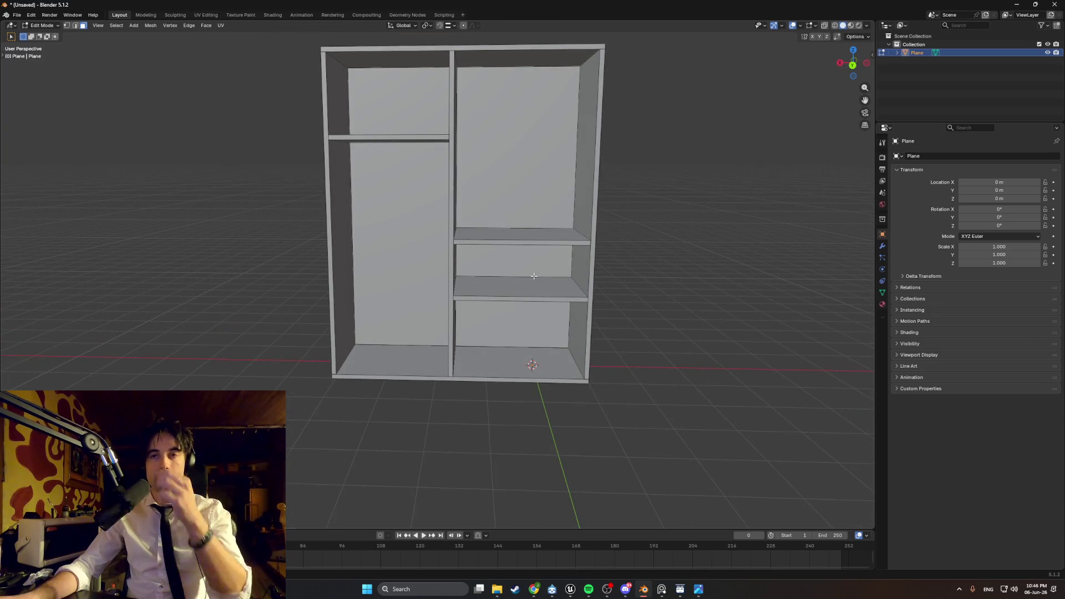
- Select the front face of the right compartment's lower shelf
scroll(534, 276, "up", 3)
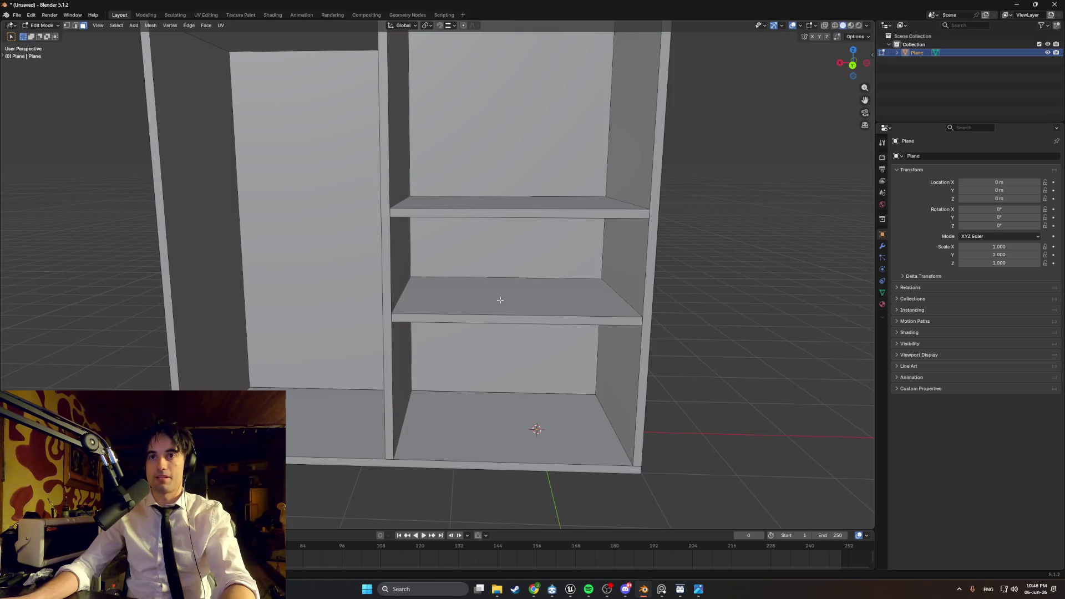
left_click(500, 299)
middle_click_drag(509, 316, 513, 279)
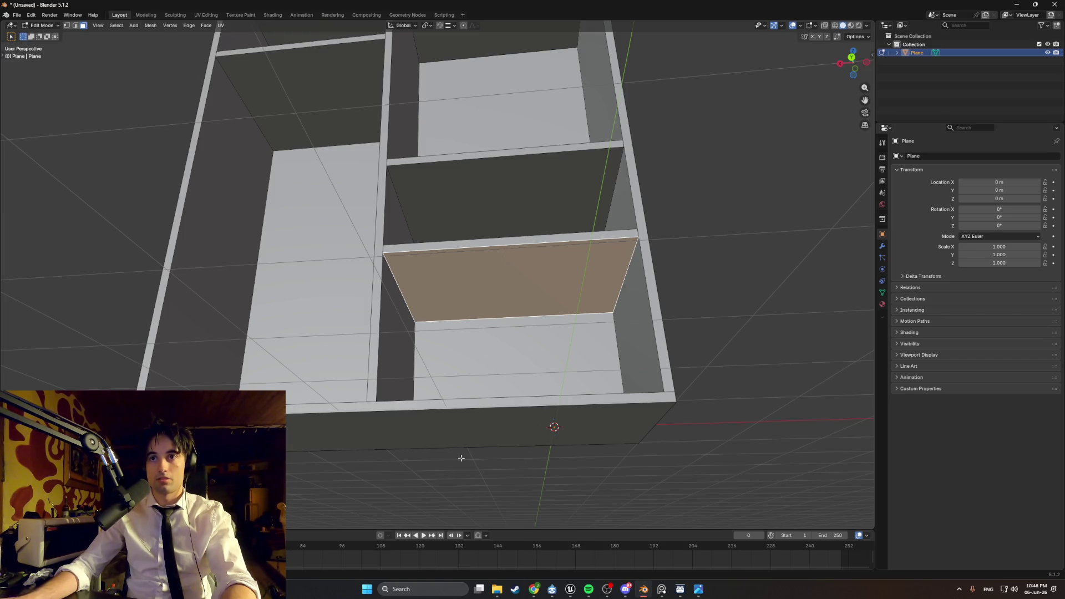
mouse_move(507, 279)
middle_mouse_down()
mouse_move(490, 301)
mouse_move(513, 294)
middle_mouse_up()
key("2")
scroll(509, 273, "up", 4)
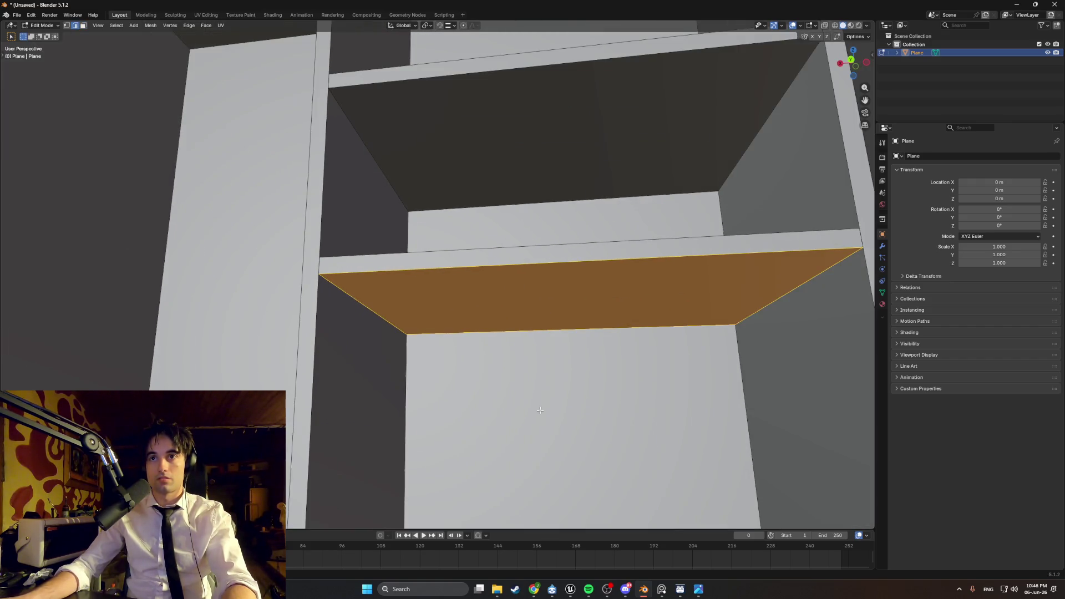
key("alt+a")
key("3")
middle_click_drag(555, 285, 538, 312)
left_click(547, 290)
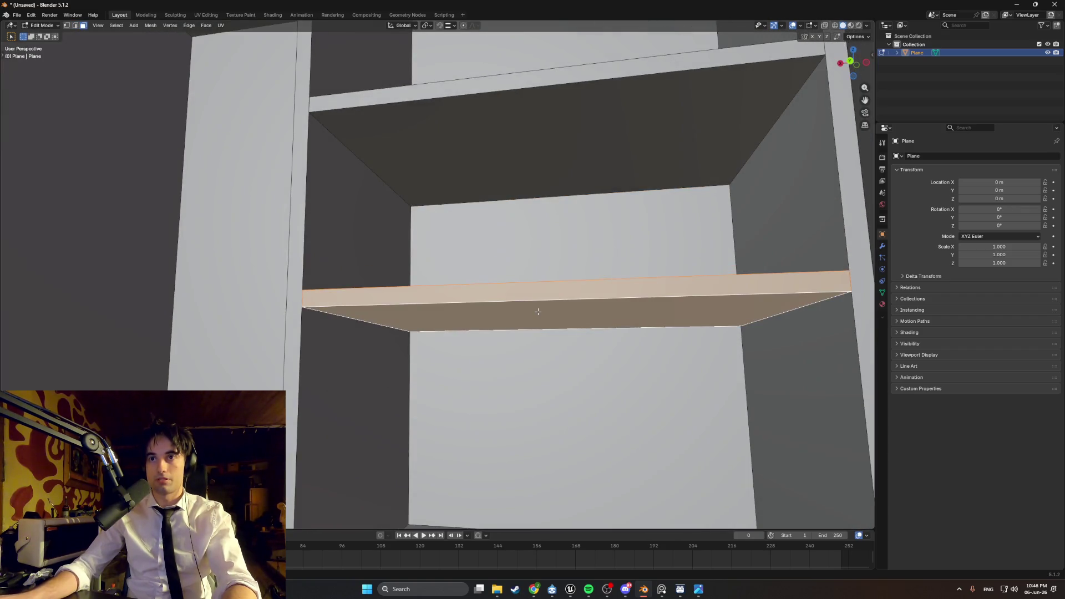
scroll(758, 379, "down", 8)
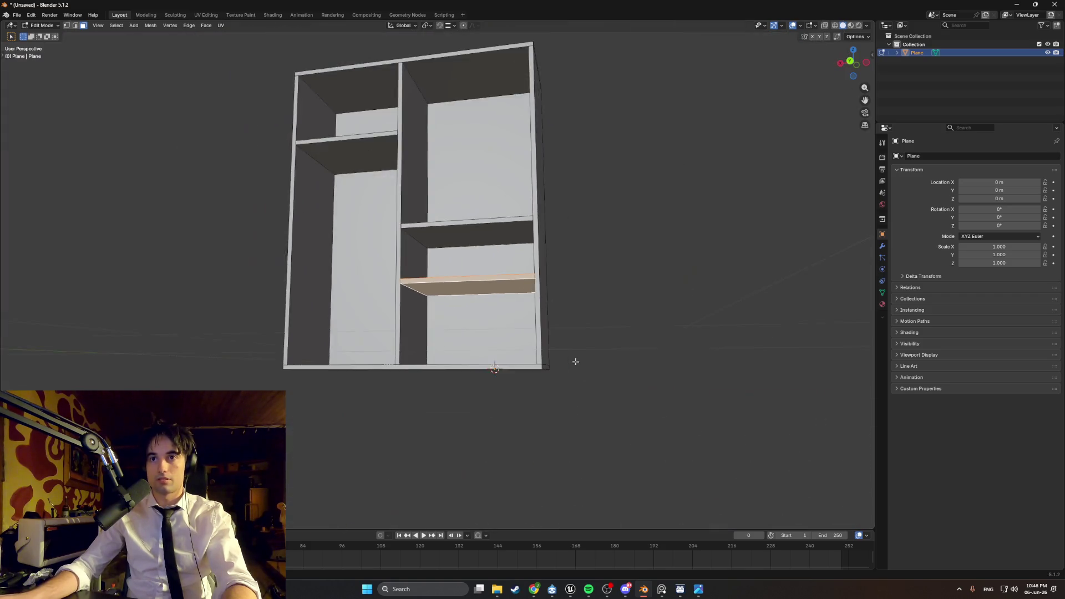
- Invert the selection and add a loop cut across the lower shelf
key("Tab")
scroll(575, 361, "up", 6)
key("Tab")
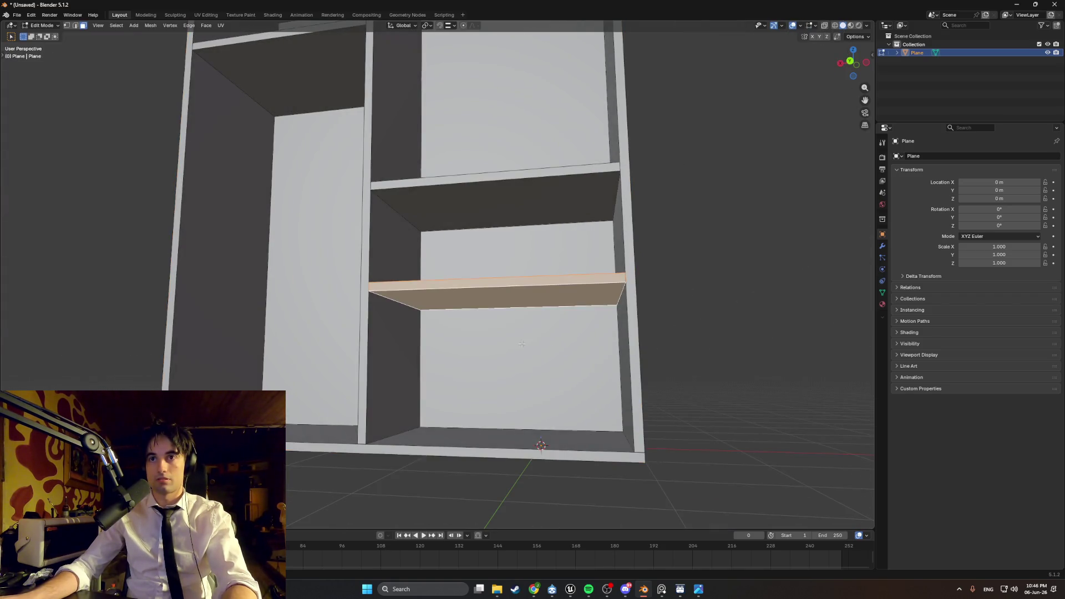
key("ctrl+i")
key("ctrl+r")
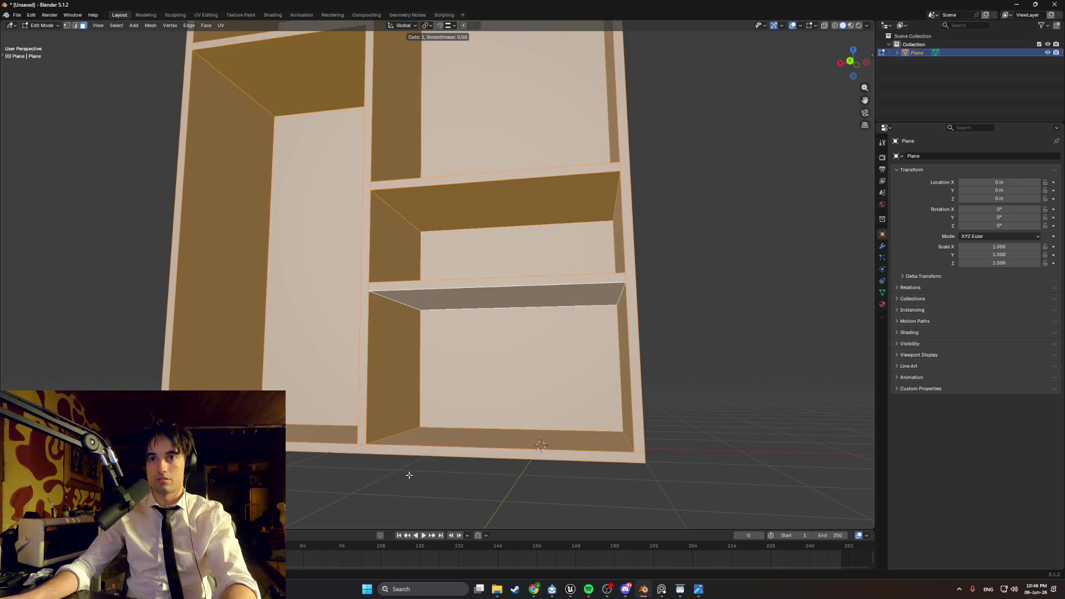
left_click(531, 300)
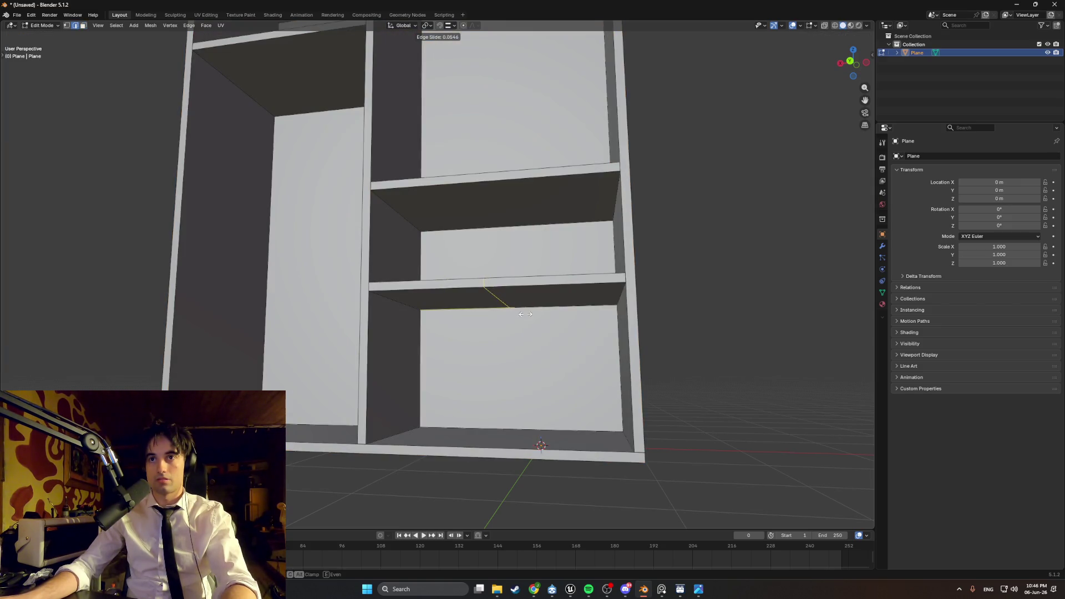
scroll(555, 306, "up", 3)
middle_click_drag(558, 307, 530, 265)
- Snap the 3D cursor to a vertex on the new cut, then return to Object Mode
key("Tab")
key("Tab")
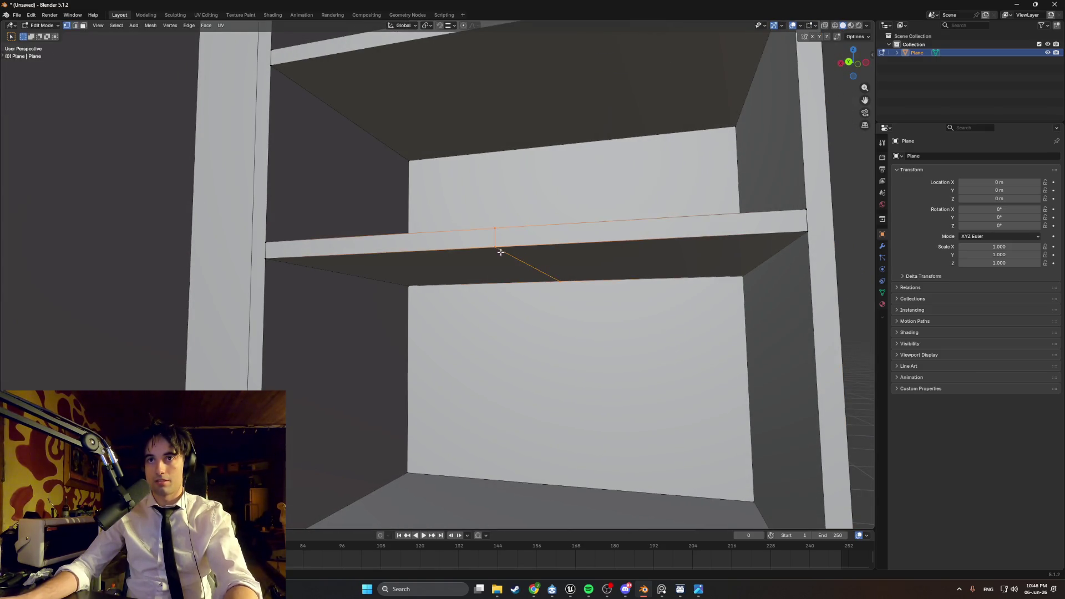
left_click(494, 259)
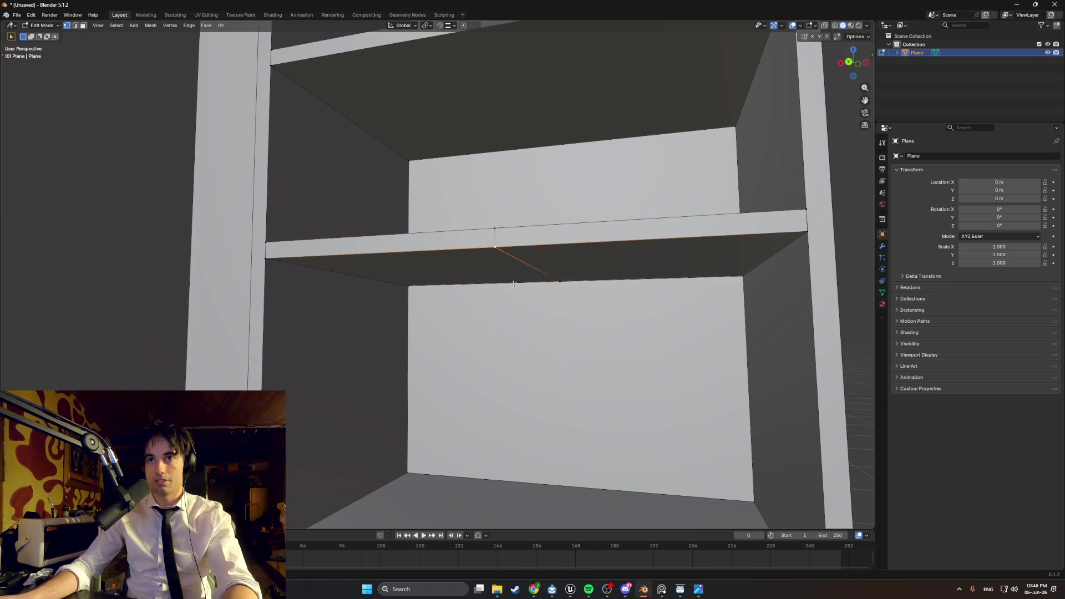
key("shift+s")
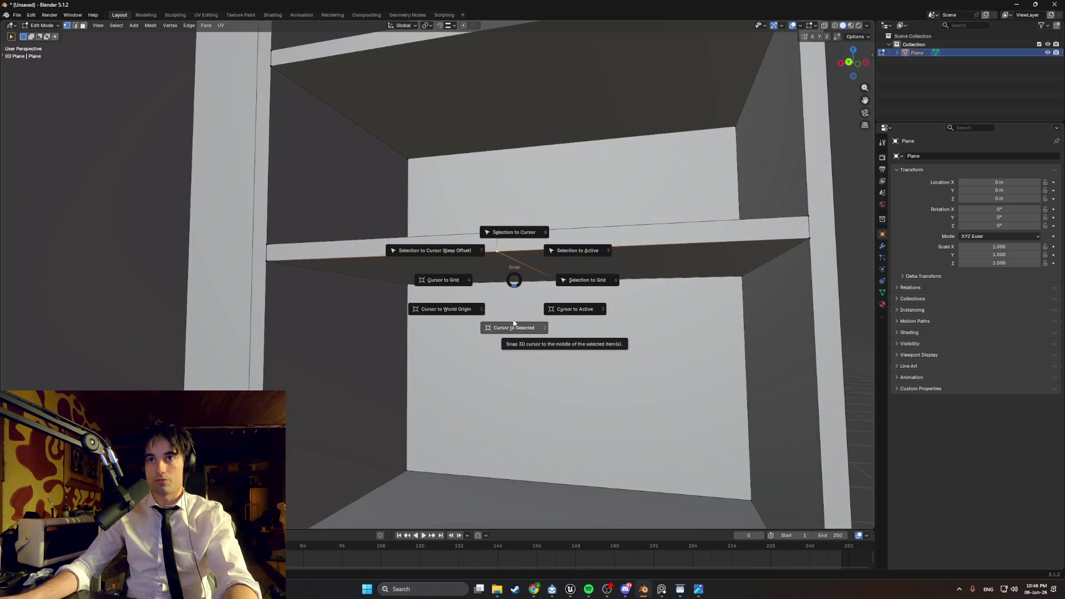
left_click(514, 327)
mouse_move(514, 326)
middle_mouse_down()
mouse_move(507, 276)
mouse_move(524, 288)
mouse_move(522, 239)
mouse_move(491, 262)
mouse_move(502, 262)
middle_mouse_up()
key("Tab")
scroll(522, 239, "down", 4)
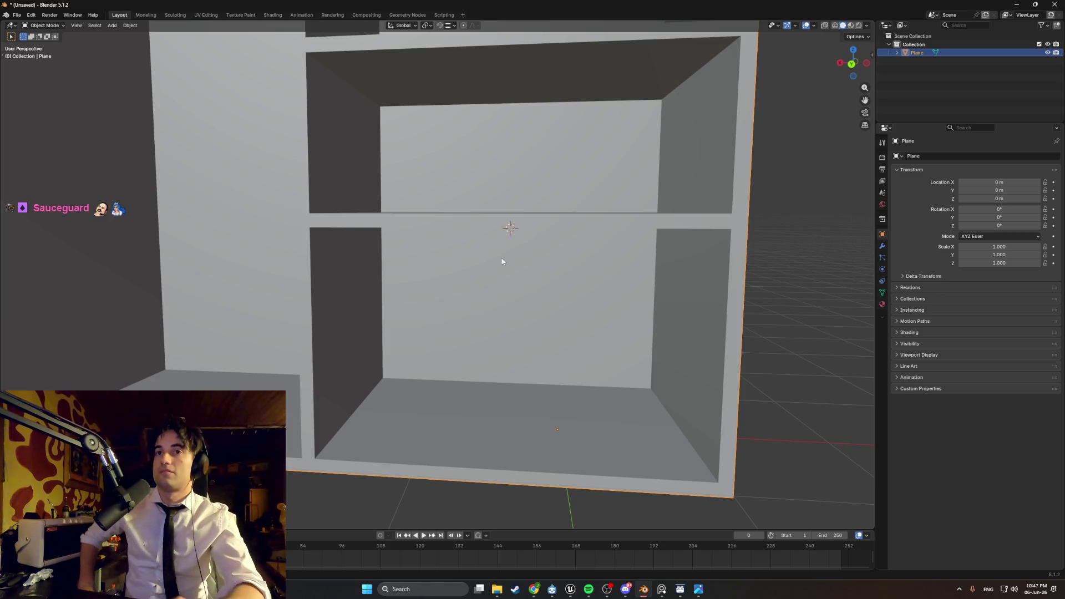
mouse_move(503, 262)
middle_mouse_down()
mouse_move(494, 305)
mouse_move(482, 307)
mouse_move(493, 305)
middle_mouse_up()
scroll(493, 305, "down", 5)
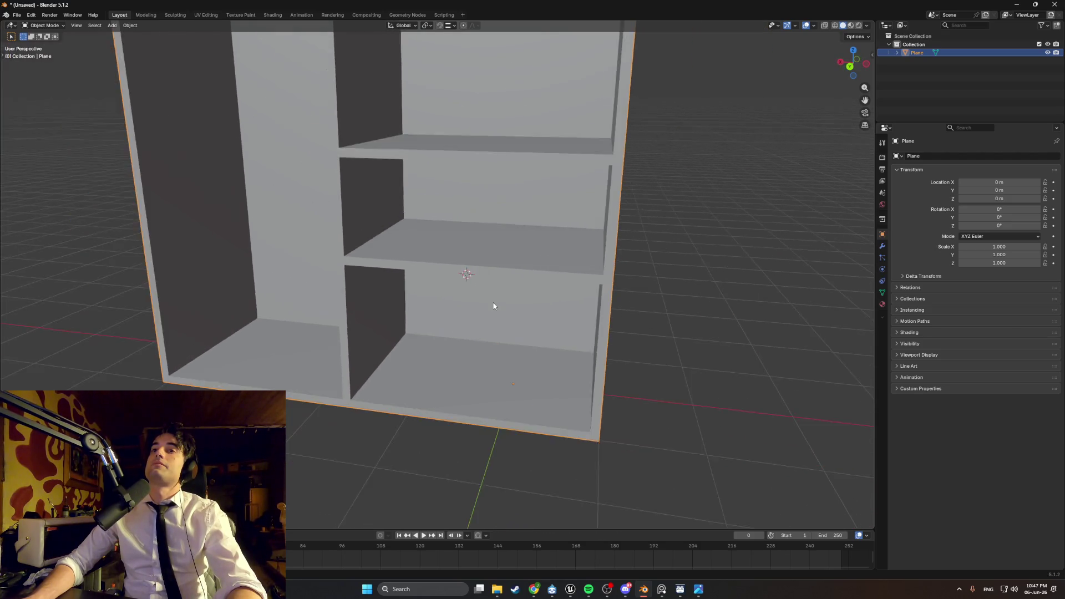
scroll(494, 306, "up", 3)
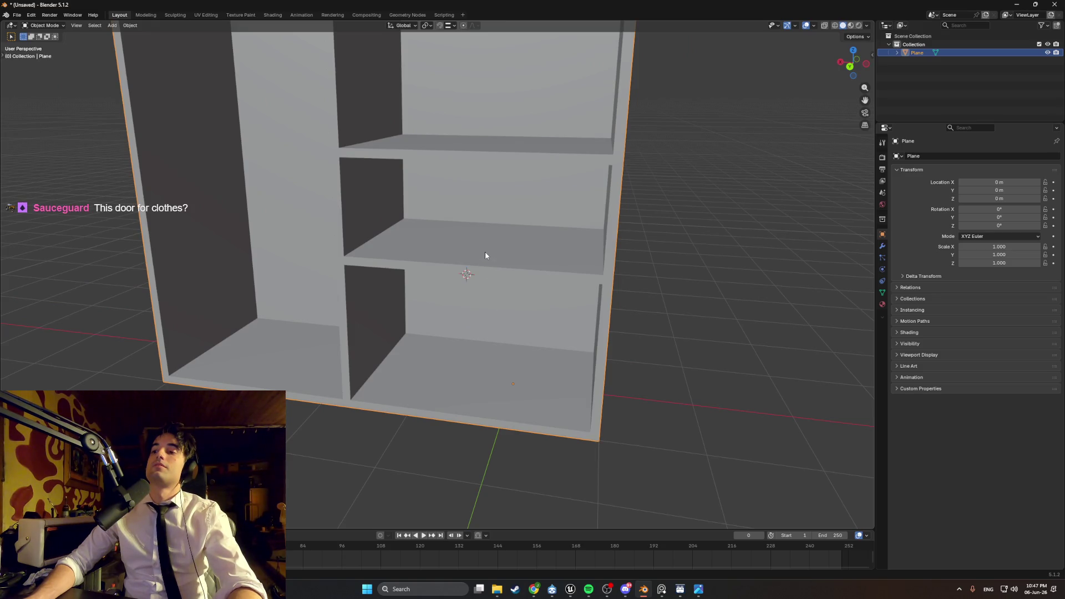
middle_click_drag(484, 254, 476, 268)
key("Tab")
key("ctrl+r")
key("Tab")
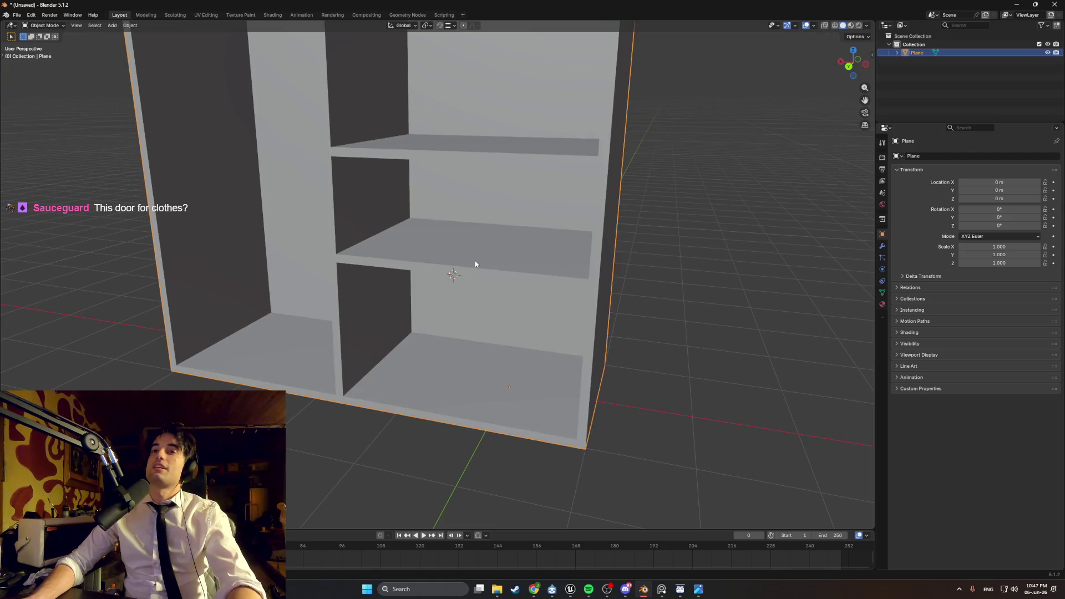
key("Tab")
key("ctrl+r")
key("Tab")
key("Tab")
key("Tab")
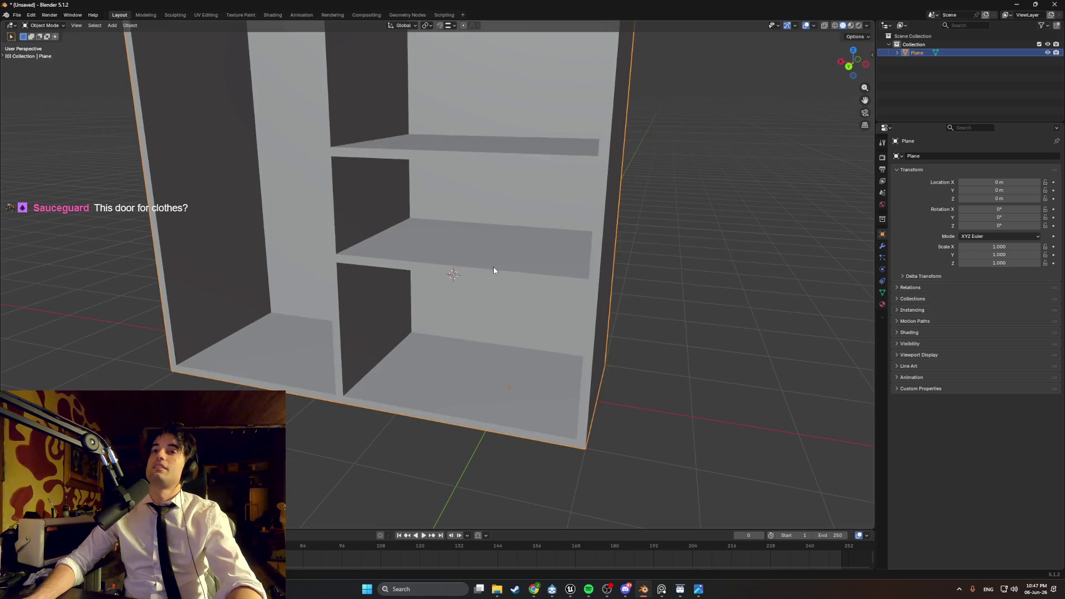
key("Tab")
key("a")
left_click(494, 267)
- Duplicate the shelf, drop the copy lower, and rotate it 90° about Y into an upright divider
mouse_move(494, 267)
middle_mouse_down()
mouse_move(481, 235)
mouse_move(472, 266)
middle_mouse_up()
key("shift+d")
key("z")
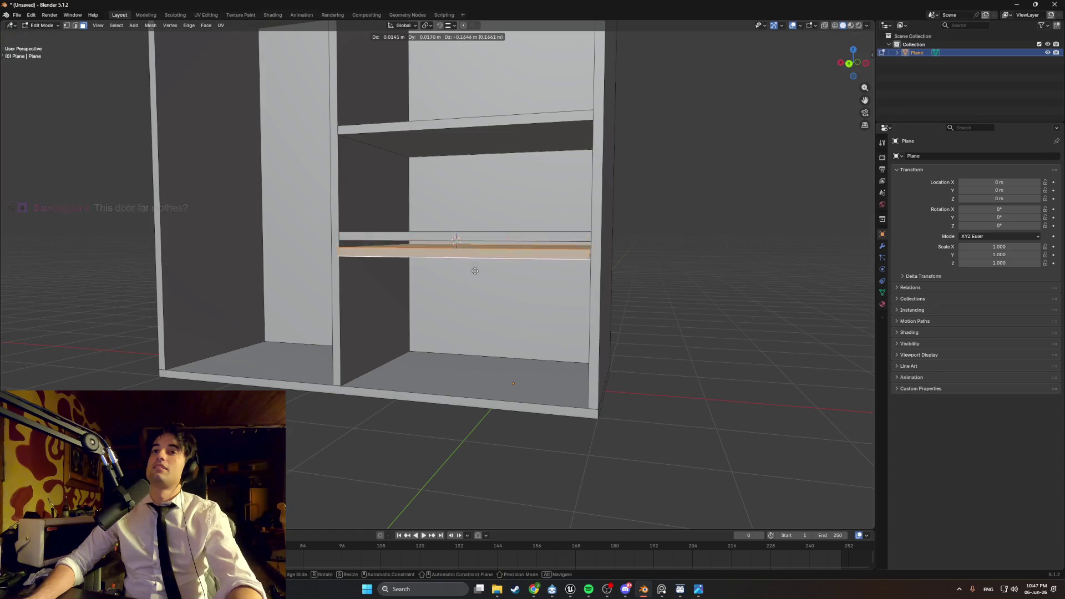
left_click(463, 309)
key("r")
key("y")
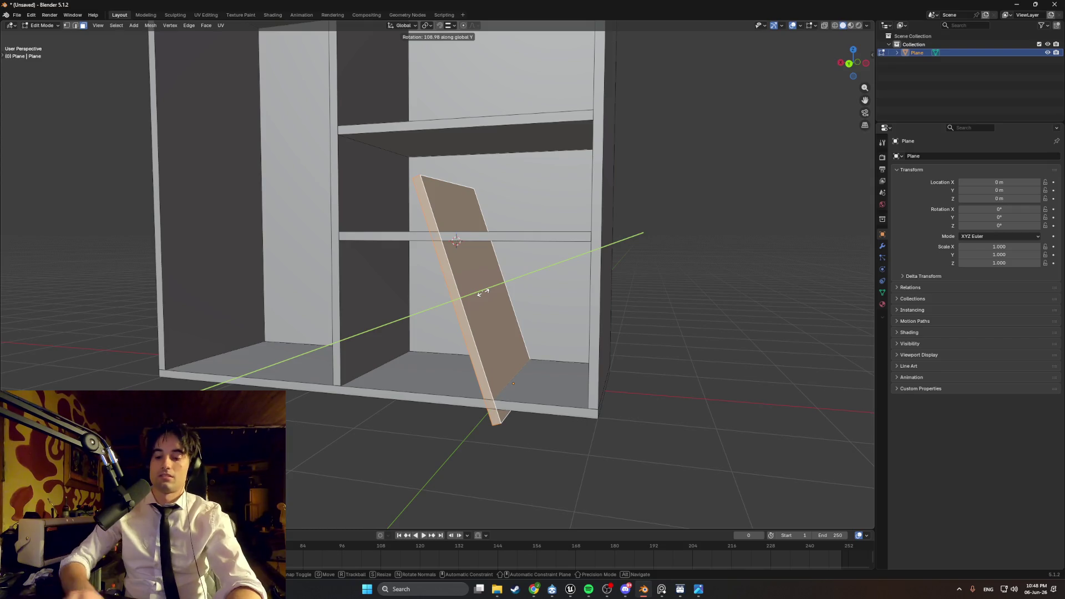
type("90")
key("Return")
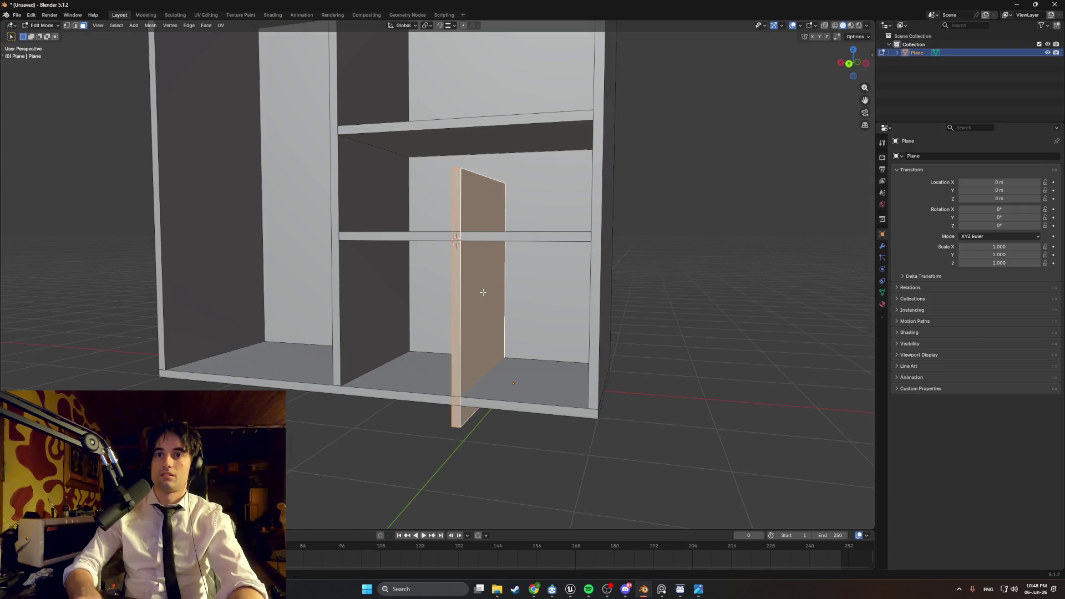
- From the back view, try sliding the upright panel along X, then cancel the move
key("ctrl+KP_1")
scroll(434, 304, "up", 4)
scroll(511, 312, "right", 3, "ctrl")
key("g")
key("x")
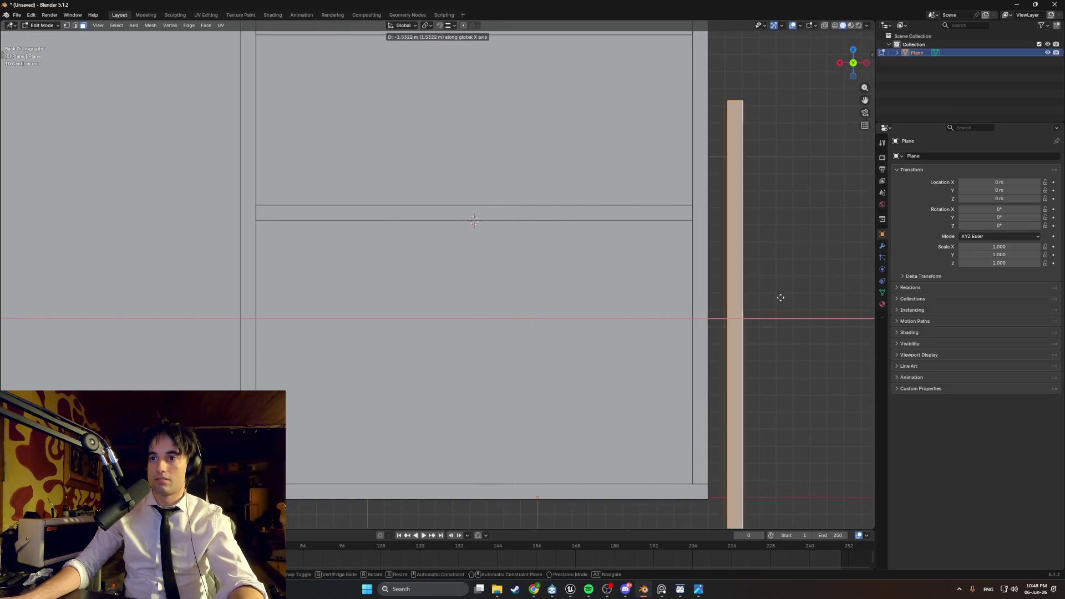
right_click(780, 298)
mouse_move(604, 317)
middle_mouse_down()
mouse_move(575, 322)
mouse_move(542, 257)
mouse_move(476, 214)
middle_mouse_up()
- Move the divider down along Z to its new lower position at the base, using snapping
key("2")
key("alt+a")
left_click(405, 201)
middle_click_drag(407, 204, 443, 205)
key("g")
key("z")
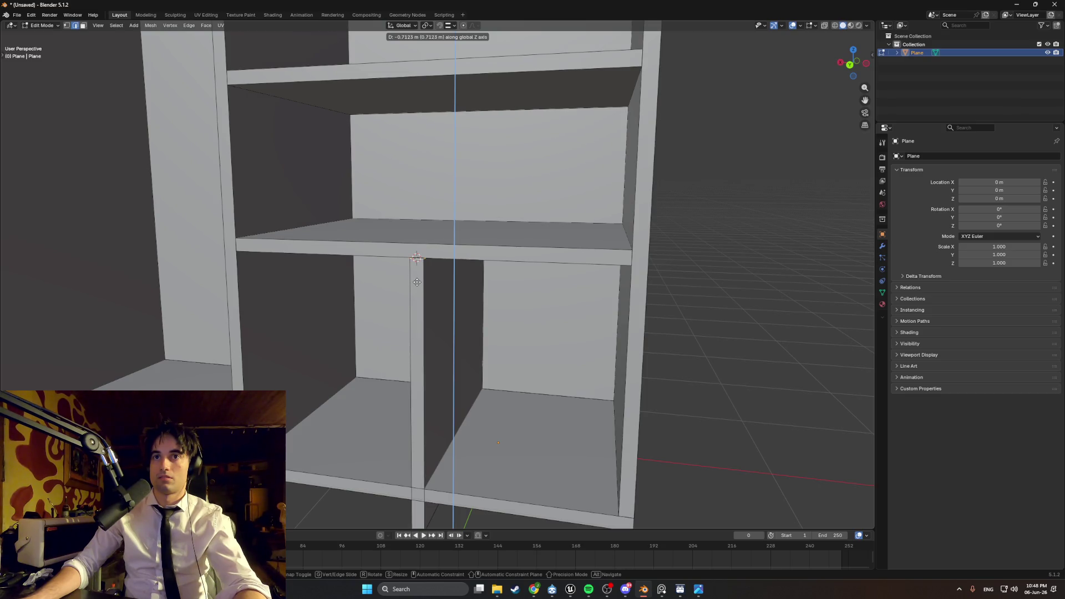
key("Escape")
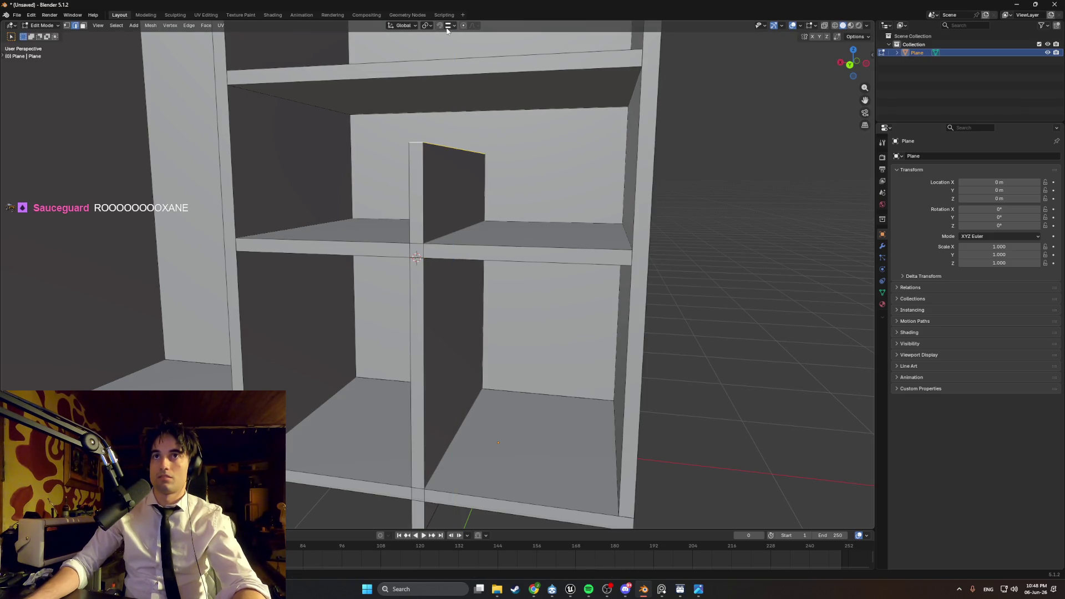
left_click(451, 26)
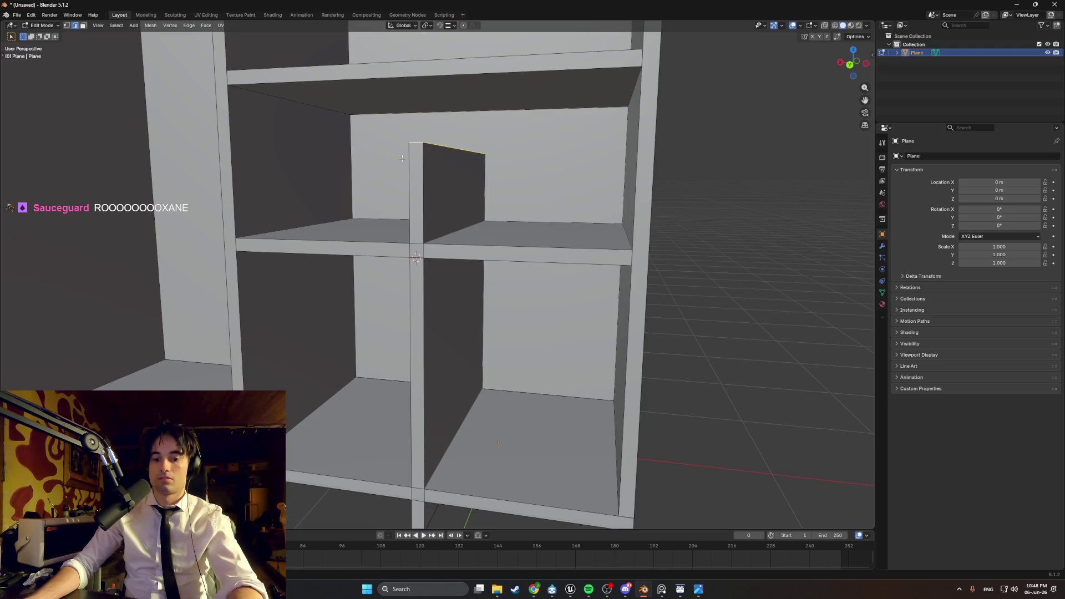
key("g")
key("z")
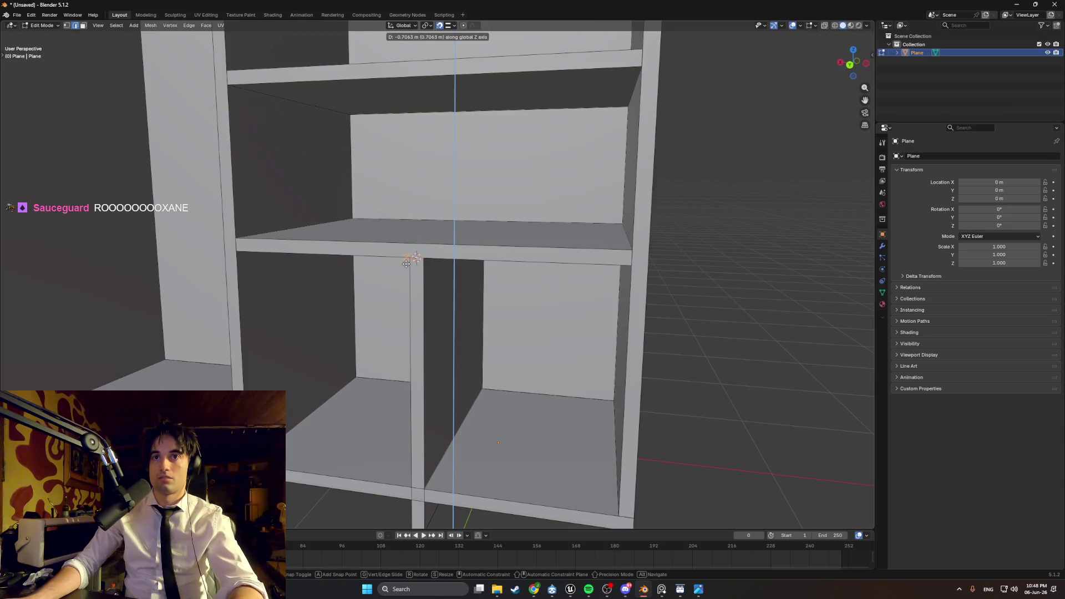
left_click(416, 258)
- Inspect the lowered divider from below and other angles, trying face and edge selections
middle_click_drag(416, 259, 445, 405)
key("3")
left_click(433, 405)
key("alt+a")
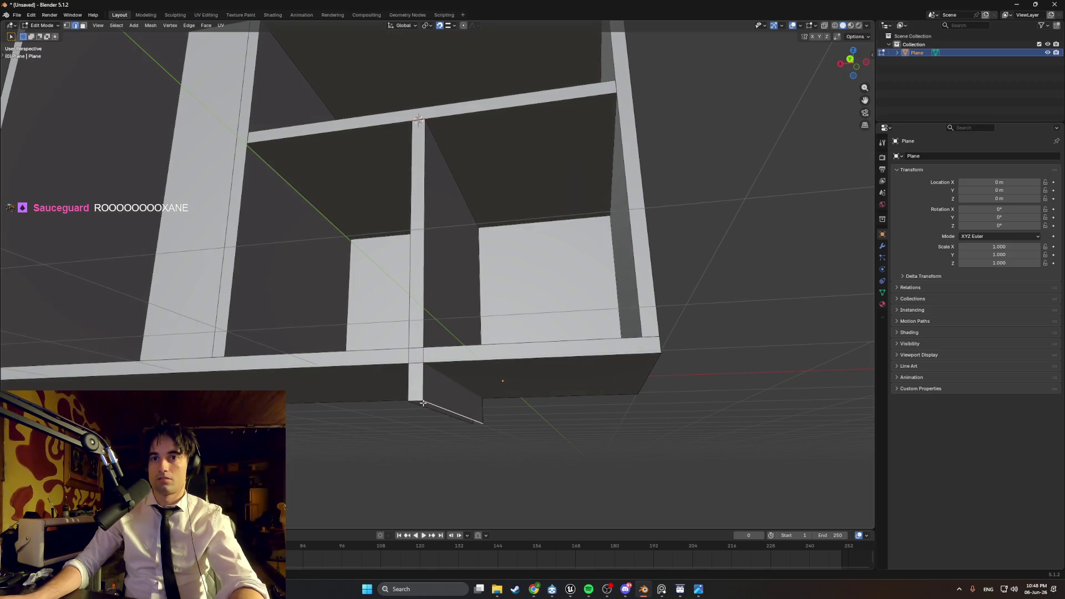
key("2")
middle_click_drag(439, 354, 433, 311)
key("g")
key("z")
key("Escape")
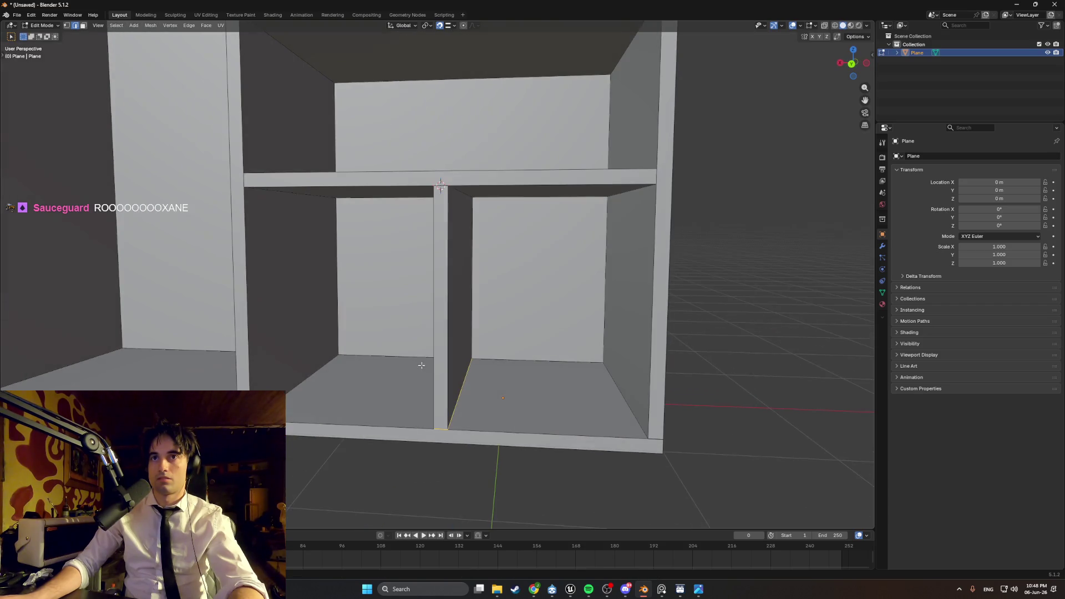
mouse_move(752, 336)
middle_mouse_down()
mouse_move(638, 297)
mouse_move(609, 307)
middle_mouse_up()
scroll(609, 307, "up", 8)
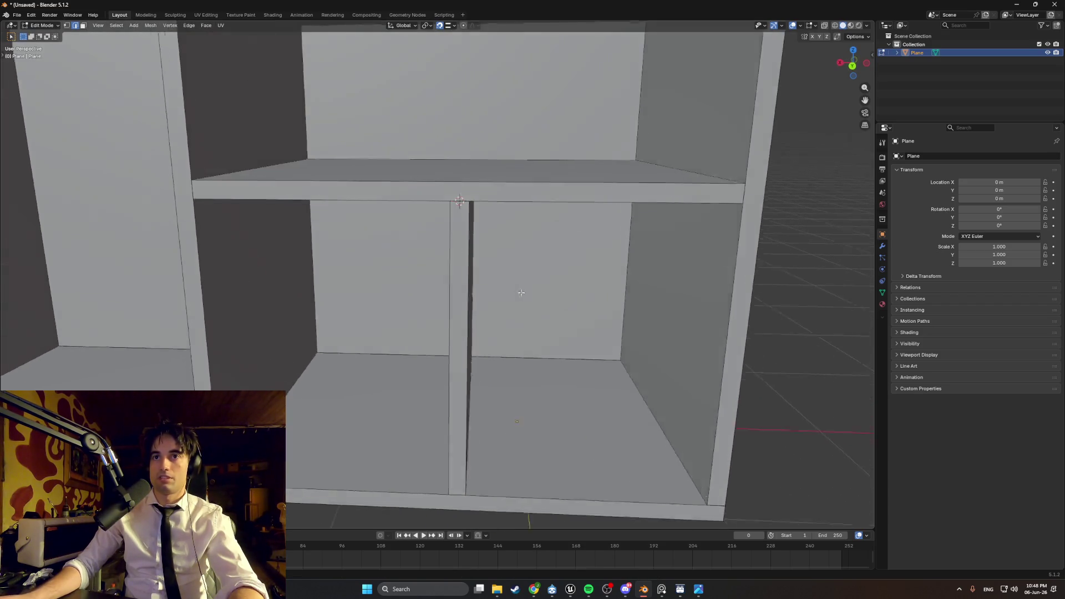
scroll(494, 228, "down", 8)
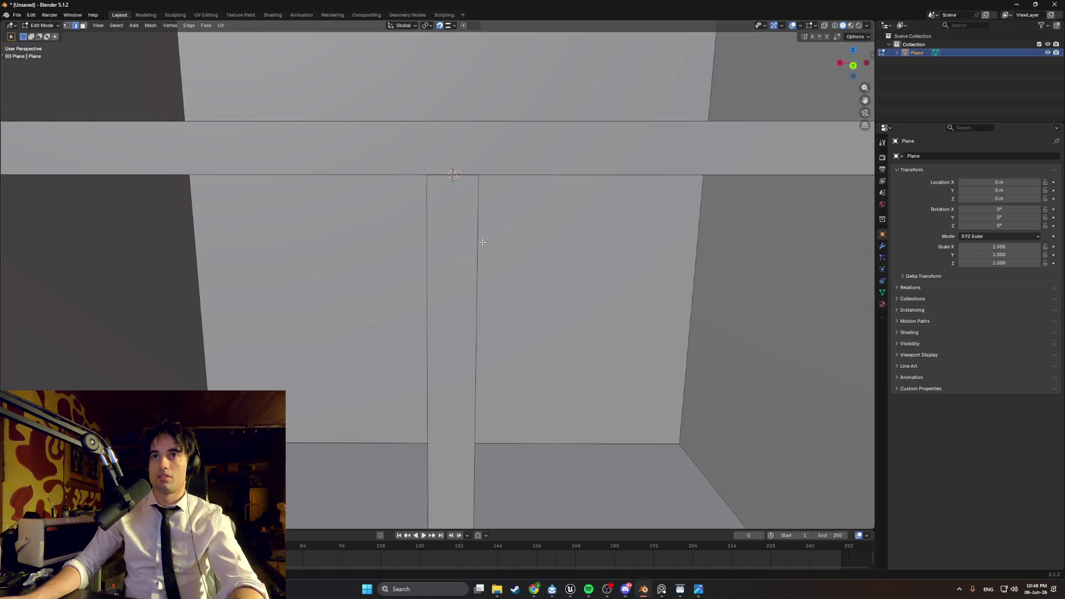
- Switch to Object Mode and orbit around the shelf unit to inspect it
key("Tab")
mouse_move(638, 302)
middle_mouse_down()
mouse_move(584, 284)
mouse_move(614, 266)
mouse_move(635, 292)
mouse_move(594, 300)
mouse_move(522, 279)
mouse_move(554, 273)
mouse_move(547, 280)
middle_mouse_up()
scroll(521, 279, "down", 5)
scroll(547, 281, "up", 5)
mouse_move(468, 266)
middle_mouse_down()
mouse_move(445, 293)
mouse_move(482, 298)
middle_mouse_up()
mouse_move(459, 268)
middle_mouse_down()
mouse_move(492, 269)
mouse_move(451, 279)
mouse_move(472, 267)
mouse_move(415, 240)
mouse_move(460, 294)
middle_mouse_up()
scroll(417, 255, "up", 6)
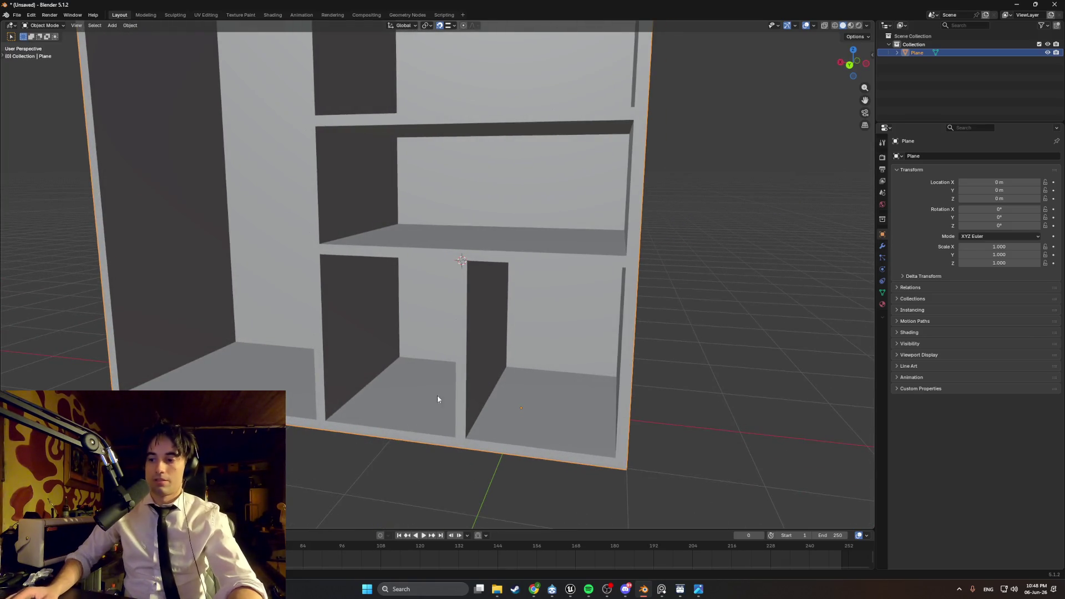
middle_click_drag(518, 393, 459, 364)
scroll(497, 380, "up", 4)
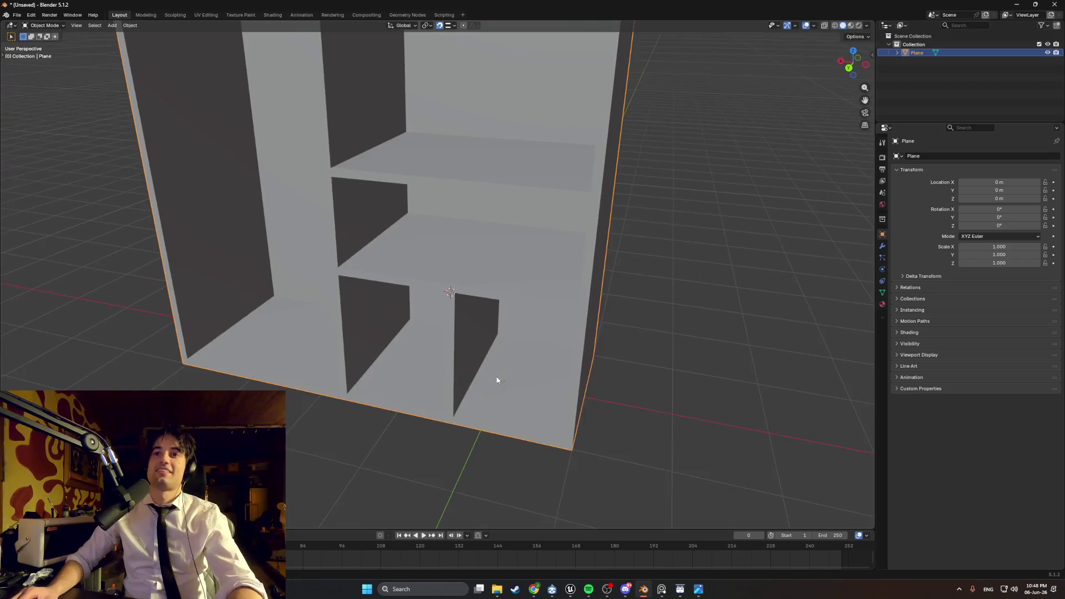
- Compare the model against the wooden cabinet reference picture twice, reframing the view between looks
left_click(662, 588)
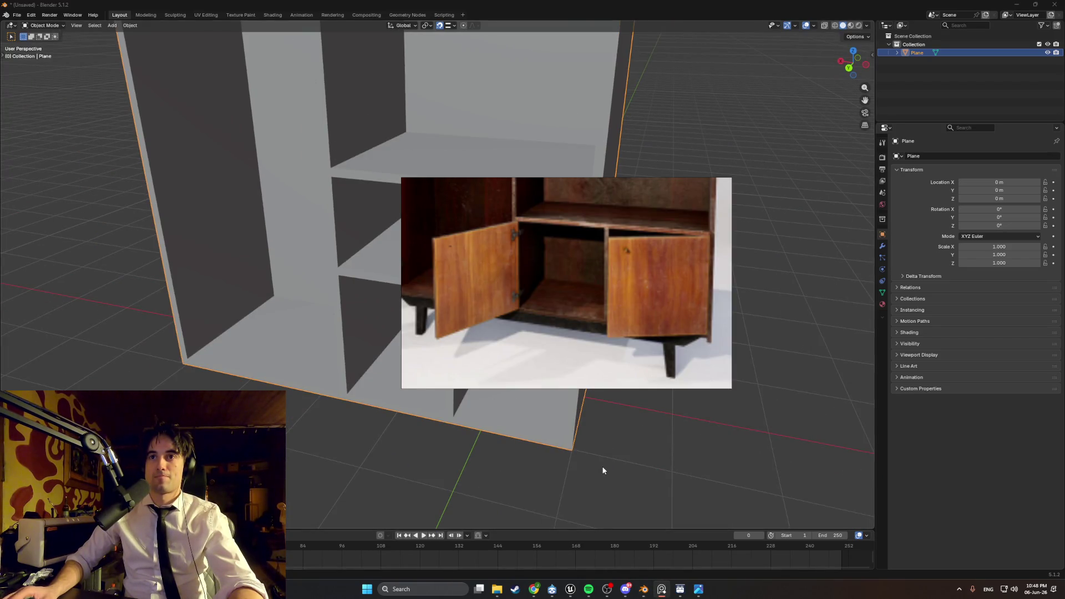
left_click(639, 472)
mouse_move(636, 463)
middle_mouse_down()
mouse_move(507, 377)
mouse_move(514, 371)
middle_mouse_up()
scroll(511, 359, "down", 2)
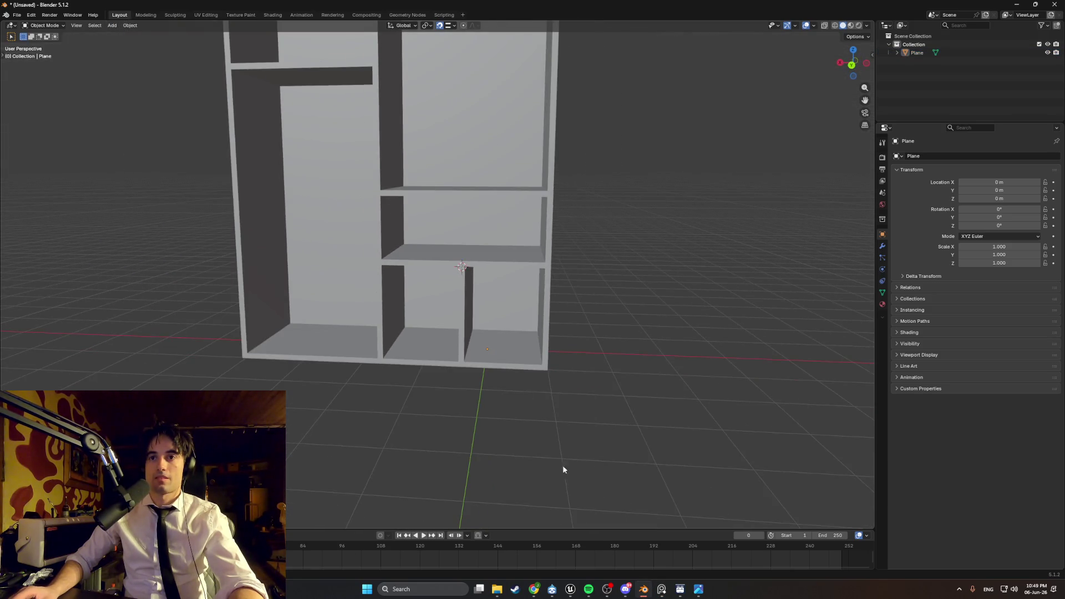
left_click(661, 588)
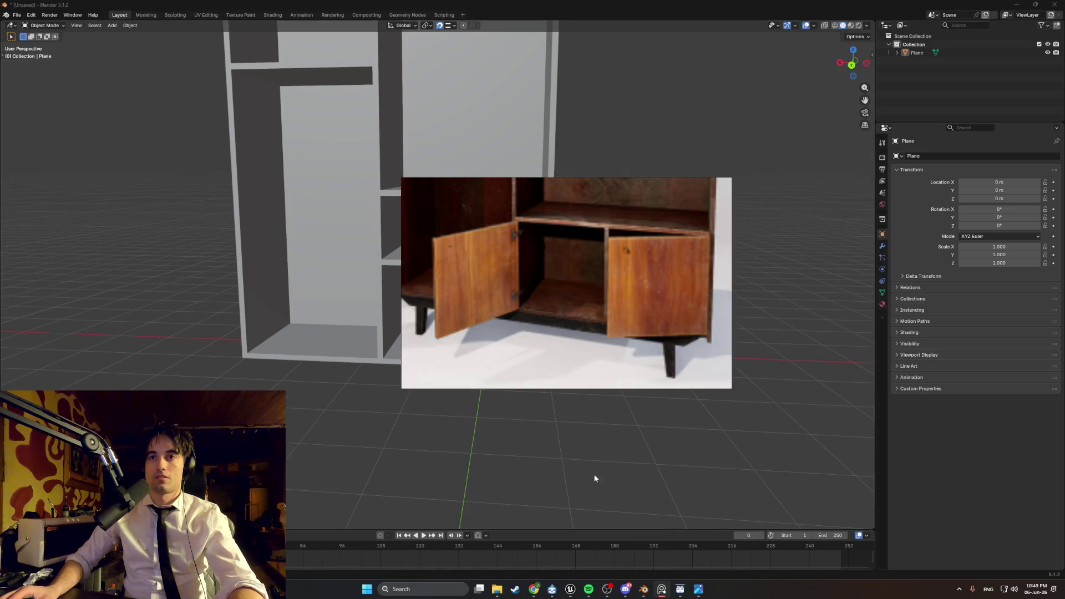
left_click(472, 418)
middle_click_drag(472, 418, 478, 378)
scroll(480, 377, "up", 5)
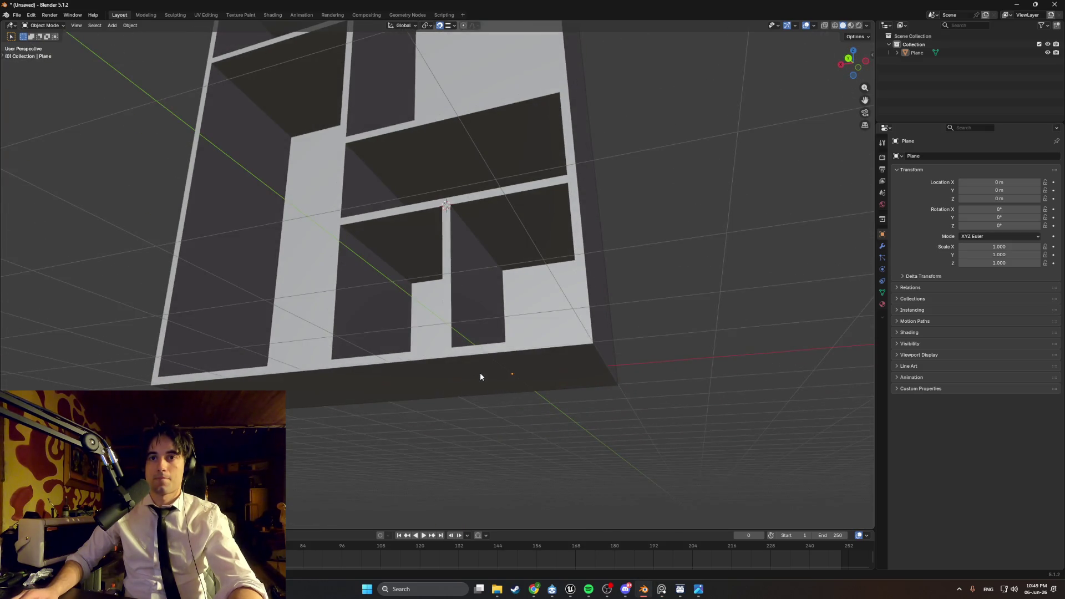
- In Edit Mode, select the shelf unit's bottom face and pull it down along Z as a plinth
left_click(475, 372)
key("Tab")
left_click(463, 378)
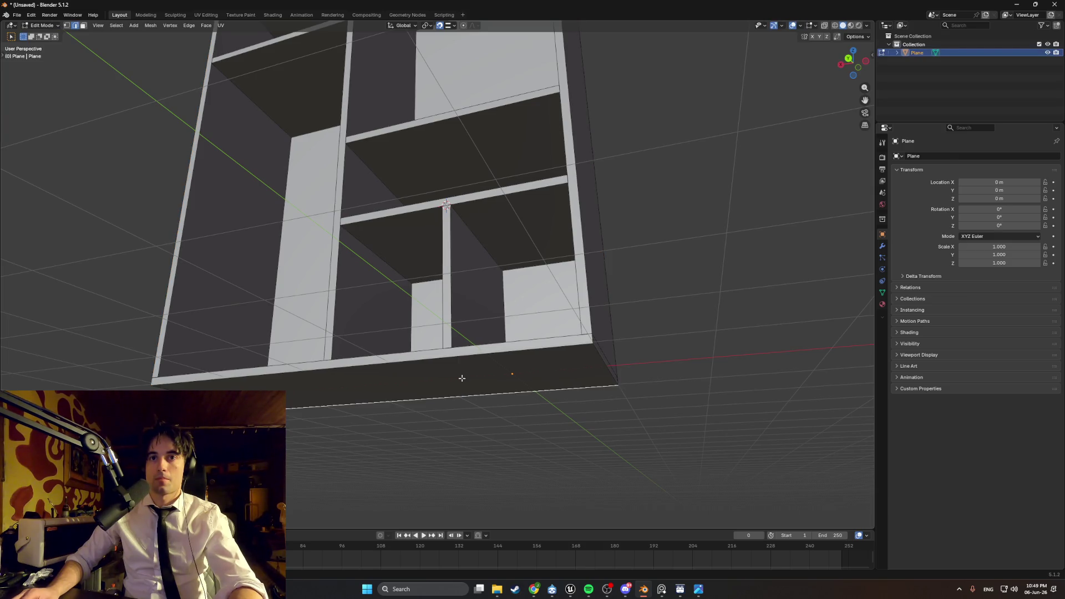
left_click(454, 377)
middle_click_drag(454, 377, 457, 381)
key("g")
key("z")
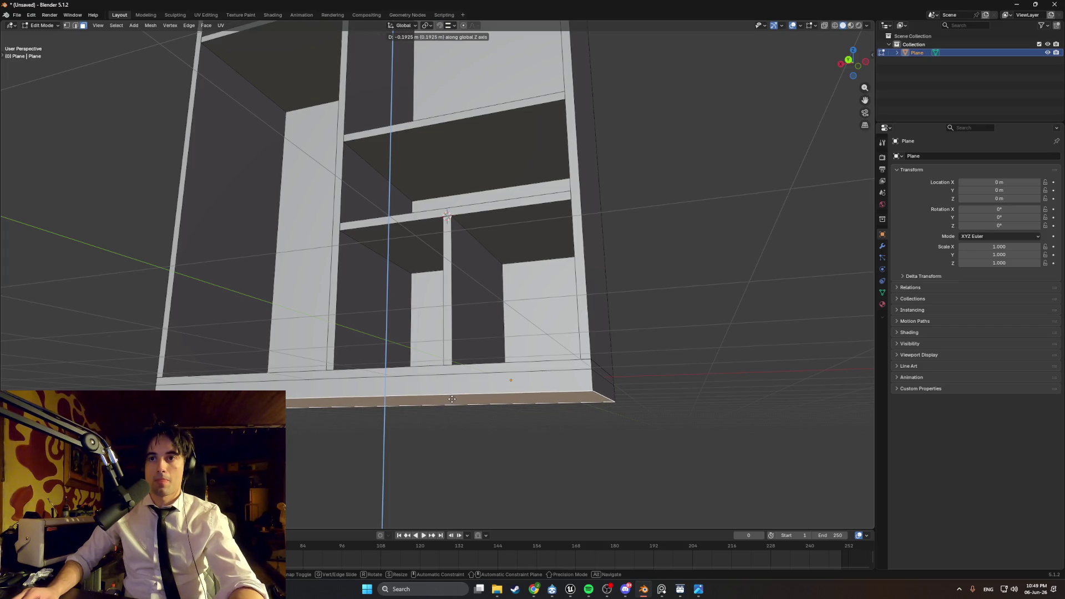
left_click(449, 398)
- Taper the plinth's underside, scaling it along Y and then along X to 0.8549
mouse_move(525, 402)
middle_mouse_down()
mouse_move(519, 417)
mouse_move(292, 440)
mouse_move(324, 423)
mouse_move(389, 429)
middle_mouse_up()
key("s")
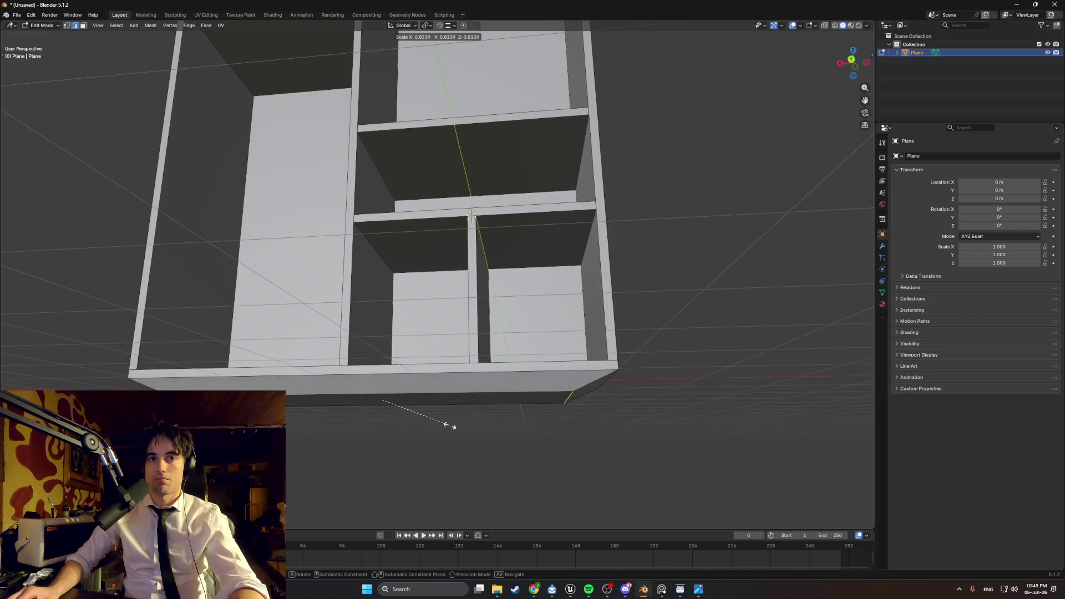
key("y")
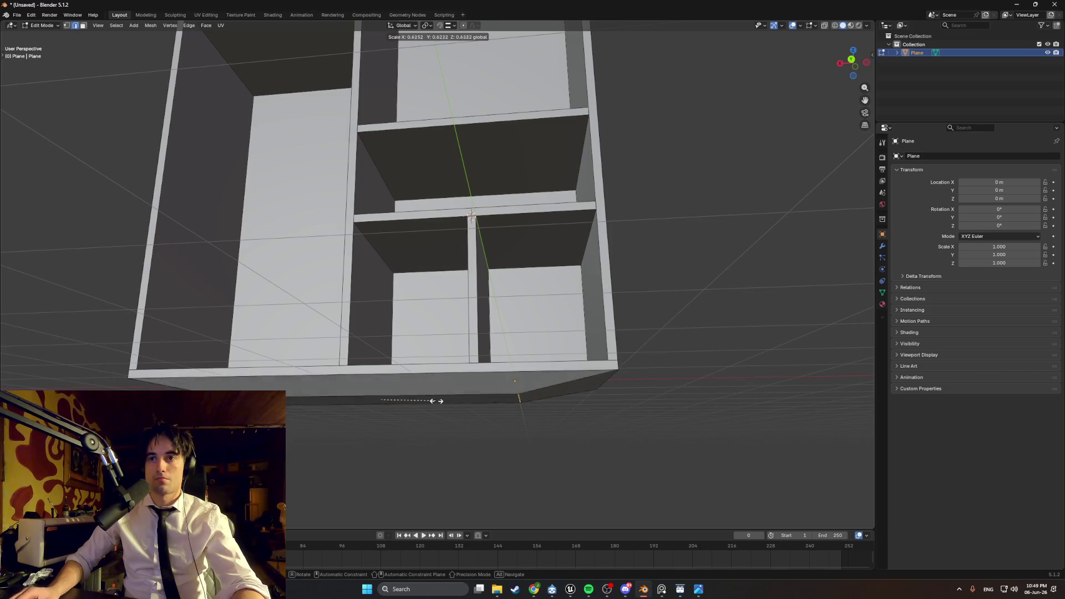
middle_click_drag(431, 400, 521, 423)
key("g")
key("x")
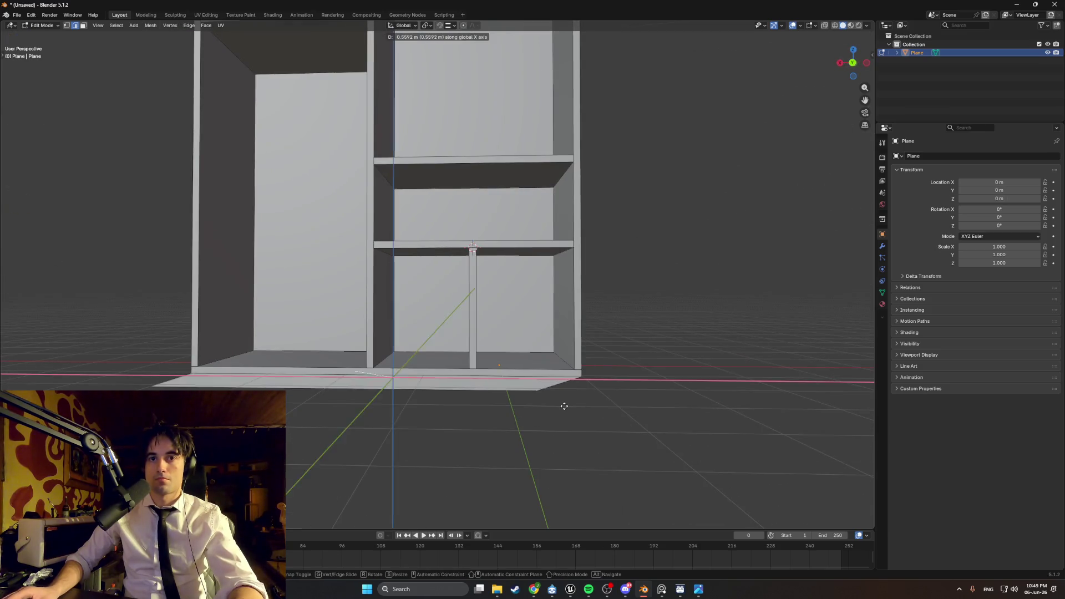
right_click(596, 392)
key("s")
key("x")
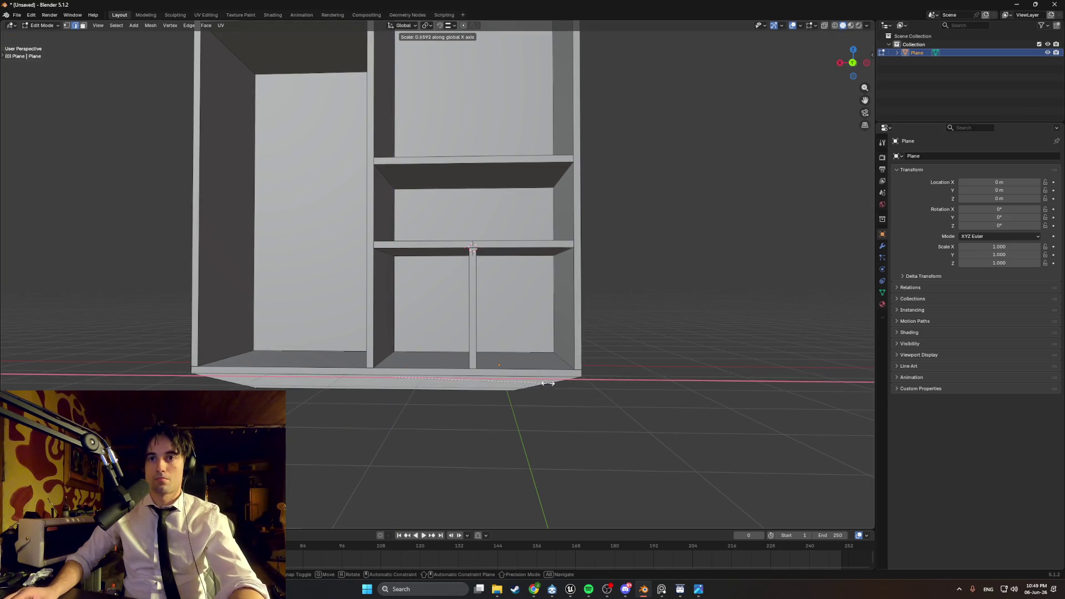
left_click(492, 382)
mouse_move(492, 382)
middle_mouse_down()
mouse_move(419, 352)
mouse_move(442, 347)
mouse_move(500, 373)
mouse_move(477, 391)
middle_mouse_up()
key("s")
key("x")
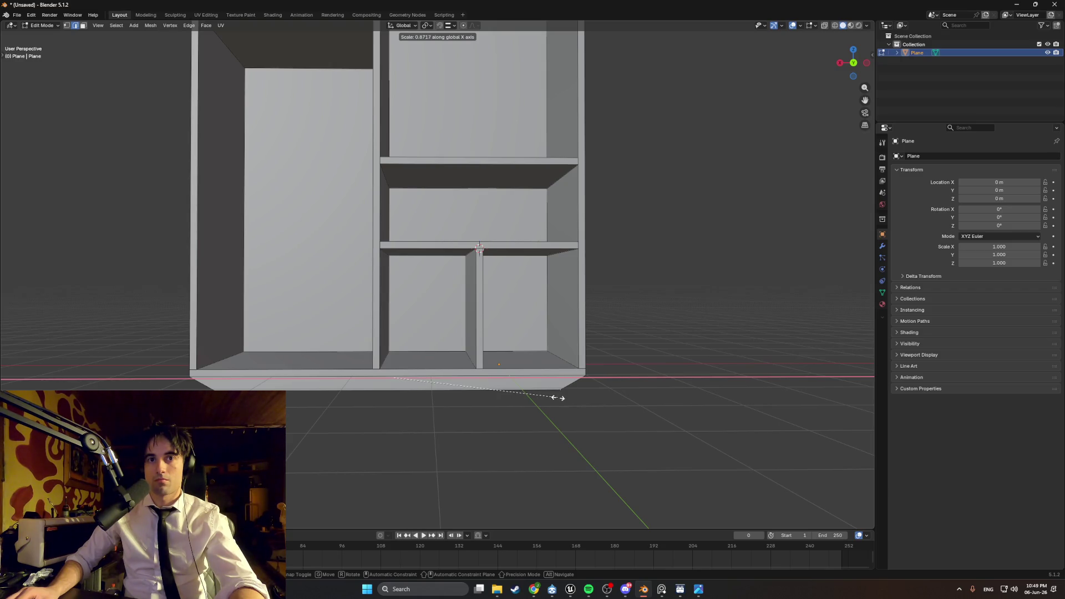
left_click(554, 398)
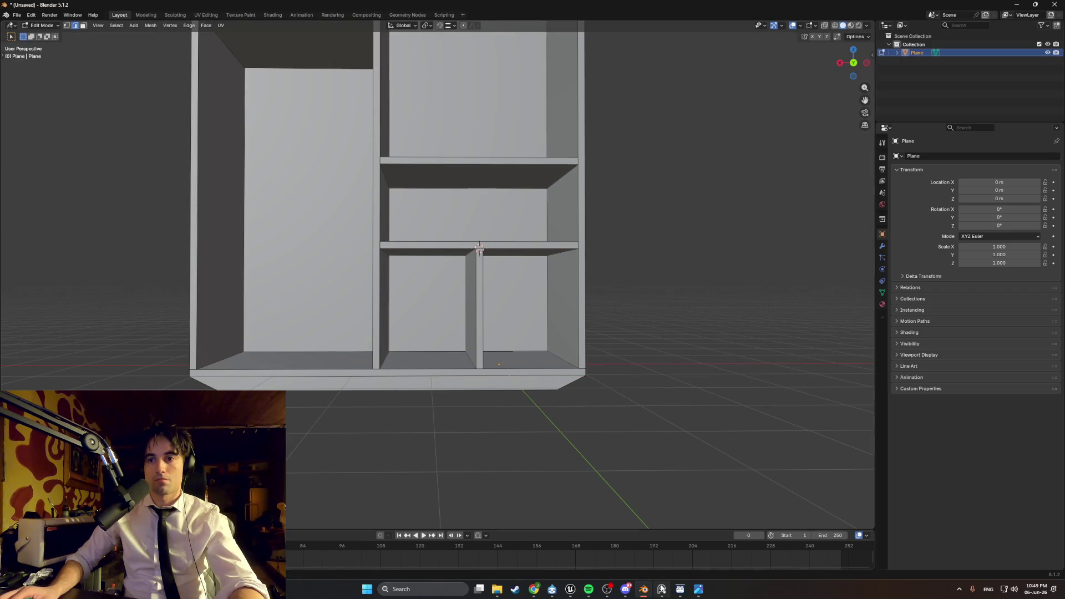
- Check the cabinet reference picture and orbit to view the cabinet's underside
left_click(662, 589)
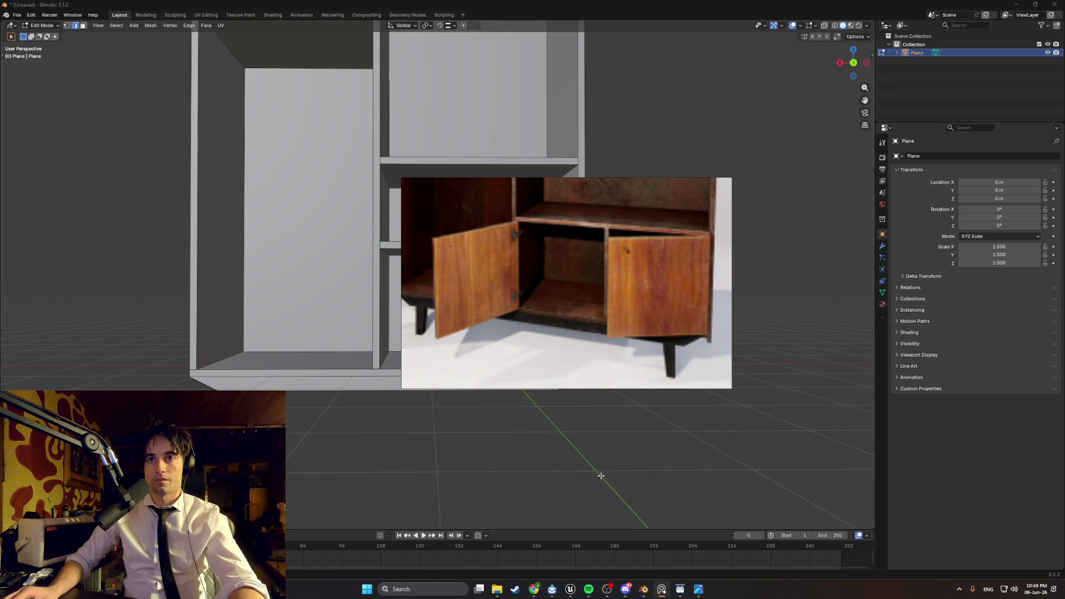
scroll(601, 475, "down", 3)
mouse_move(552, 444)
middle_mouse_down()
mouse_move(488, 380)
mouse_move(500, 392)
mouse_move(458, 388)
mouse_move(457, 409)
mouse_move(494, 423)
mouse_move(527, 466)
middle_mouse_up()
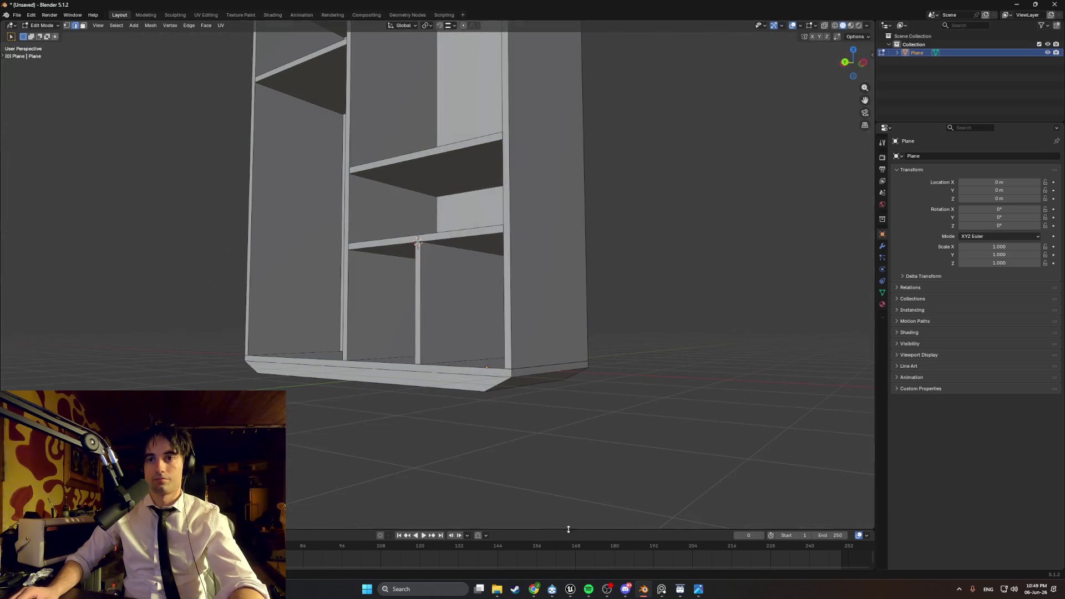
left_click(660, 591)
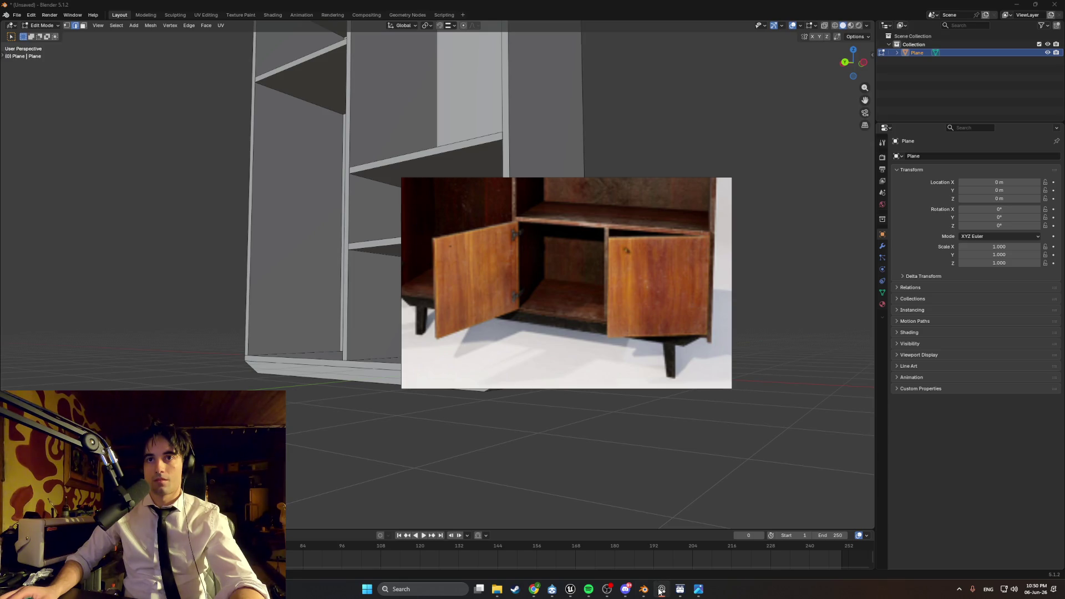
left_click(660, 590)
mouse_move(473, 404)
middle_mouse_down()
mouse_move(407, 333)
mouse_move(366, 348)
middle_mouse_up()
mouse_move(459, 350)
middle_mouse_down()
mouse_move(552, 373)
mouse_move(479, 375)
middle_mouse_up()
- Rescale the plinth underside's width and depth, checking it in a straight side view
key("s")
key("x")
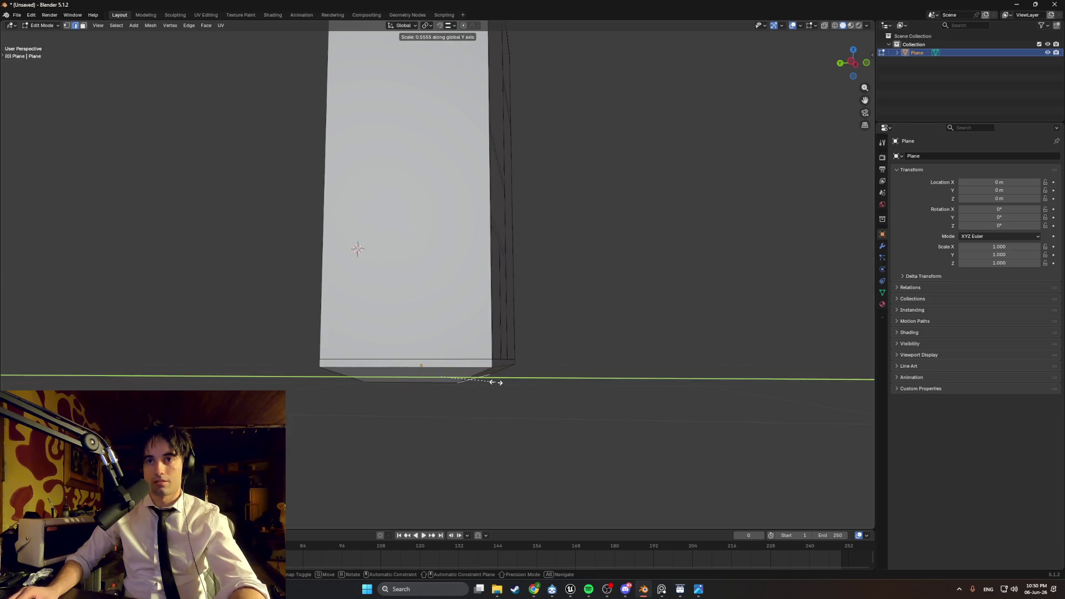
left_click(507, 380)
key("ctrl+KP_3")
scroll(527, 400, "up", 4)
middle_click_drag(521, 425, 547, 392, "shift")
key("s")
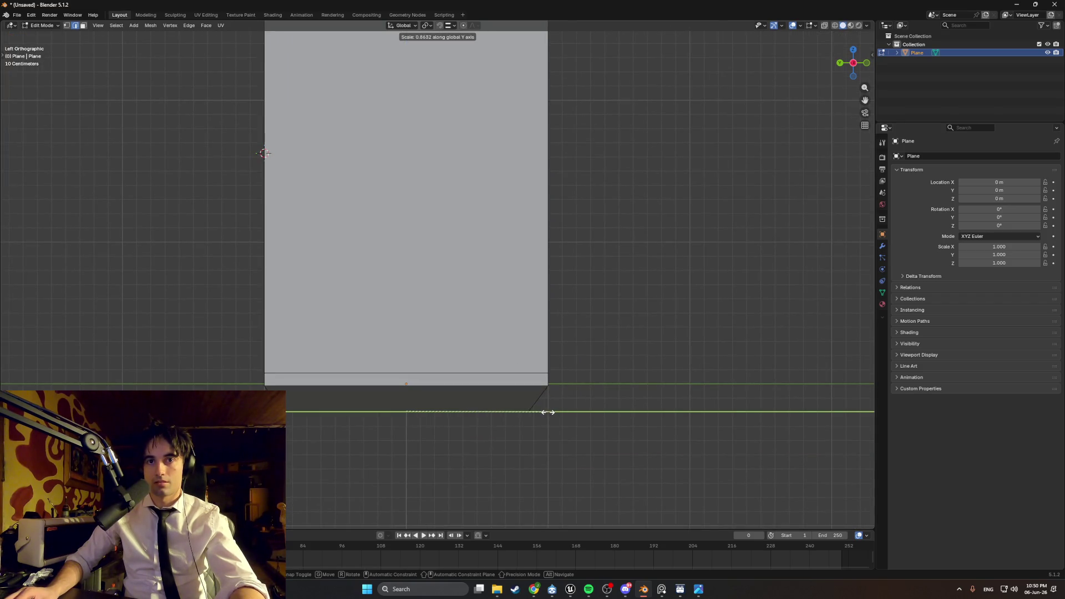
left_click(548, 412)
scroll(471, 433, "up", 2)
mouse_move(470, 433)
middle_mouse_down()
mouse_move(578, 432)
mouse_move(575, 409)
mouse_move(618, 427)
mouse_move(485, 433)
mouse_move(456, 384)
mouse_move(459, 368)
mouse_move(467, 383)
mouse_move(452, 376)
mouse_move(458, 360)
middle_mouse_up()
scroll(476, 428, "down", 4)
scroll(458, 376, "up", 2)
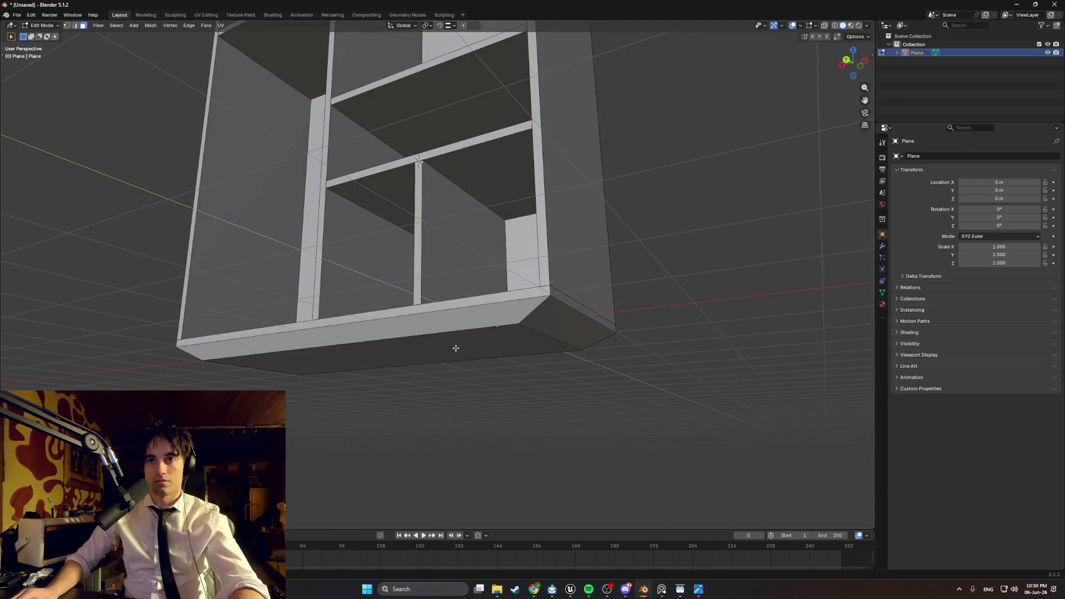
- Move the cabinet's bottom face to a new height along Z
left_click(456, 348)
key("g")
key("z")
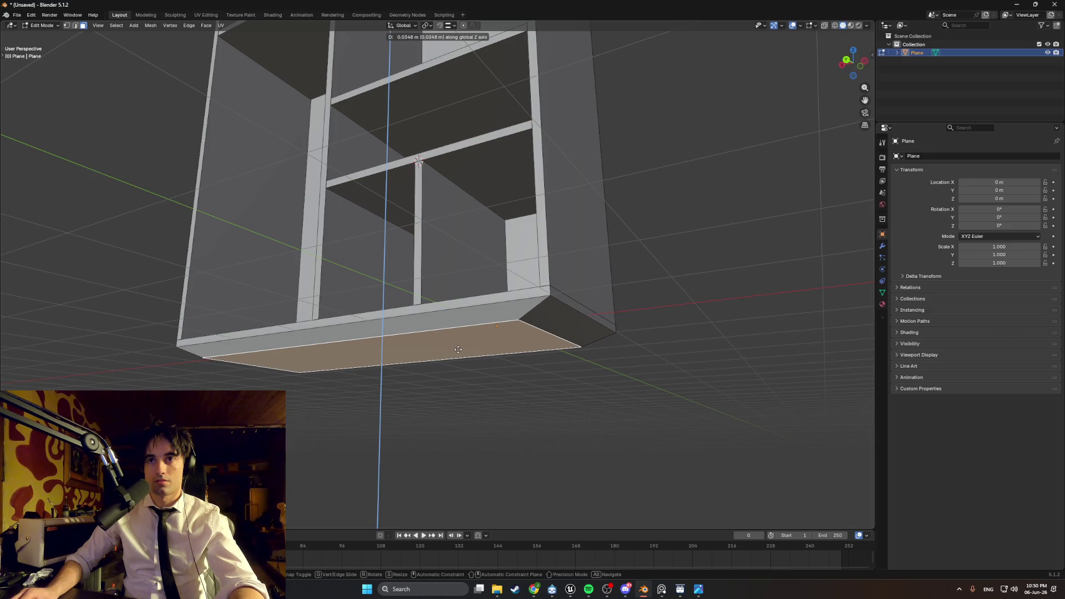
left_click(459, 350)
middle_click_drag(459, 351, 517, 359)
mouse_move(381, 350)
middle_mouse_down()
mouse_move(422, 362)
mouse_move(383, 375)
middle_mouse_up()
- Widen the shelf unit along X by about 1.08 and inspect it from below
key("s")
key("y")
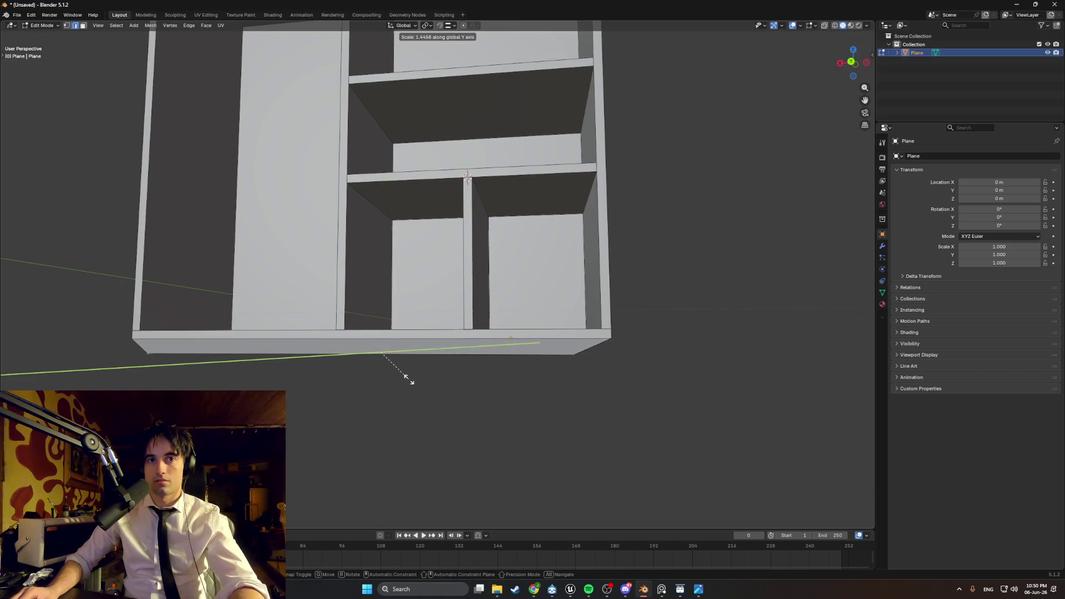
left_click(414, 380)
key("s")
key("x")
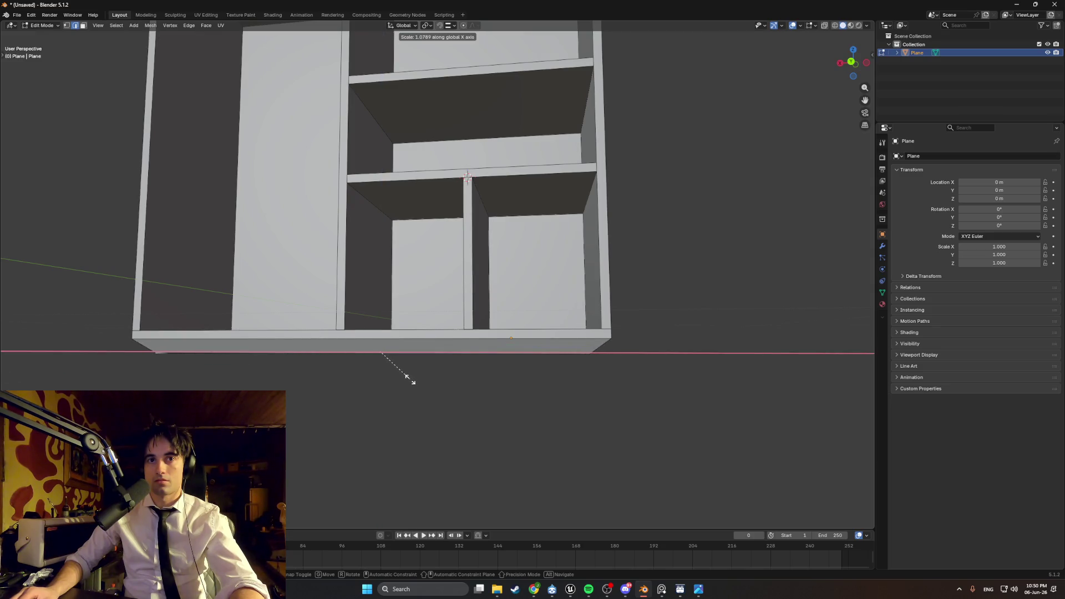
left_click(414, 379)
mouse_move(459, 383)
middle_mouse_down()
mouse_move(376, 384)
mouse_move(468, 388)
mouse_move(422, 335)
mouse_move(394, 334)
mouse_move(426, 341)
middle_mouse_up()
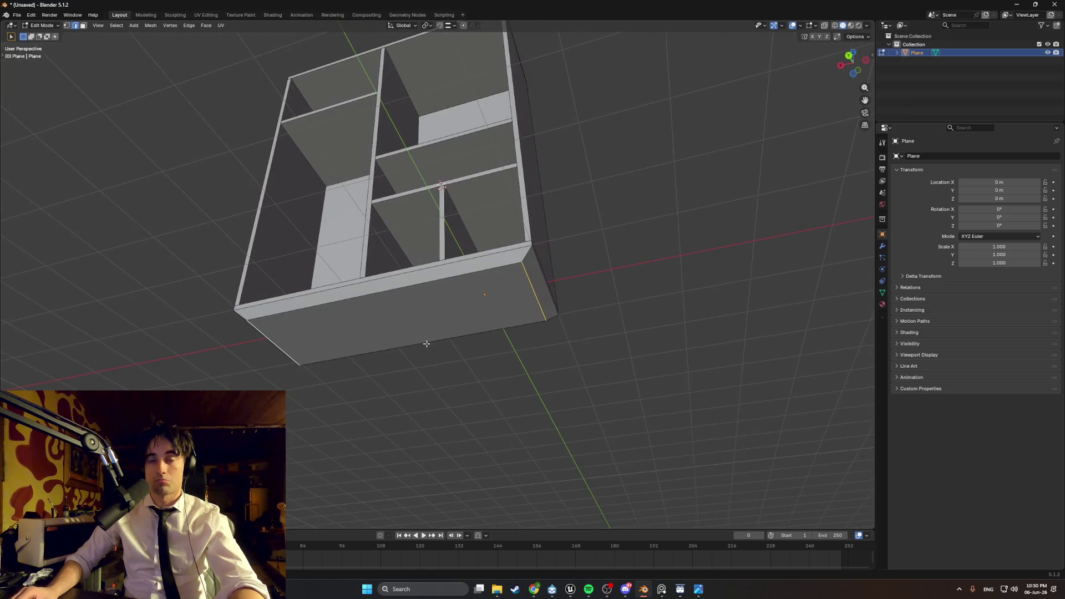
scroll(438, 336, "up", 3)
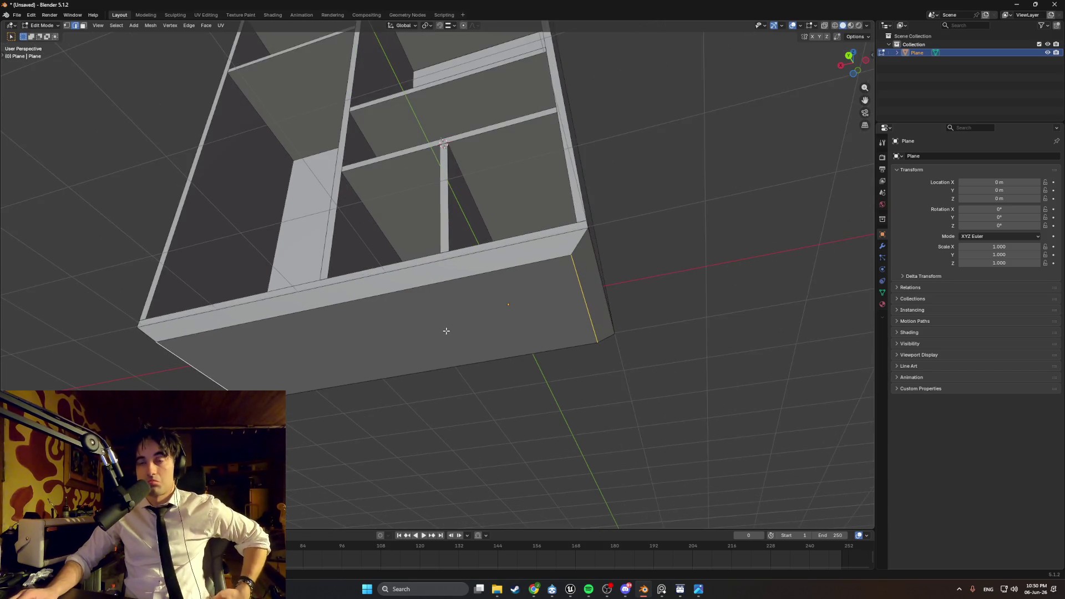
mouse_move(446, 331)
middle_mouse_down()
mouse_move(433, 359)
mouse_move(404, 359)
mouse_move(507, 374)
mouse_move(435, 330)
mouse_move(425, 299)
mouse_move(433, 286)
mouse_move(444, 336)
mouse_move(583, 388)
mouse_move(521, 389)
mouse_move(468, 316)
mouse_move(448, 352)
mouse_move(428, 330)
mouse_move(454, 357)
mouse_move(417, 331)
mouse_move(471, 371)
mouse_move(450, 345)
middle_mouse_up()
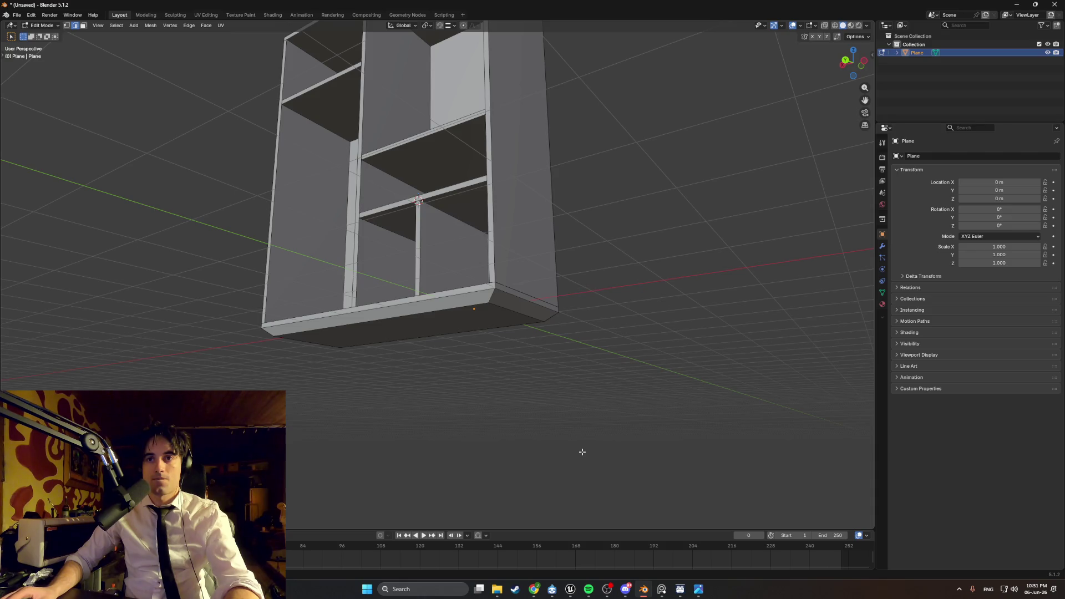
- Compare the cabinet with the wooden cabinet reference image, then level the view
left_click(663, 591)
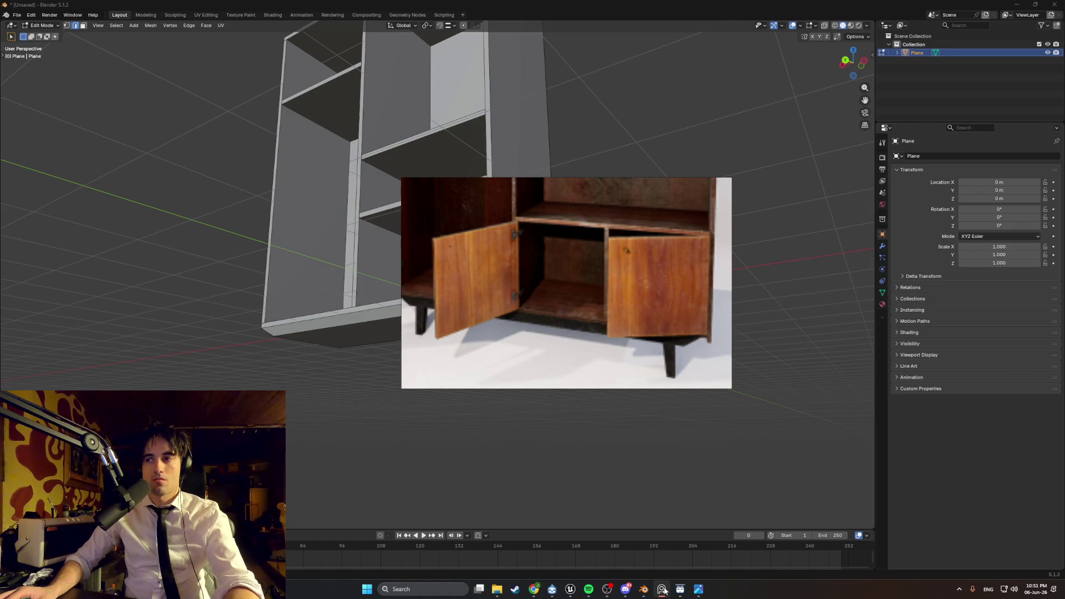
left_click(627, 466)
mouse_move(625, 459)
middle_mouse_down()
mouse_move(571, 431)
mouse_move(579, 440)
middle_mouse_up()
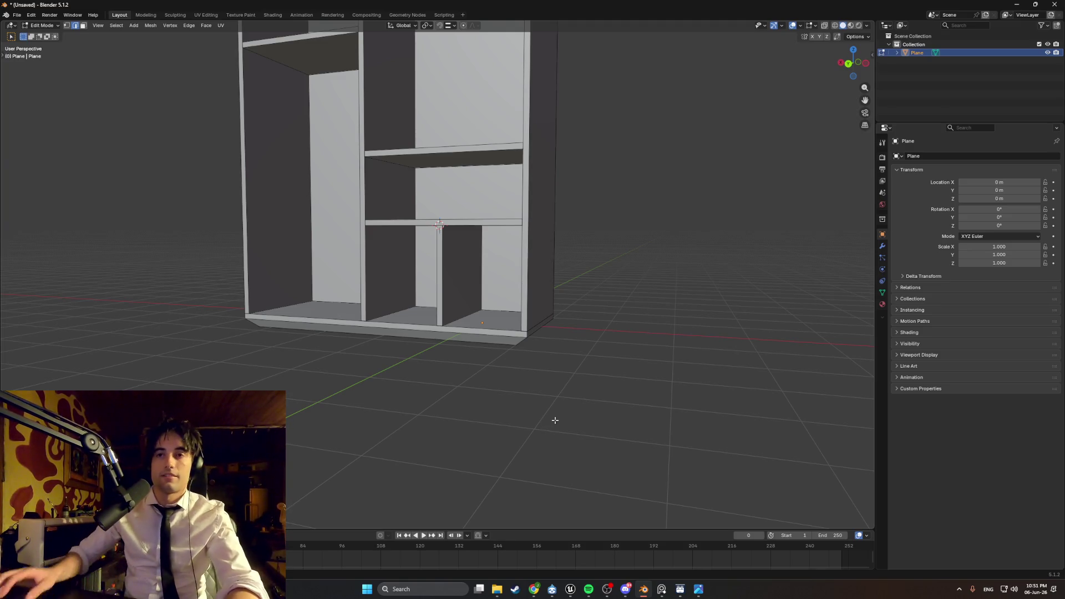
mouse_move(495, 351)
middle_mouse_down()
mouse_move(479, 294)
mouse_move(433, 304)
mouse_move(467, 307)
mouse_move(400, 310)
mouse_move(478, 319)
mouse_move(410, 328)
mouse_move(524, 335)
mouse_move(576, 304)
mouse_move(459, 317)
mouse_move(444, 298)
mouse_move(389, 310)
mouse_move(305, 304)
mouse_move(295, 320)
mouse_move(405, 292)
mouse_move(381, 305)
mouse_move(410, 276)
mouse_move(500, 253)
mouse_move(503, 194)
middle_mouse_up()
scroll(488, 339, "down", 8)
scroll(479, 294, "up", 5)
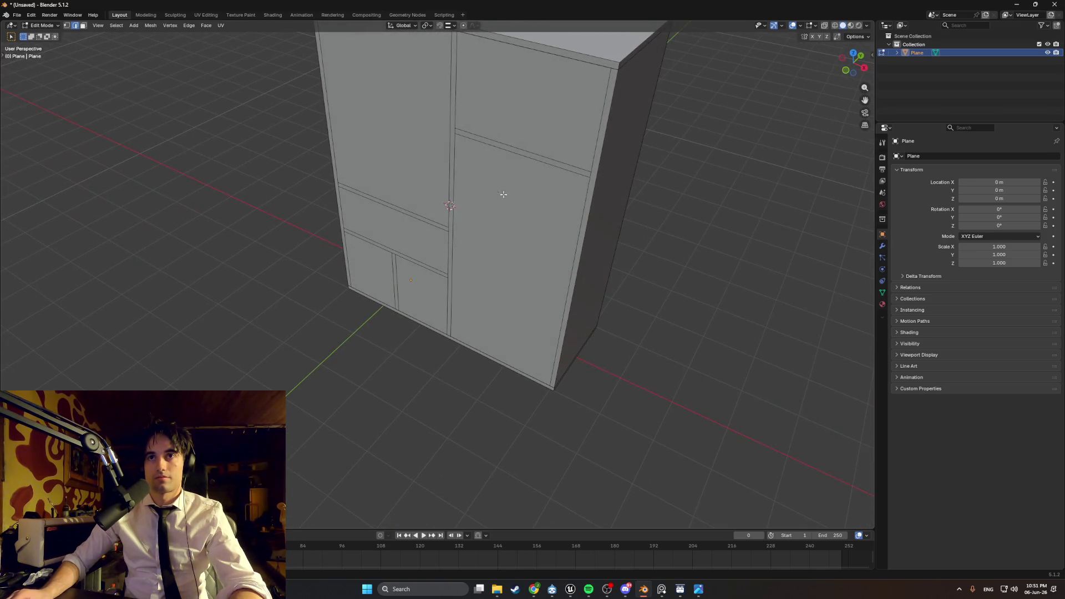
- Select the cabinet's front face and bring up the Shift+S snap menu
left_click(505, 155)
mouse_move(505, 155)
middle_mouse_down()
mouse_move(481, 233)
mouse_move(674, 219)
mouse_move(489, 208)
mouse_move(508, 202)
mouse_move(491, 215)
middle_mouse_up()
mouse_move(341, 204)
middle_mouse_down()
mouse_move(358, 207)
mouse_move(334, 210)
mouse_move(502, 271)
middle_mouse_up()
key("shift+s")
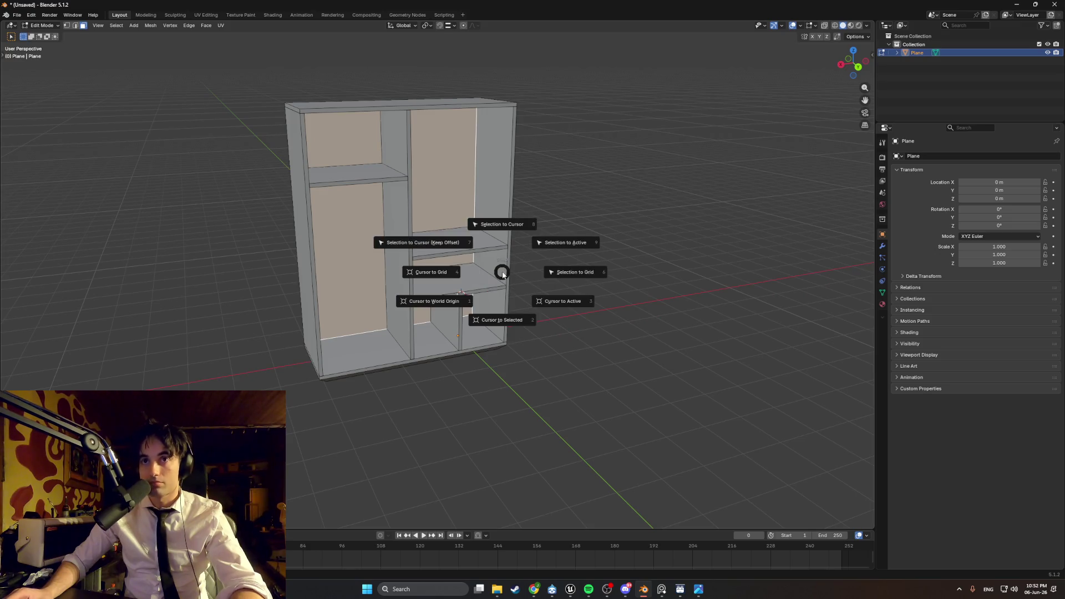
- Snap the 3D cursor to the front face and add a circle mesh there in Object Mode
left_click(672, 223)
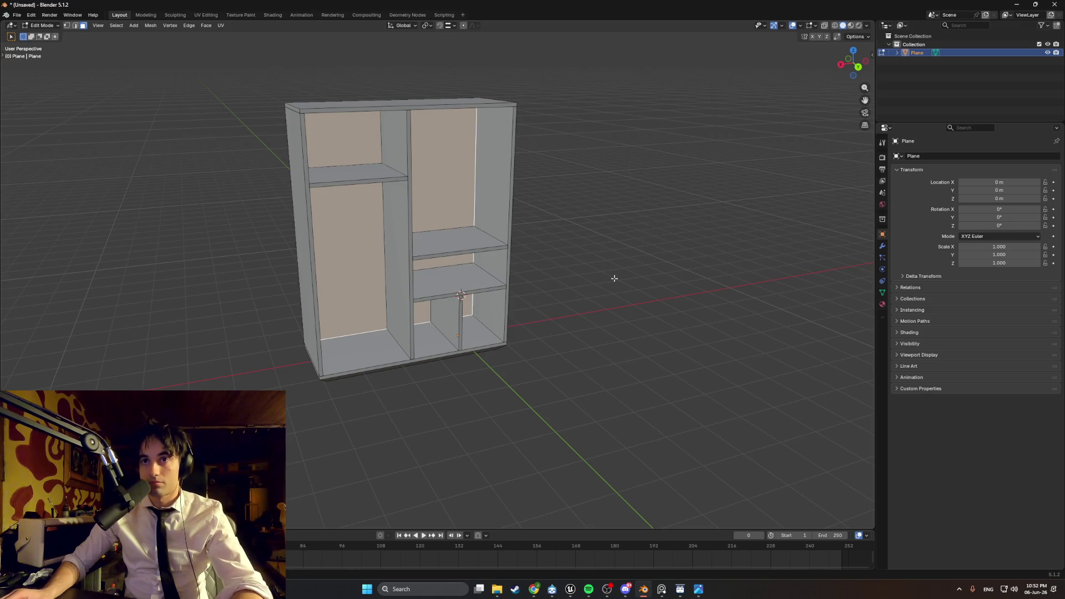
key("Tab")
key("shift+a")
mouse_move(614, 278)
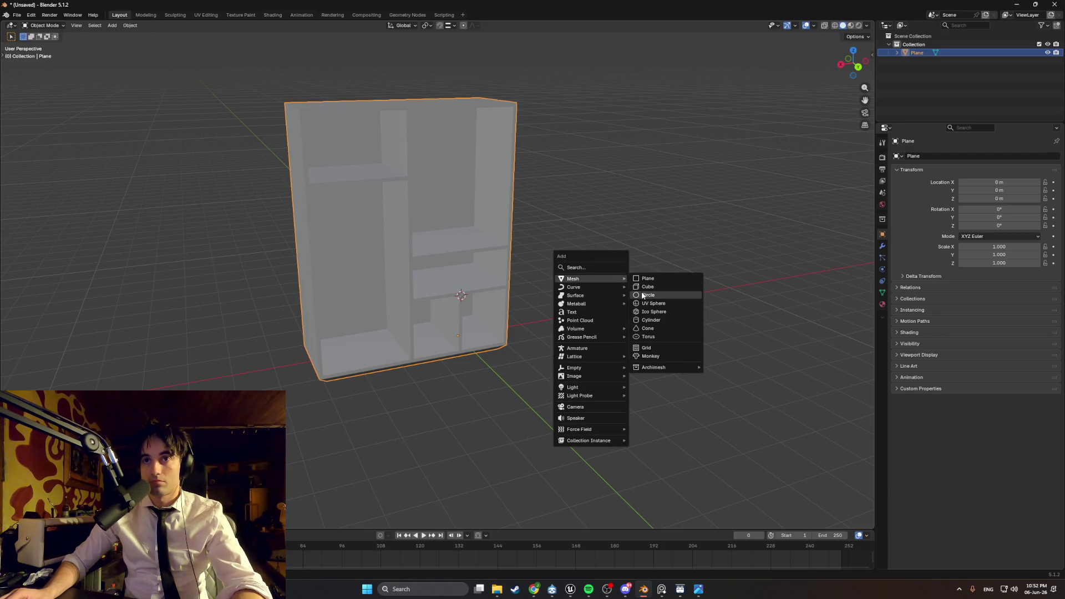
left_click(642, 296)
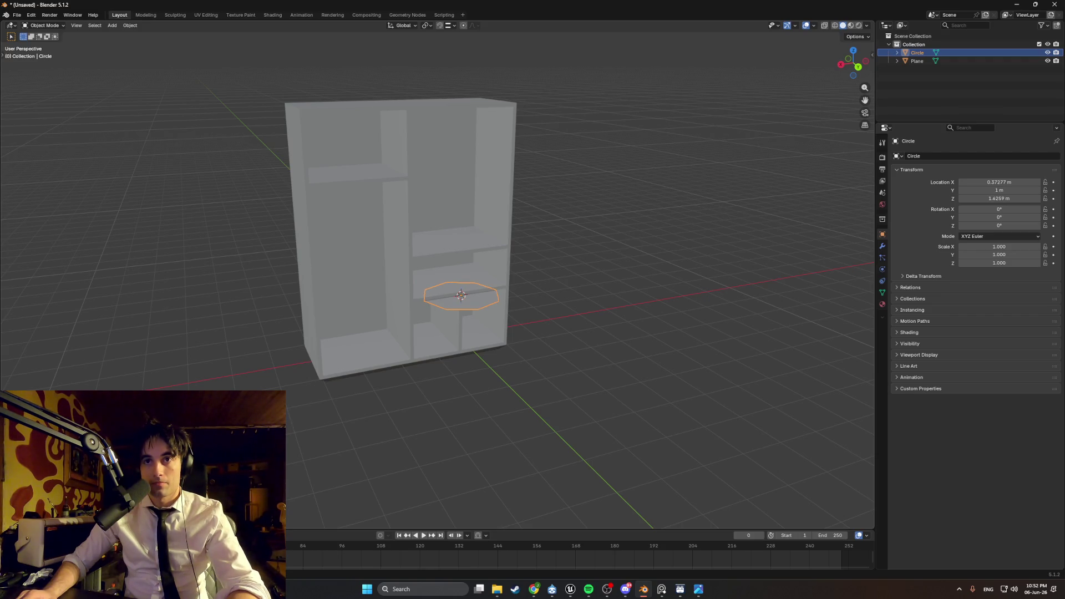
- Rotate the circle 90° to stand it upright, using orthographic front and side views
mouse_move(351, 368)
middle_mouse_down()
mouse_move(385, 361)
mouse_move(373, 374)
mouse_move(390, 373)
middle_mouse_up()
key("KP_1")
key("ctrl+KP_3")
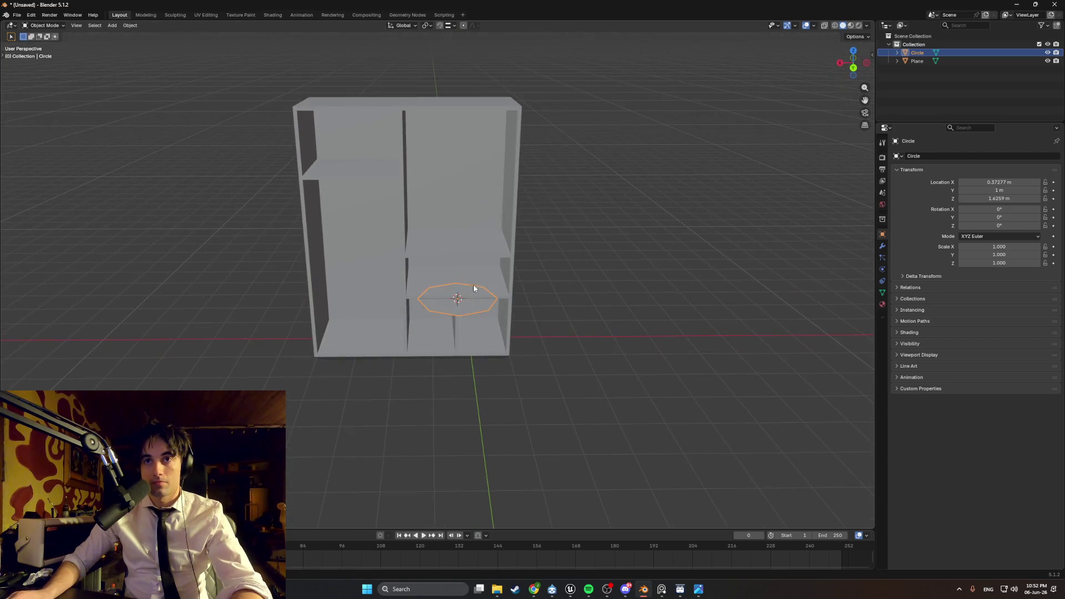
key("ctrl+KP_1")
type("r")
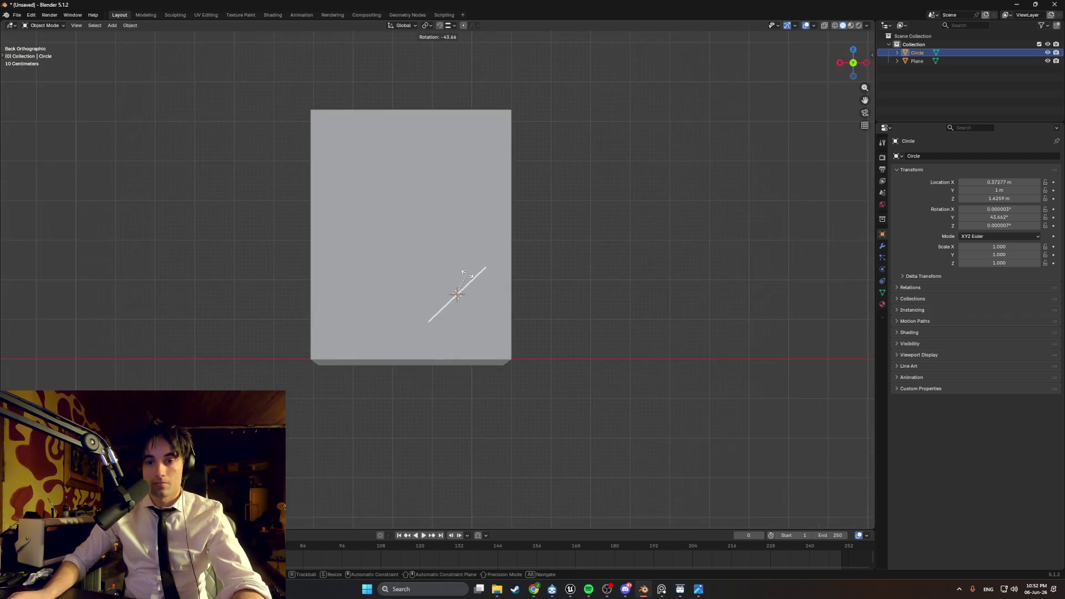
type("90")
key("Return")
- Fill the circle with a face and extrude it along X
middle_click_drag(468, 275, 491, 313)
key("Tab")
key("f")
key("e")
key("x")
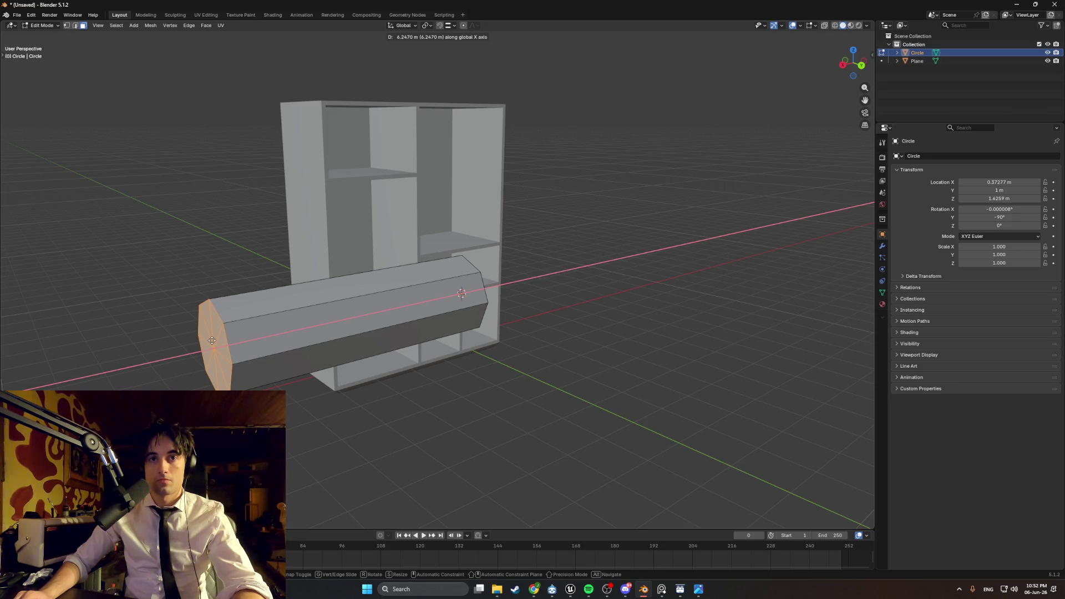
- Cancel the overlong extrusion and shrink the circle face down to rail thickness
key("Escape")
scroll(483, 289, "up", 5)
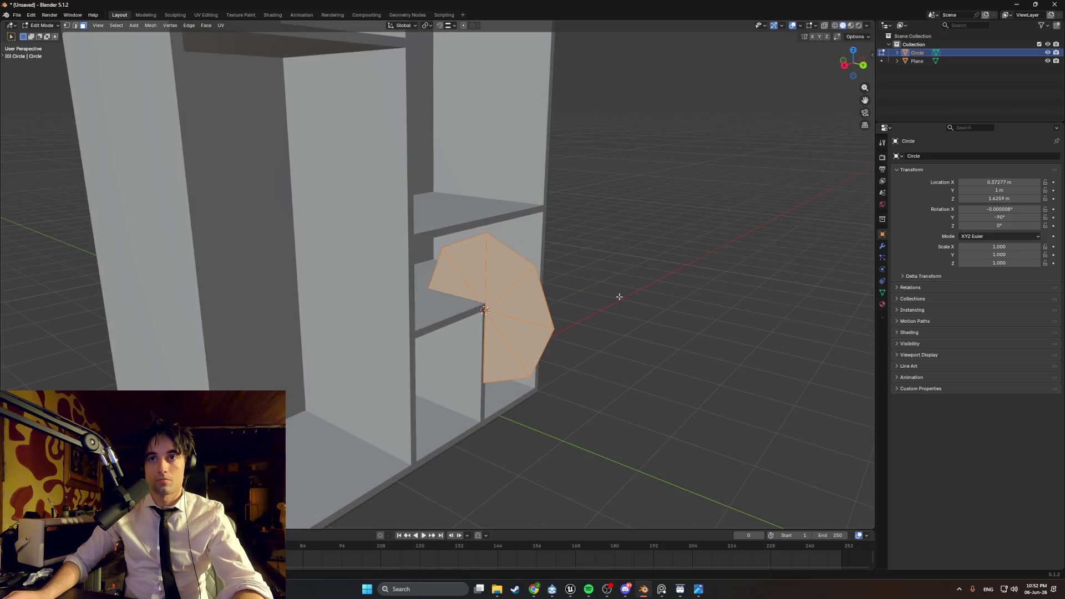
key("s")
key("Escape")
key("s")
left_click(513, 311)
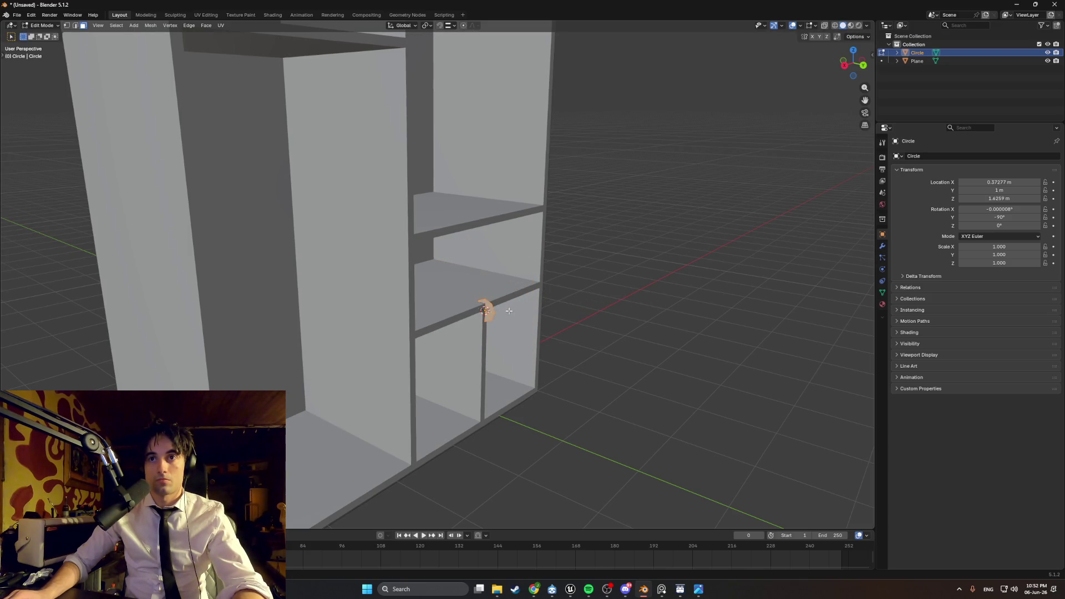
middle_click_drag(512, 311, 488, 299)
- Raise the circle along Z into the tall left compartment and shift it sideways along X
key("g")
key("z")
left_click(461, 142)
mouse_move(461, 142)
middle_mouse_down()
mouse_move(474, 178)
mouse_move(548, 201)
mouse_move(469, 209)
mouse_move(510, 188)
middle_mouse_up()
key("g")
key("x")
left_click(422, 200)
mouse_move(421, 201)
middle_mouse_down()
mouse_move(555, 186)
mouse_move(461, 188)
mouse_move(518, 185)
mouse_move(526, 203)
mouse_move(500, 217)
mouse_move(413, 205)
mouse_move(434, 207)
middle_mouse_up()
- Resize the circle twice more to refine the rail thickness
key("s")
left_click(516, 187)
key("s")
left_click(493, 192)
scroll(458, 214, "up", 2)
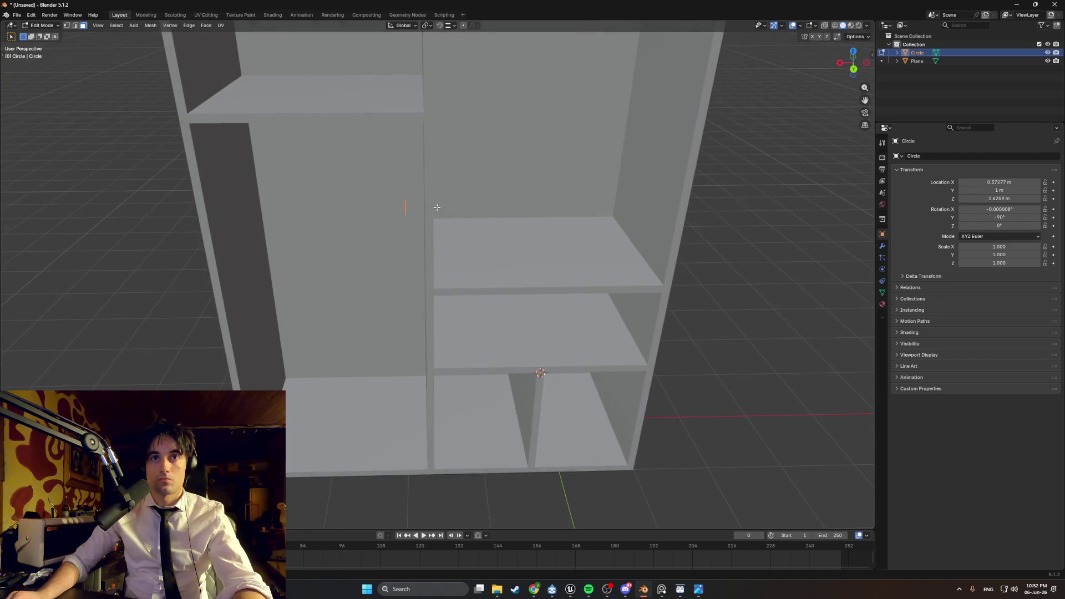
- Try further X moves, a resize and a Z move on the circle, cancelling each attempt
key("g")
key("x")
key("Escape")
mouse_move(312, 205)
middle_mouse_down()
mouse_move(395, 204)
mouse_move(369, 205)
mouse_move(405, 222)
mouse_move(438, 209)
middle_mouse_up()
key("s")
key("Escape")
key("g")
key("x")
key("Escape")
scroll(442, 227, "up", 3)
key("g")
key("z")
key("z")
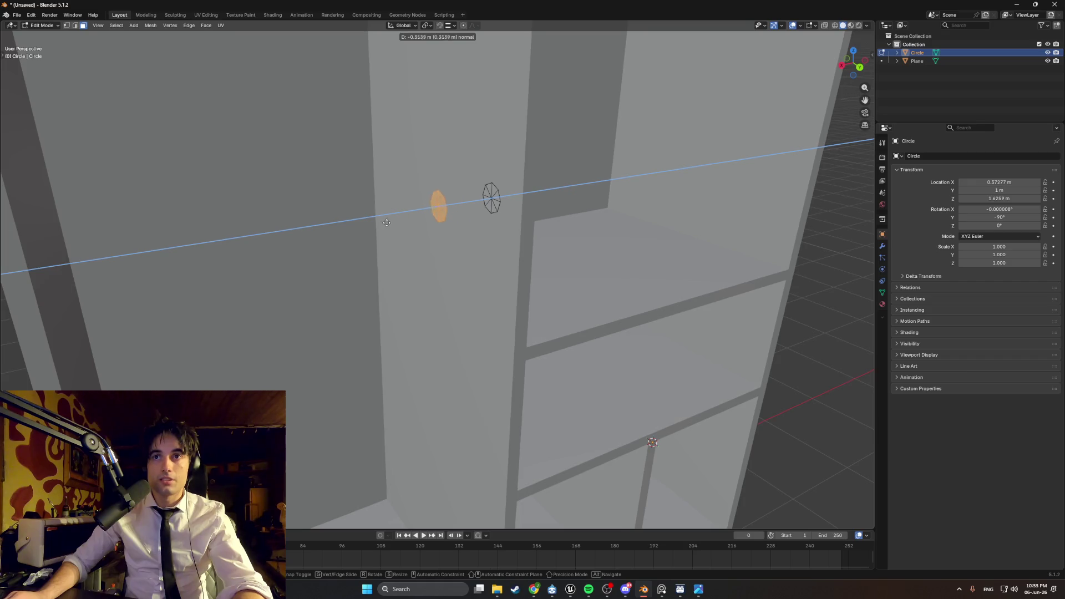
key("Escape")
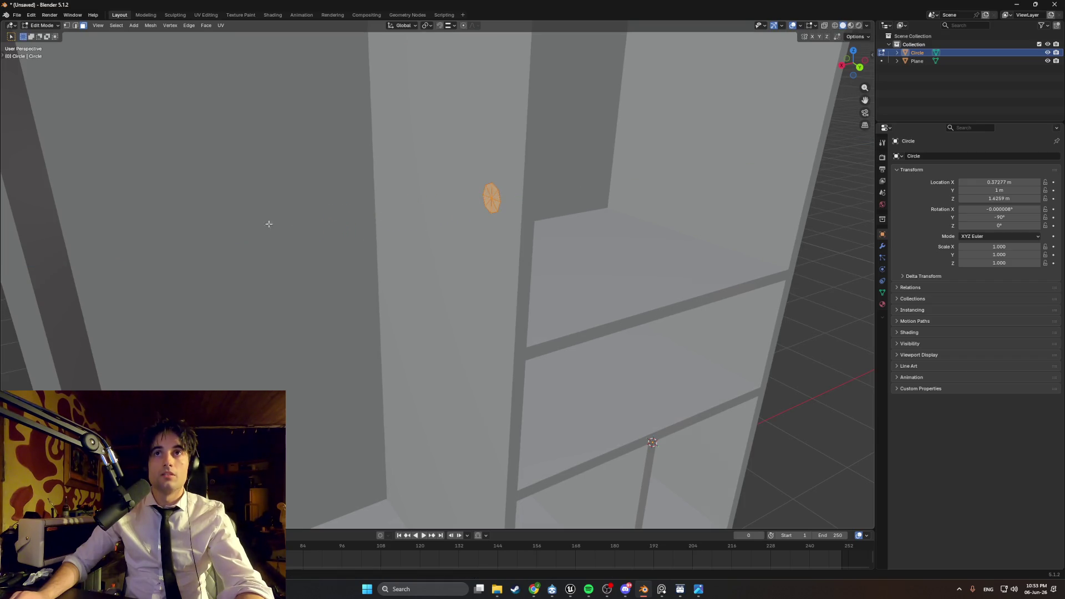
scroll(482, 193, "up", 3)
middle_click_drag(497, 191, 558, 166)
- Reselect the circle's geometry and nudge it along Z
key("x")
left_click(541, 171)
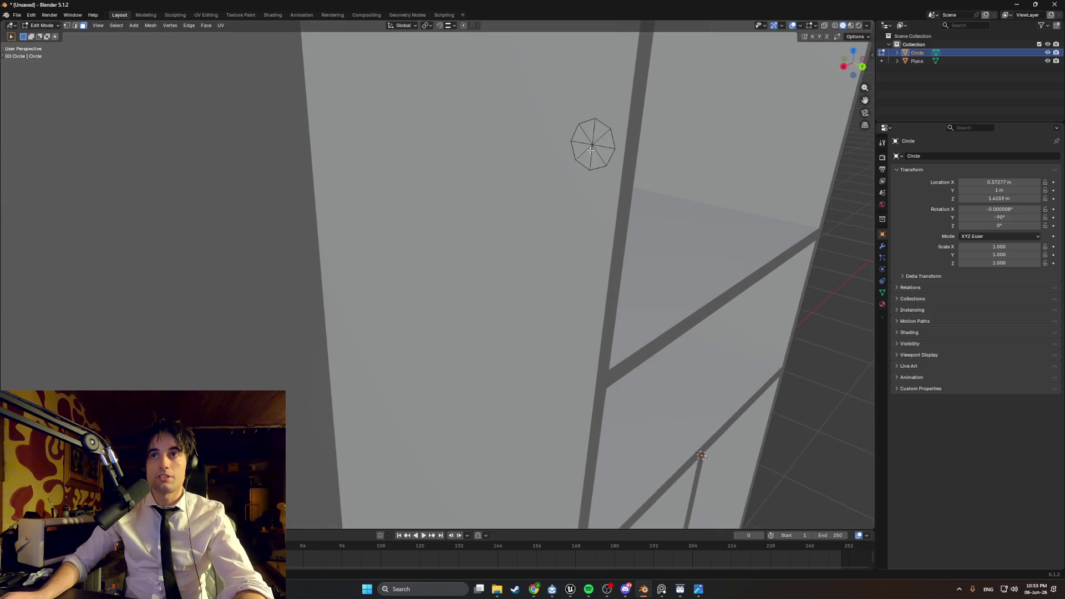
left_click_drag(580, 135, 579, 135)
scroll(580, 136, "down", 3)
middle_click_drag(579, 135, 371, 183)
key("g")
key("z")
key("z")
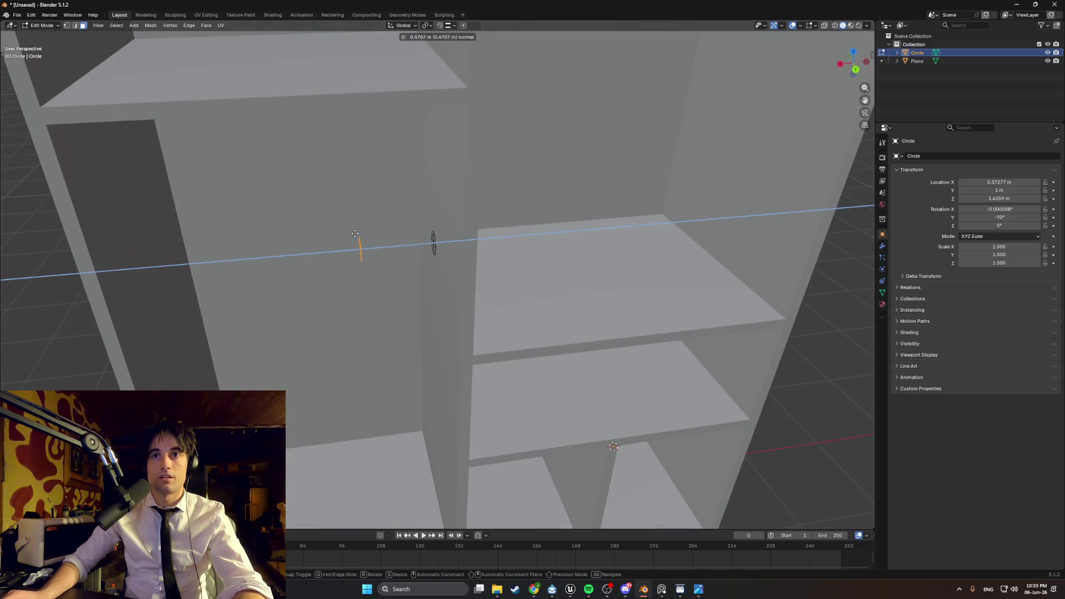
left_click(336, 239)
middle_click_drag(335, 239, 435, 232)
- Reselect the circle face and extrude it into a short cylinder, cancelling a second extrusion
key("x")
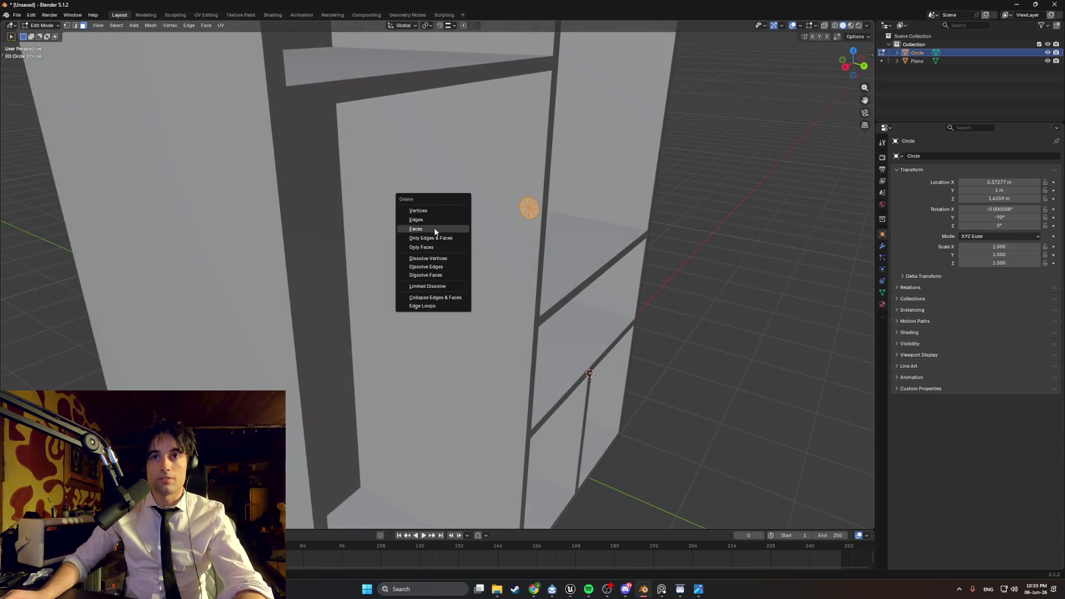
left_click(435, 232)
left_click(529, 207)
middle_click_drag(529, 207, 444, 210)
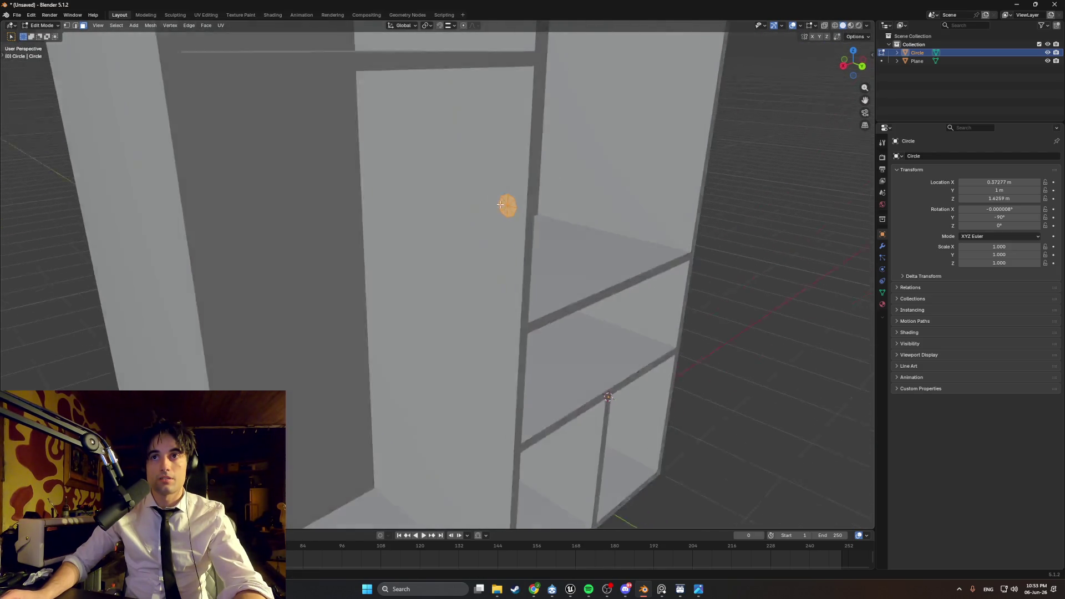
key("e")
left_click(300, 213)
middle_click_drag(300, 213, 386, 210)
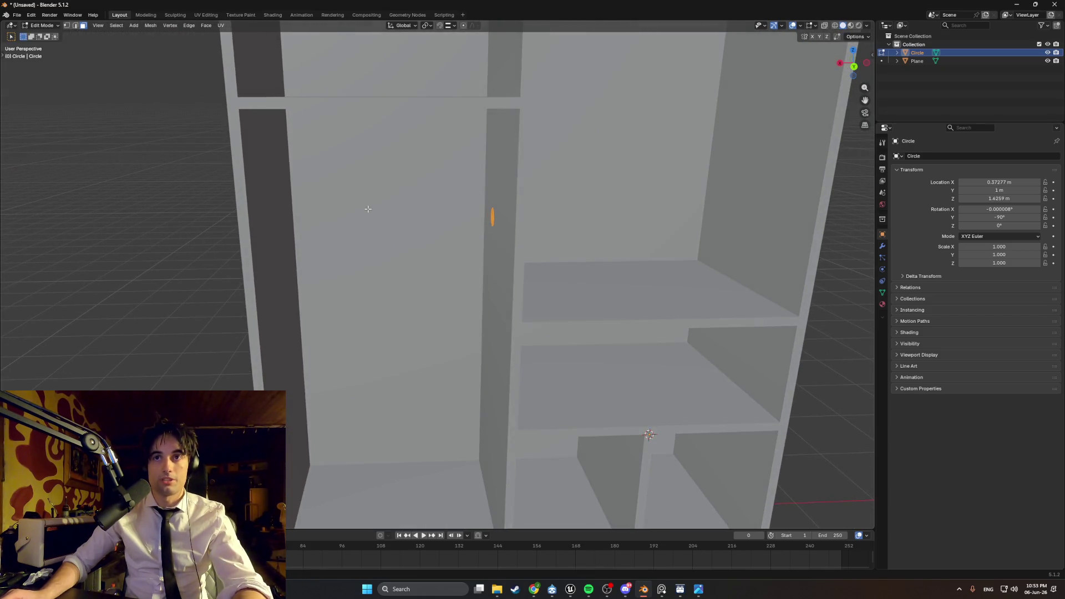
key("e")
right_click(307, 206)
- Delete the circle's face so only its edge ring remains
middle_click_drag(372, 212, 409, 217)
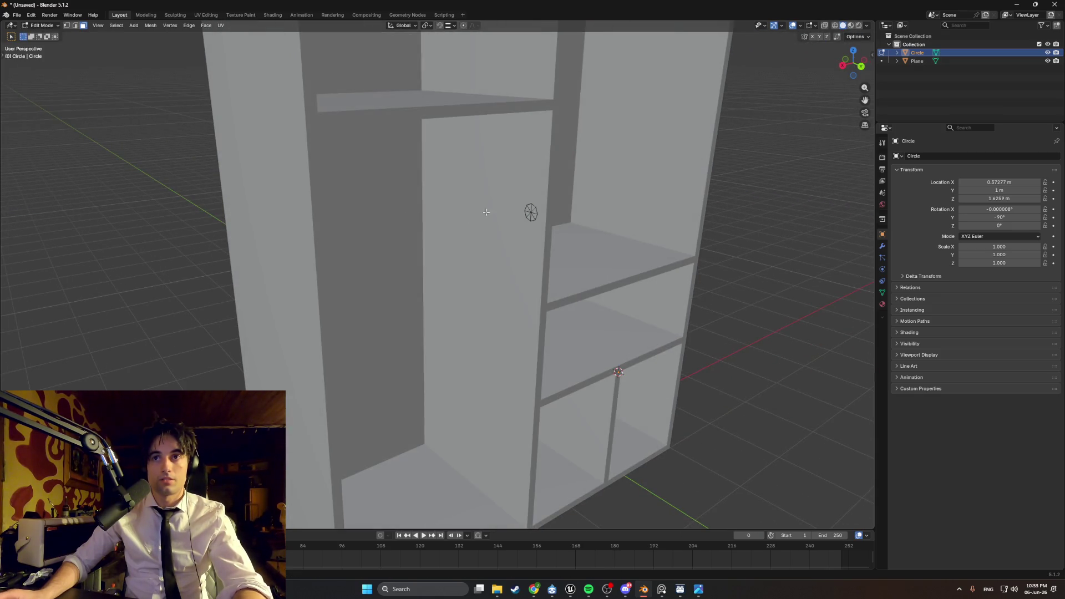
scroll(533, 210, "up", 5)
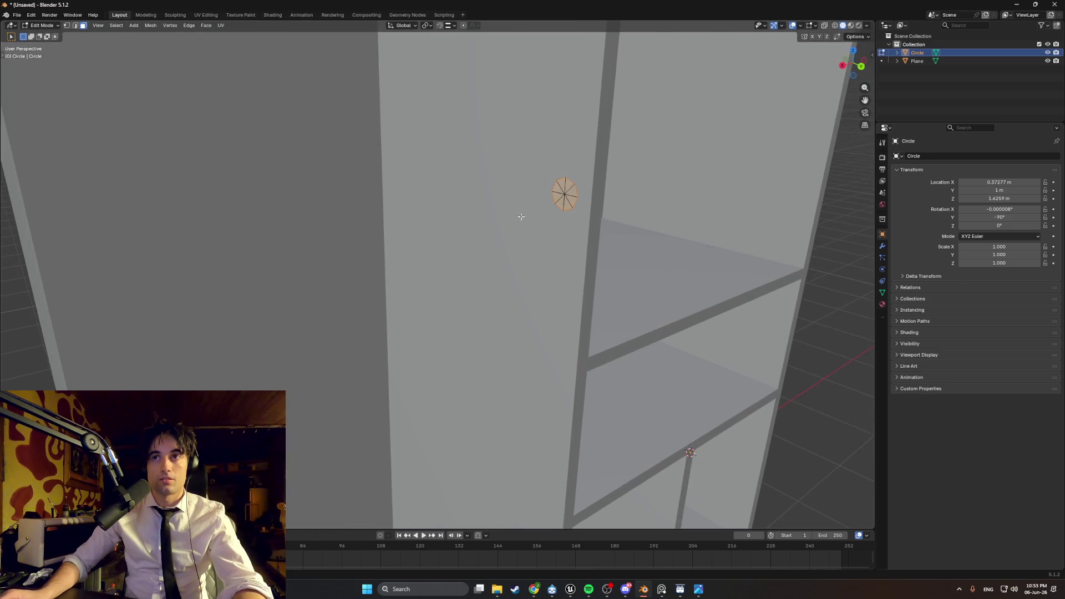
key("x")
left_click(499, 212)
key("x")
left_click(536, 204)
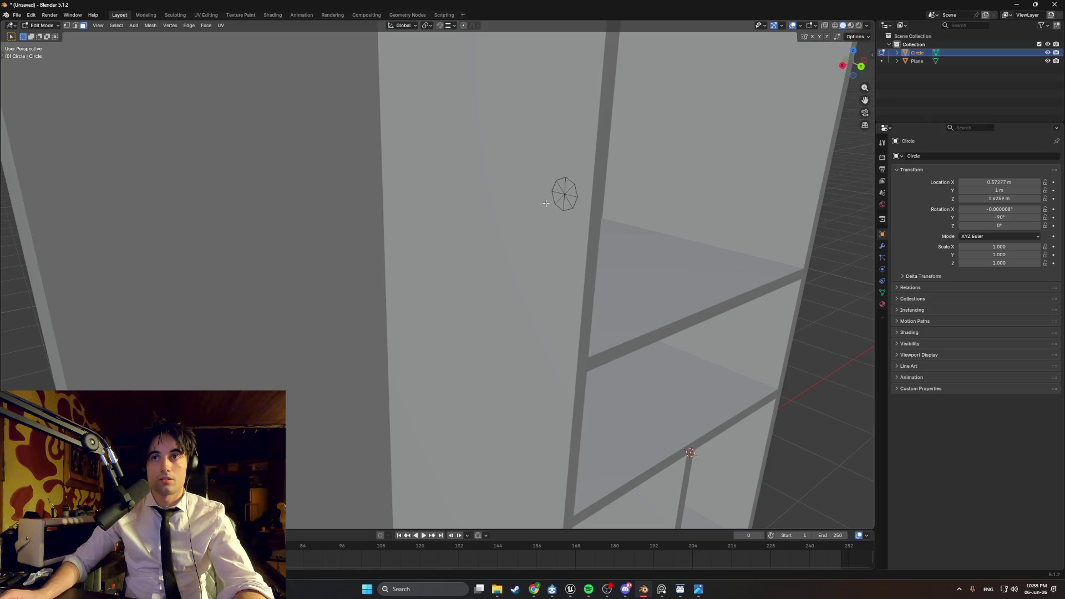
mouse_move(538, 200)
middle_mouse_down()
mouse_move(481, 202)
mouse_move(503, 209)
middle_mouse_up()
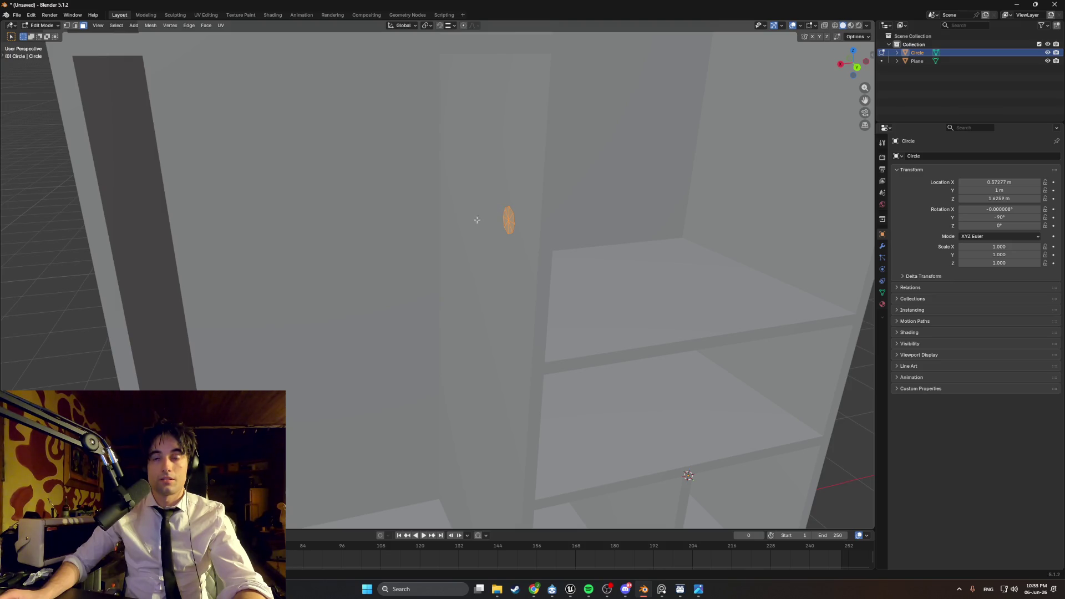
key("x")
left_click(452, 218)
key("ctrl+z")
middle_click_drag(453, 218, 447, 220)
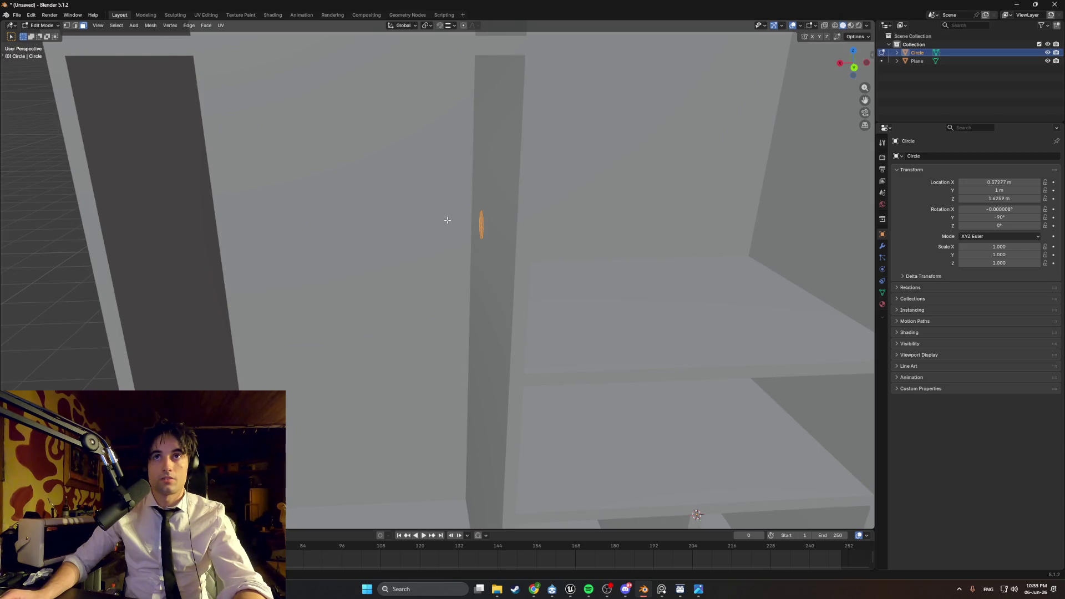
- Extrude the edge ring along X into a tube, then extend its end loop further
key("e")
key("x")
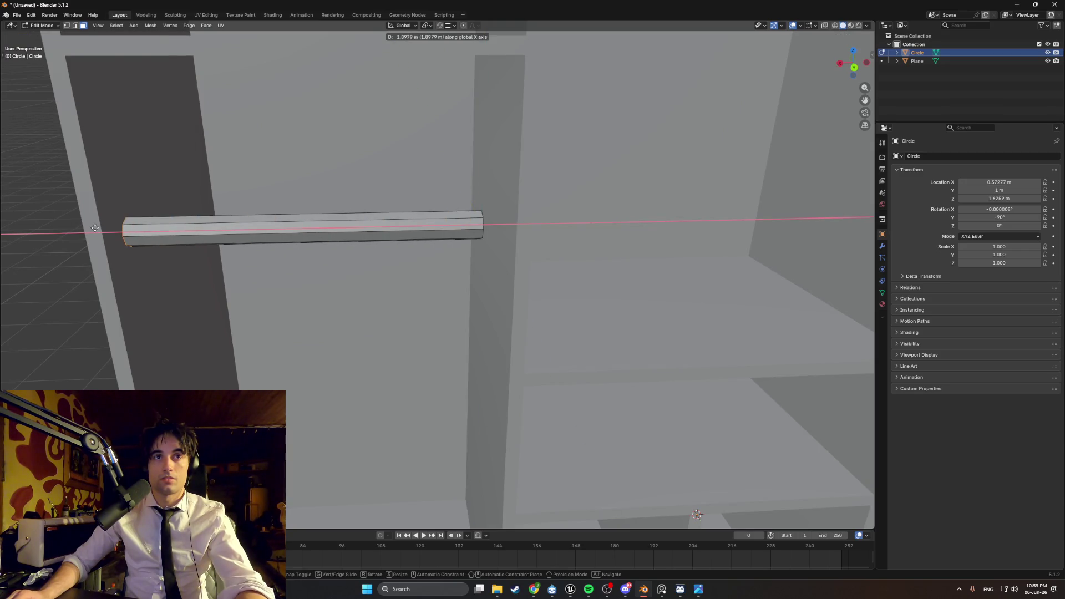
left_click(96, 228)
middle_click_drag(96, 228, 329, 209)
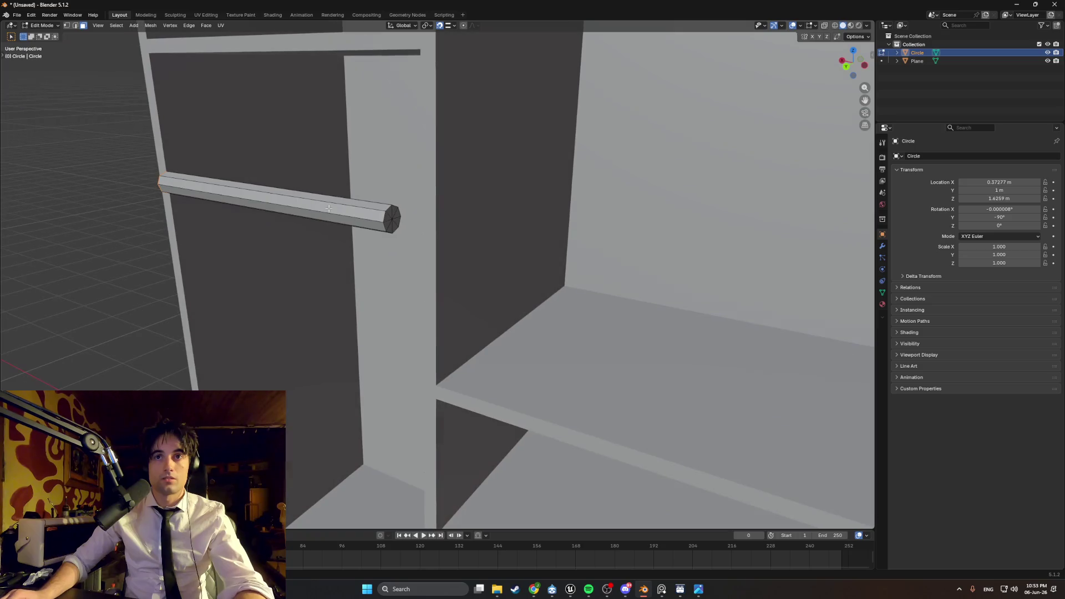
left_click(398, 224)
mouse_move(399, 224)
middle_mouse_down()
mouse_move(496, 230)
mouse_move(403, 197)
mouse_move(409, 222)
mouse_move(439, 228)
middle_mouse_up()
key("e")
key("x")
left_click(524, 228)
- Select the whole rail mesh and scale it slightly thinner
scroll(404, 196, "down", 2)
scroll(403, 196, "down", 3)
scroll(403, 197, "up", 3)
key("a")
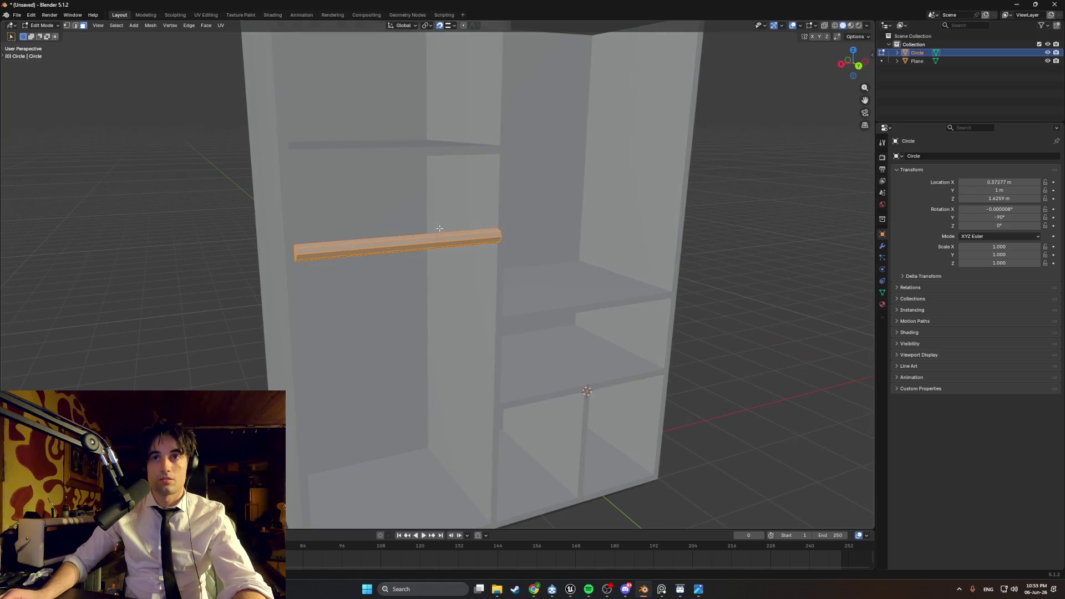
key("s")
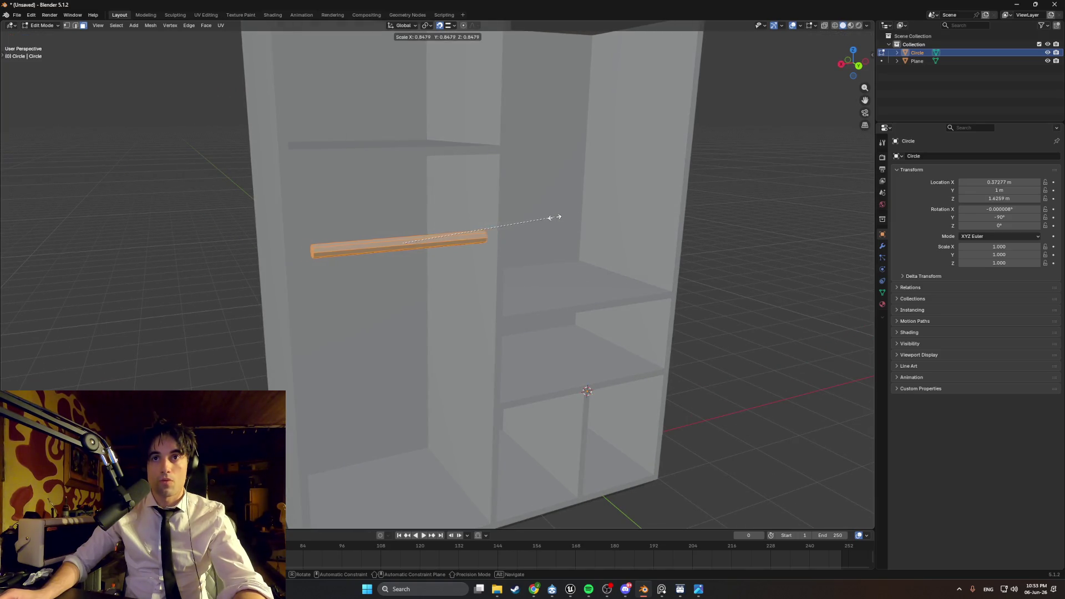
left_click(502, 224)
- Move the rail's end cap along X so it spans the compartment width
mouse_move(503, 225)
middle_mouse_down()
mouse_move(477, 216)
mouse_move(396, 236)
middle_mouse_up()
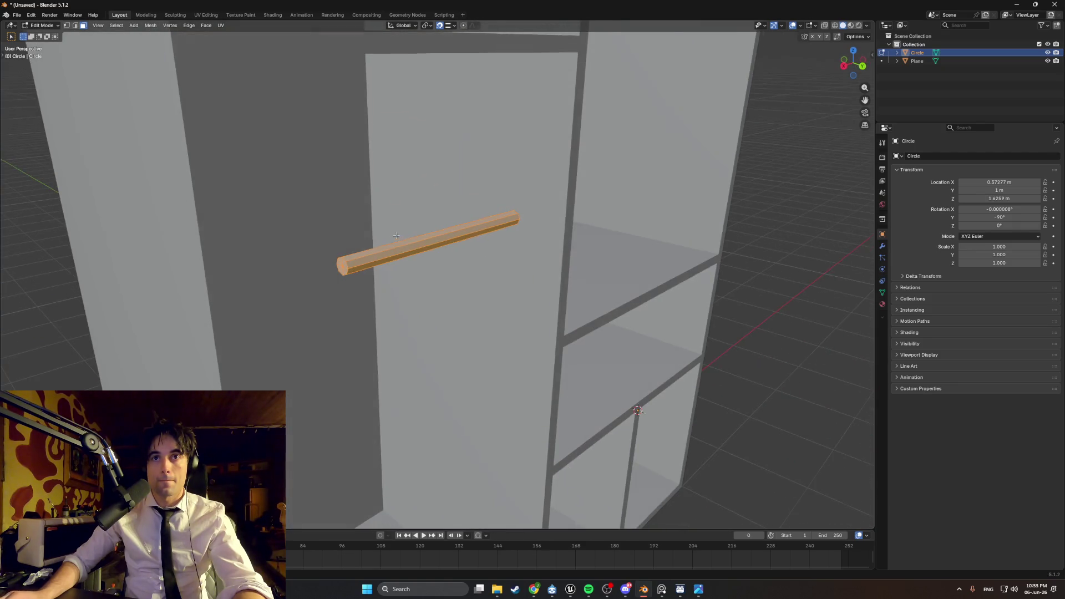
left_click(342, 267)
middle_click_drag(342, 267, 261, 261)
key("g")
key("x")
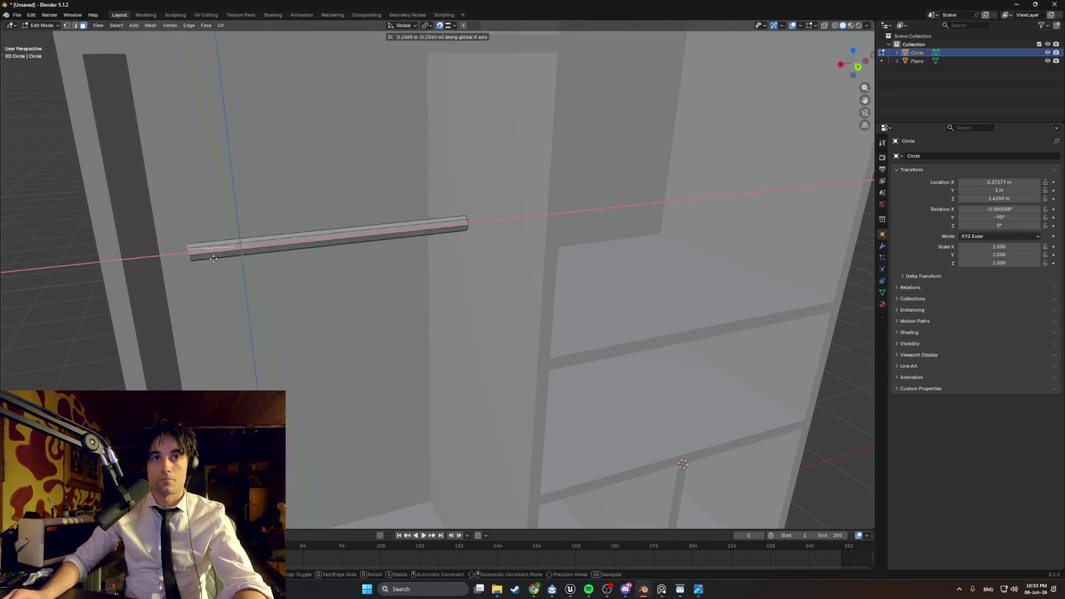
left_click(125, 265)
mouse_move(125, 265)
middle_mouse_down()
mouse_move(398, 221)
mouse_move(349, 218)
mouse_move(424, 221)
middle_mouse_up()
key("g")
key("x")
left_click(514, 229)
middle_click_drag(513, 229, 272, 203)
- Select the whole rail and set its depth along Y in a wireframe side view
key("l")
key("KP_3")
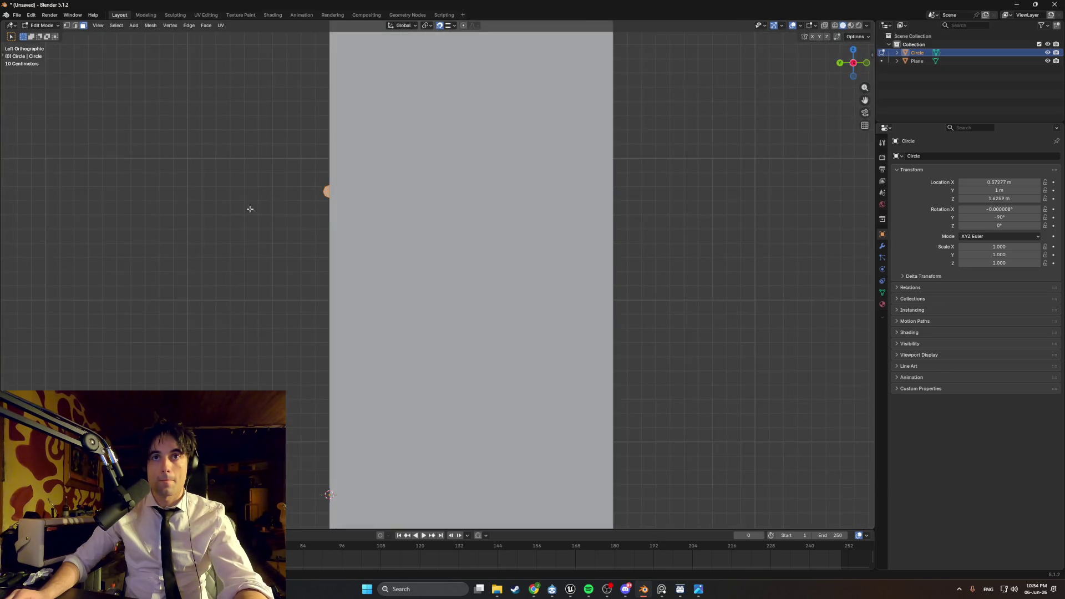
key("KP_1")
key("shift+z")
middle_click_drag(321, 209, 360, 208)
key("KP_1")
key("ctrl+KP_3")
key("g")
key("y")
left_click(466, 207)
- Raise the rail along Z to sit just below the top shelf
key("g")
key("z")
left_click(461, 230)
mouse_move(461, 231)
middle_mouse_down()
mouse_move(519, 235)
mouse_move(340, 224)
mouse_move(394, 219)
mouse_move(422, 231)
middle_mouse_up()
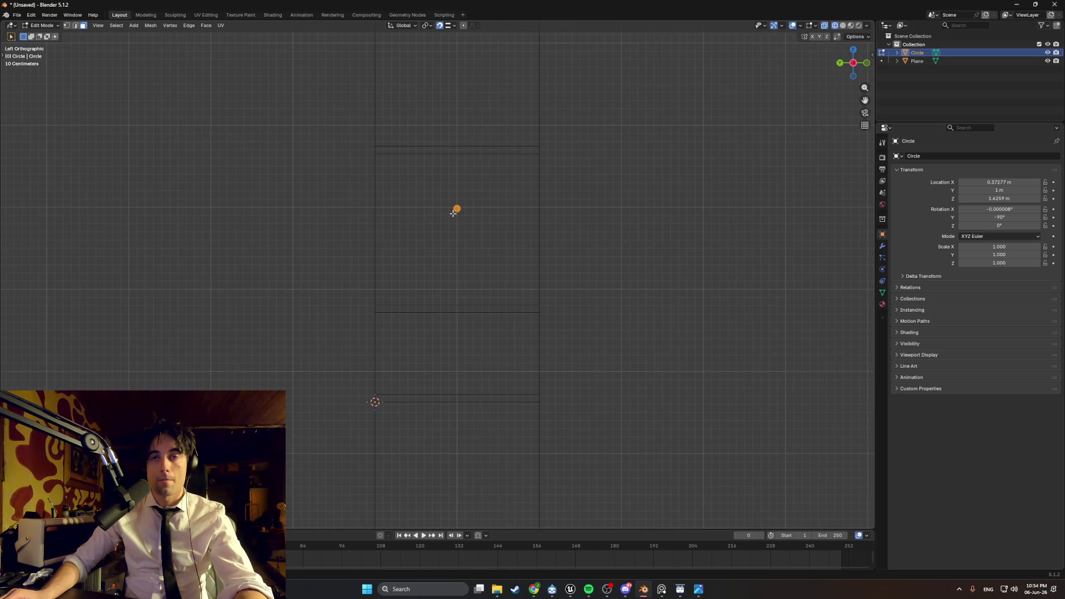
middle_click_drag(424, 213, 523, 219)
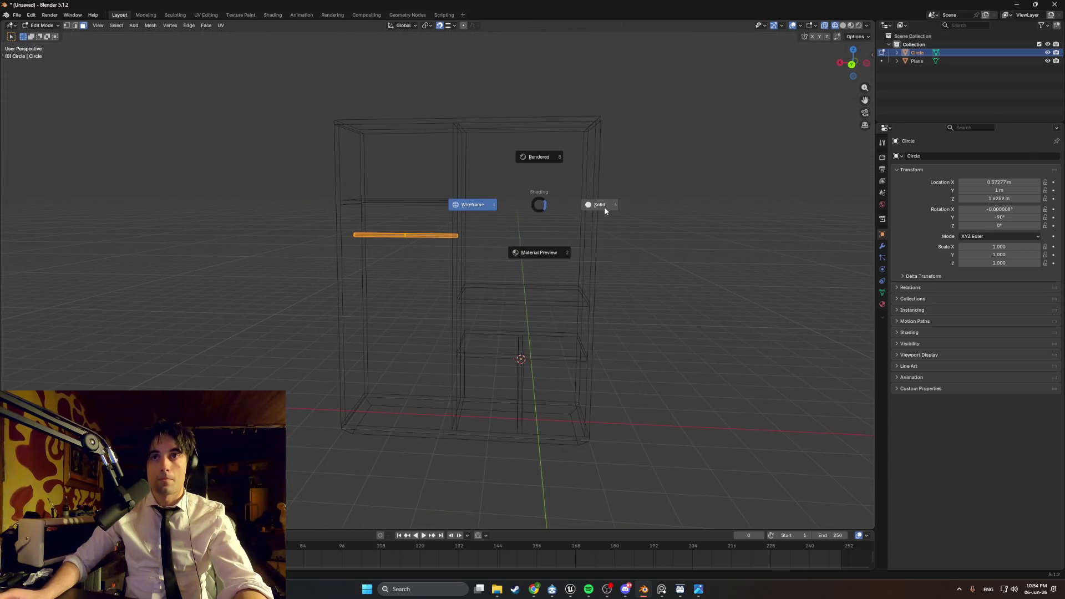
- Switch the viewport back to solid shading and inspect the cabinet's side and back
left_click(605, 210)
mouse_move(656, 226)
middle_mouse_down()
mouse_move(557, 198)
mouse_move(532, 210)
mouse_move(518, 196)
mouse_move(614, 228)
mouse_move(552, 252)
mouse_move(478, 257)
mouse_move(595, 236)
middle_mouse_up()
scroll(595, 235, "up", 5)
mouse_move(507, 231)
middle_mouse_down()
mouse_move(413, 211)
mouse_move(422, 222)
mouse_move(388, 198)
mouse_move(440, 217)
mouse_move(422, 244)
mouse_move(394, 223)
mouse_move(416, 211)
mouse_move(456, 223)
middle_mouse_up()
scroll(408, 219, "down", 5)
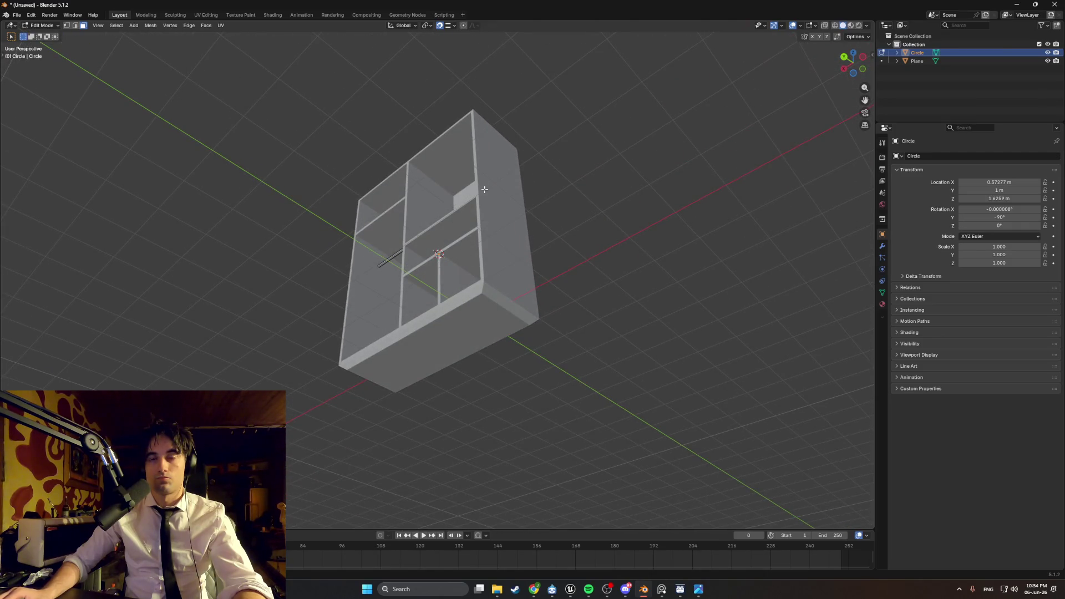
mouse_move(483, 312)
middle_mouse_down()
mouse_move(446, 218)
mouse_move(445, 235)
mouse_move(423, 244)
middle_mouse_up()
- Select the wardrobe body, enter Edit Mode and bring up the Add Mesh menu
left_click(452, 282)
mouse_move(451, 282)
middle_mouse_down()
mouse_move(456, 250)
mouse_move(490, 281)
mouse_move(454, 250)
mouse_move(551, 281)
mouse_move(606, 250)
mouse_move(607, 261)
mouse_move(551, 248)
mouse_move(632, 278)
mouse_move(517, 260)
mouse_move(559, 291)
mouse_move(587, 290)
mouse_move(564, 285)
middle_mouse_up()
key("Tab")
scroll(454, 251, "up", 3)
scroll(517, 259, "down", 6)
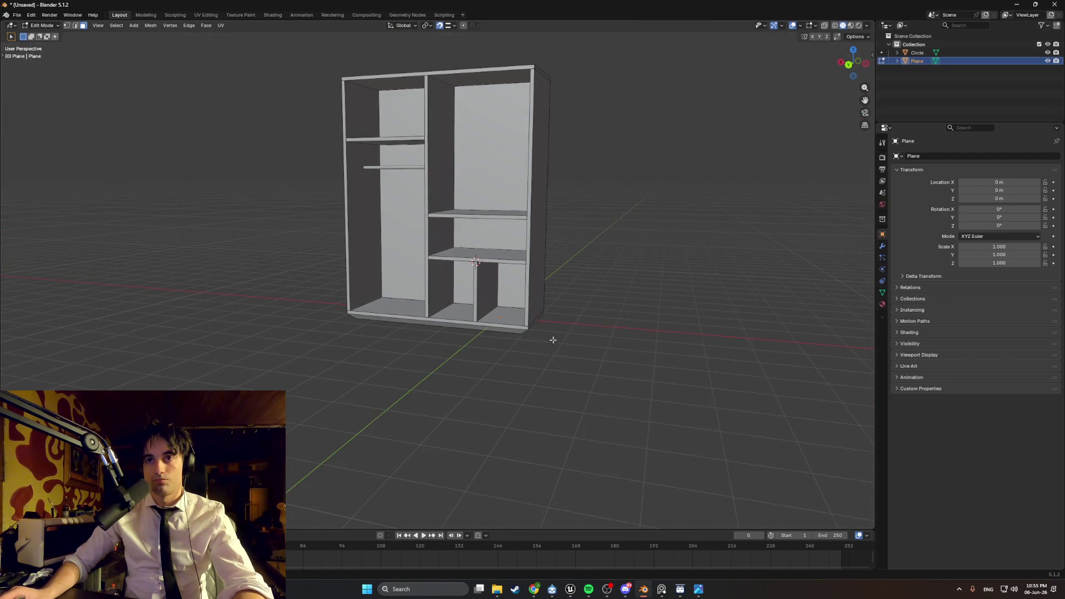
key("shift+a")
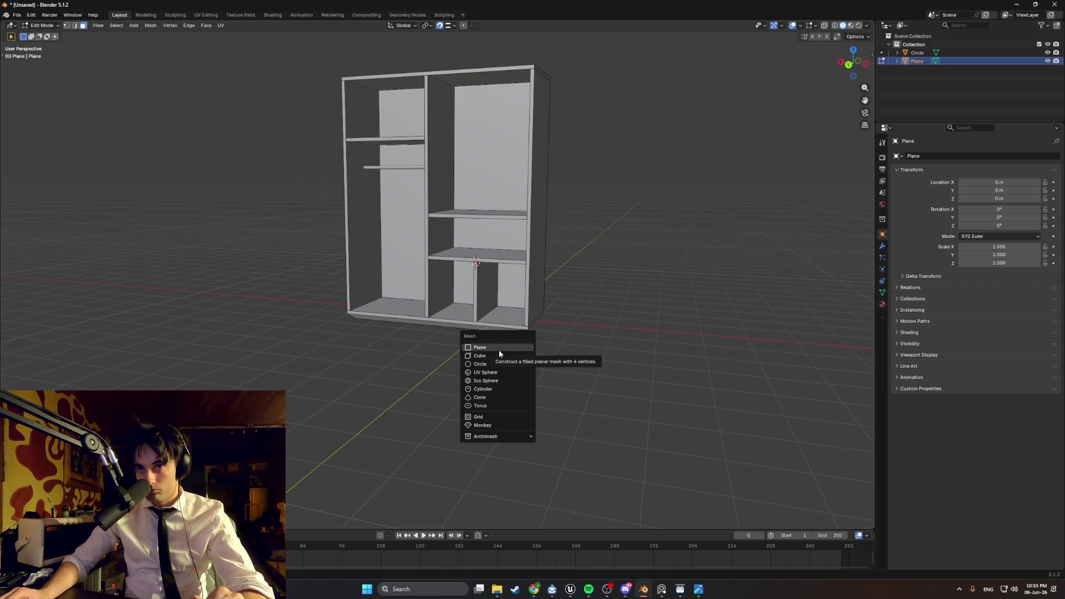
- Add a cube and move it along Y and Z to sit below the cabinet
left_click(499, 355)
middle_click_drag(499, 355, 433, 311)
key("g")
key("y")
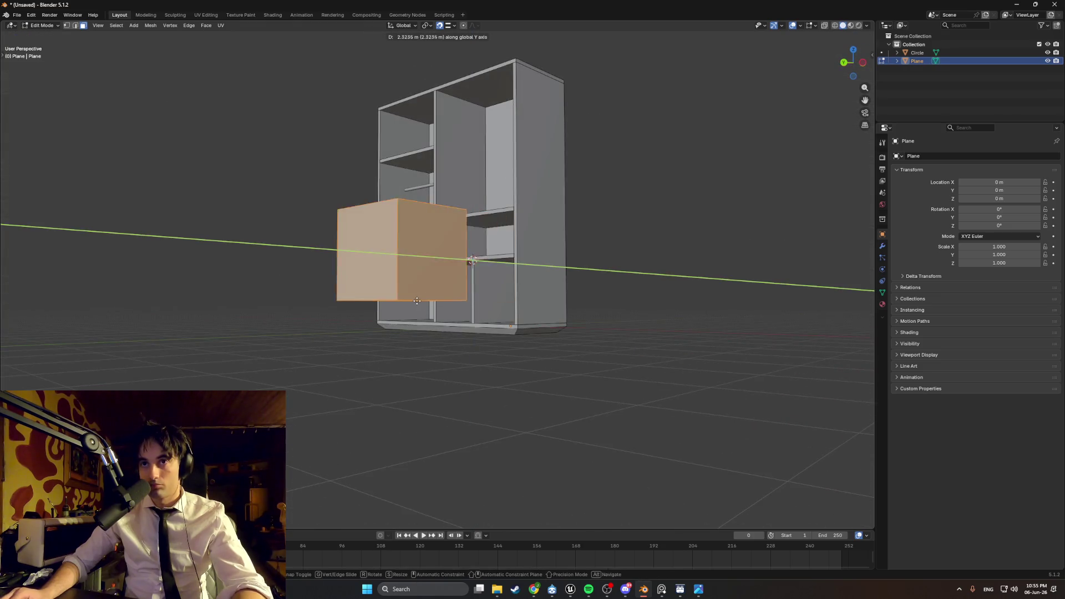
left_click(453, 301)
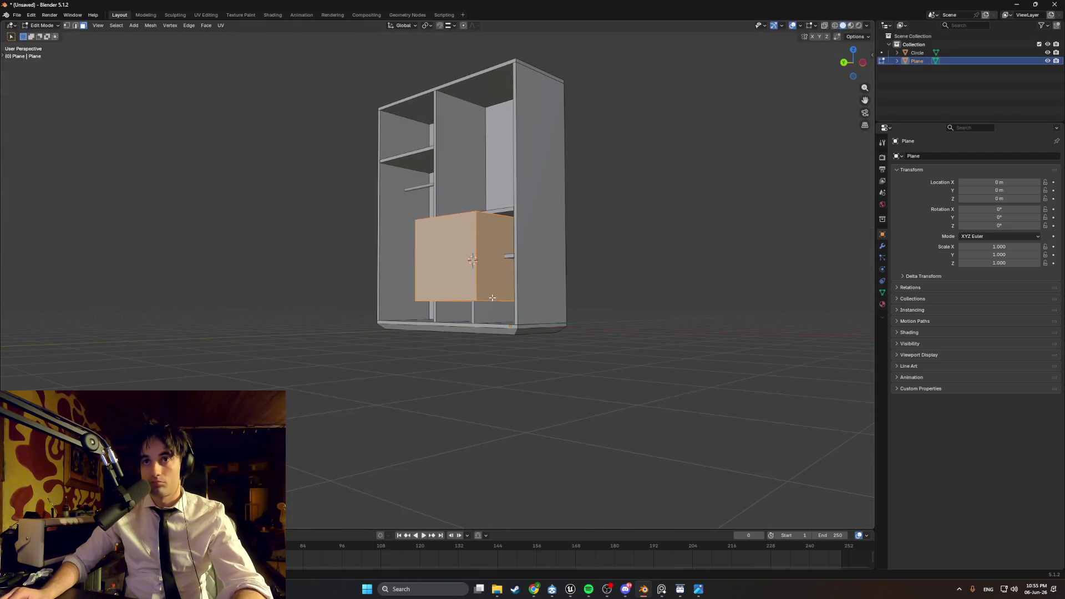
key("g")
key("z")
left_click(525, 349)
mouse_move(525, 349)
middle_mouse_down()
mouse_move(521, 362)
mouse_move(512, 321)
middle_mouse_up()
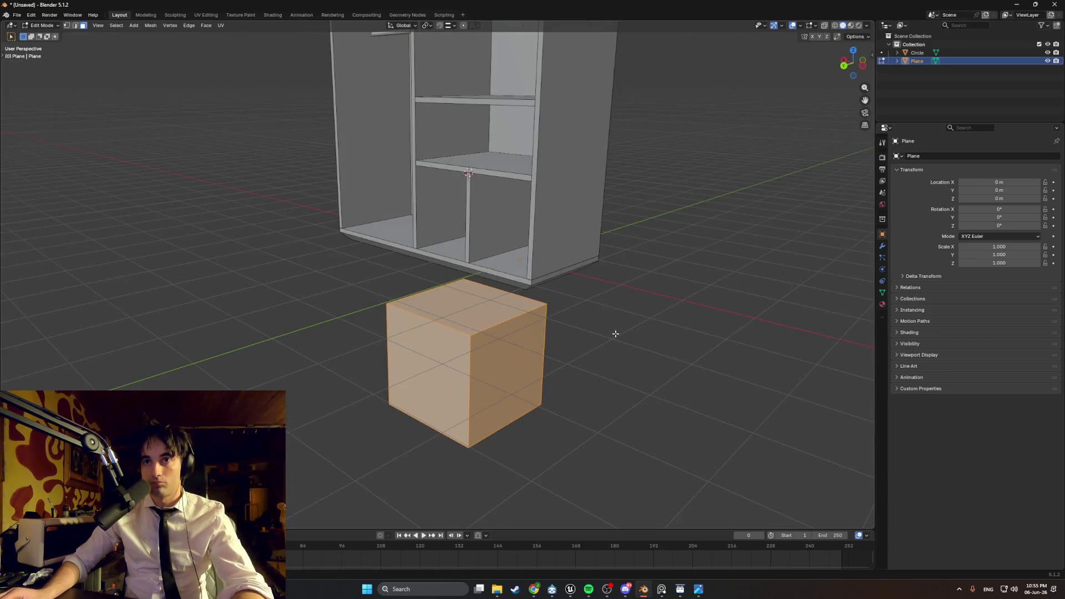
- Slide one cube face along X to flatten the cube into a slab
left_click(506, 358)
mouse_move(506, 358)
middle_mouse_down()
mouse_move(554, 345)
mouse_move(404, 340)
mouse_move(381, 328)
mouse_move(470, 319)
middle_mouse_up()
key("g")
key("x")
left_click(503, 341)
mouse_move(501, 258)
middle_mouse_down()
mouse_move(475, 407)
mouse_move(502, 409)
middle_mouse_up()
key("g")
key("z")
right_click(496, 323)
mouse_move(496, 323)
middle_mouse_down()
mouse_move(466, 327)
mouse_move(514, 328)
mouse_move(430, 311)
mouse_move(494, 290)
middle_mouse_up()
- With X-ray on in the left orthographic view, reposition the box along Y
key("alt+z")
key("KP_1")
key("ctrl+KP_3")
key("g")
key("z")
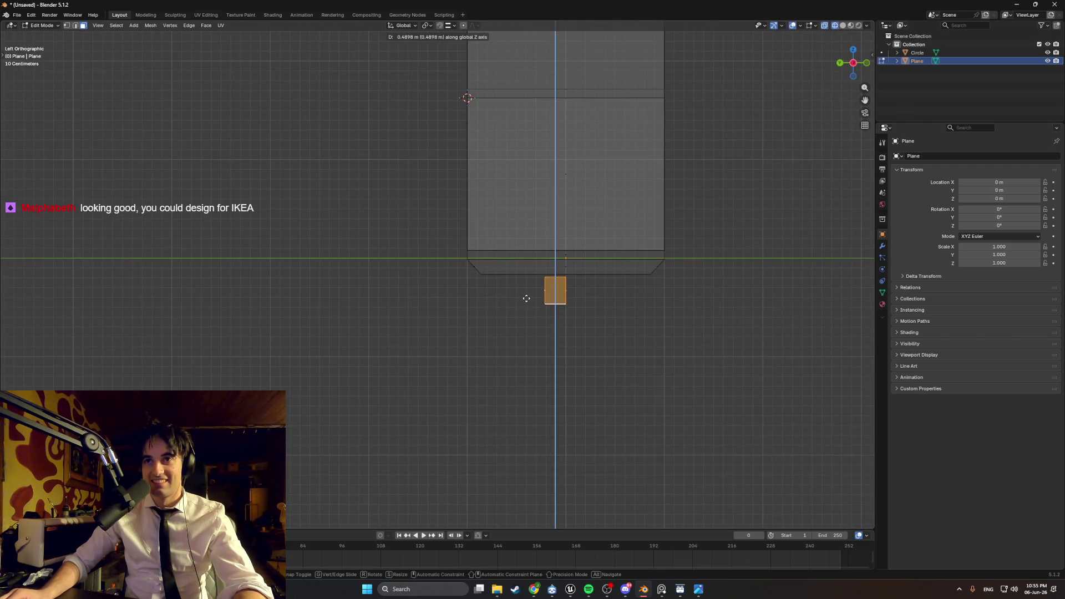
key("y")
left_click(523, 296)
middle_click_drag(524, 296, 579, 291)
- Thin the box by sliding its side face along Y and its front face along X
key("alt+a")
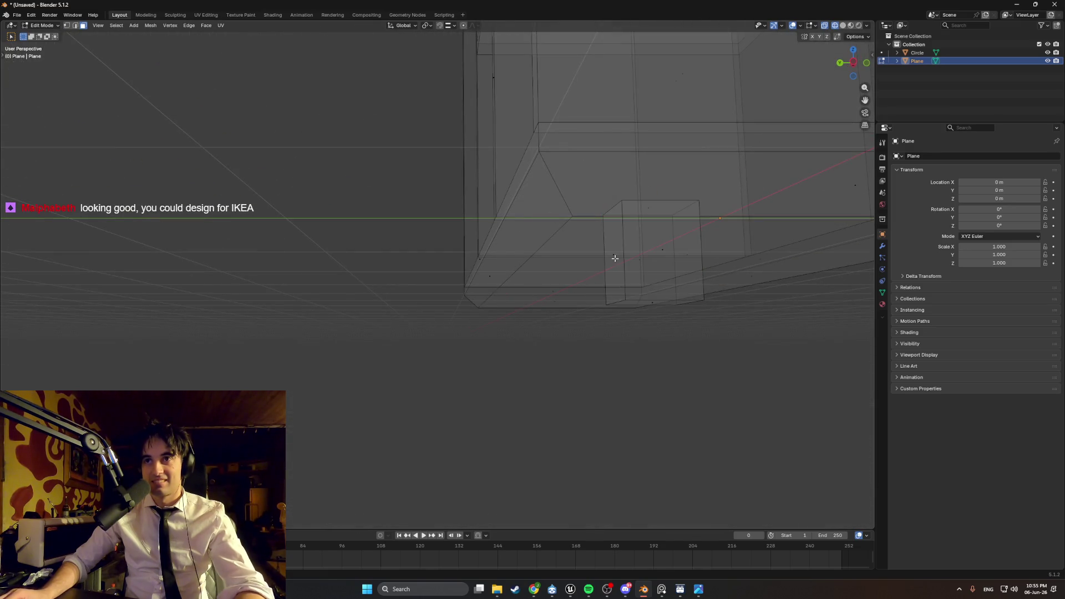
left_click(614, 256)
middle_click_drag(614, 256, 611, 280)
key("g")
key("x")
key("y")
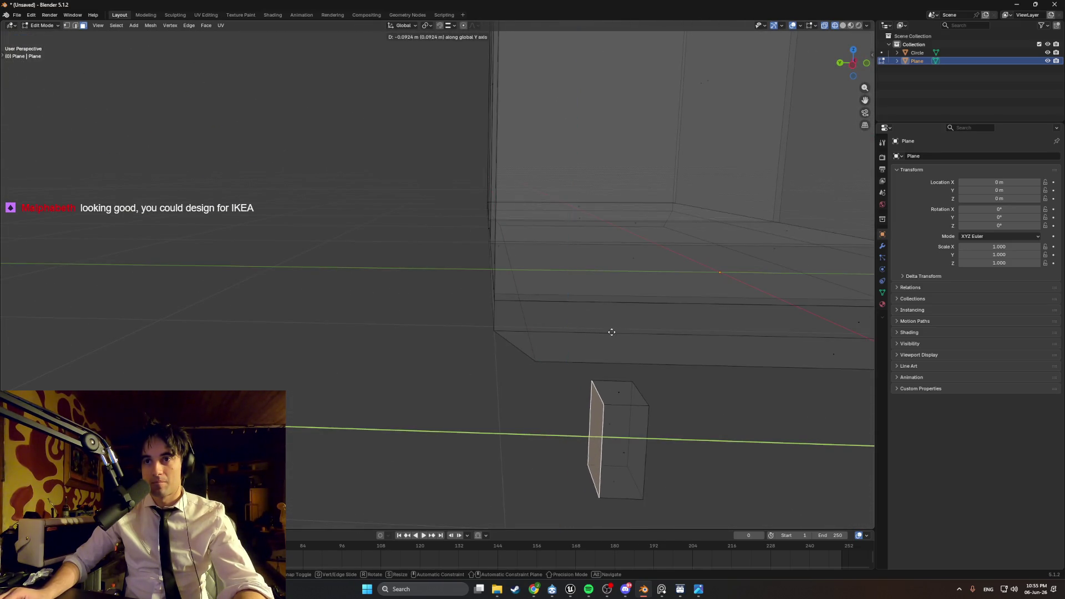
left_click(624, 370)
left_click(627, 449)
key("g")
key("x")
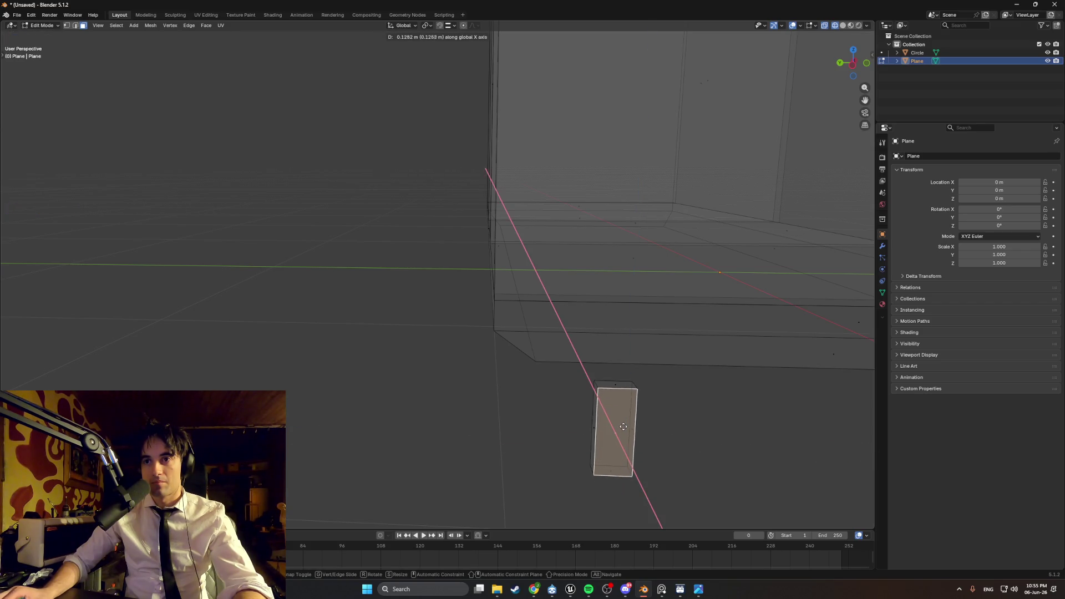
left_click(623, 431)
- Move one more face along Y, then separate the leg block by selection
middle_click_drag(624, 431, 658, 409)
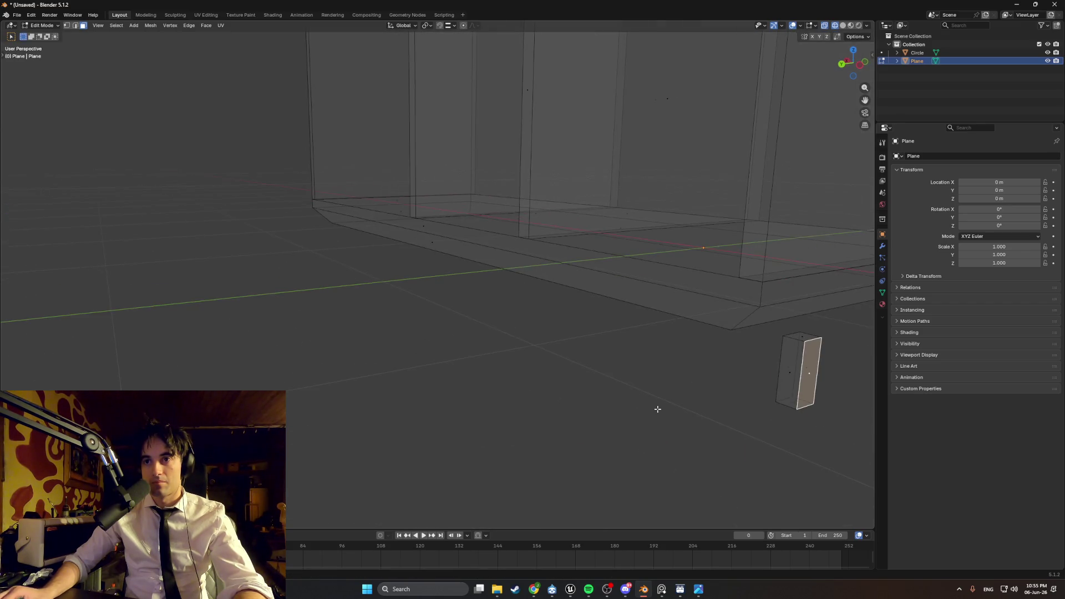
mouse_move(776, 371)
middle_mouse_down()
mouse_move(635, 397)
mouse_move(633, 409)
mouse_move(600, 293)
middle_mouse_up()
key("g")
left_click(637, 399)
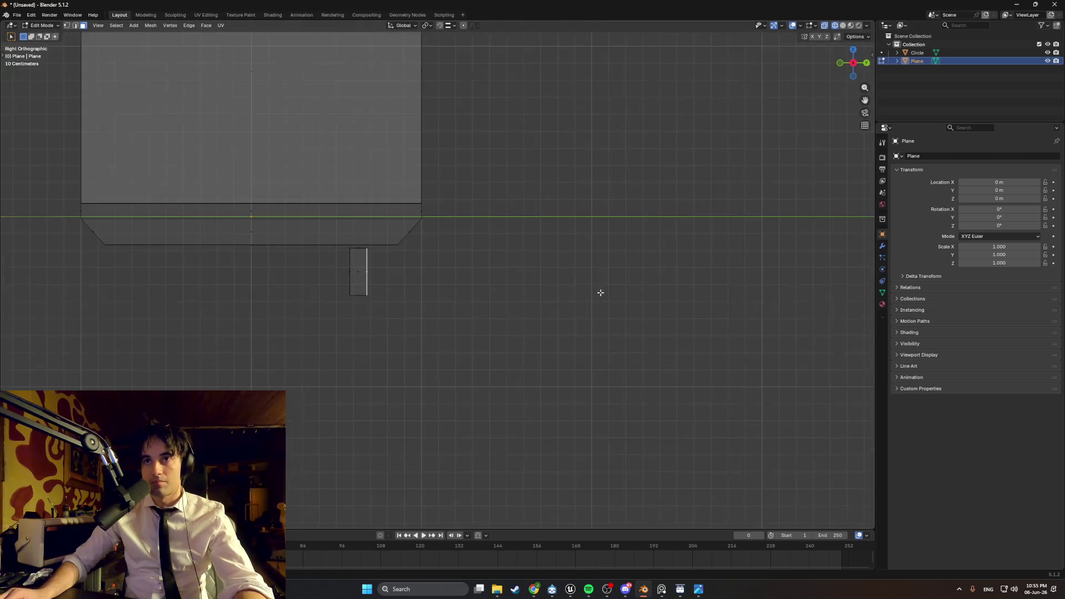
mouse_move(406, 262)
middle_mouse_down("alt")
mouse_move(380, 166)
mouse_move(371, 249)
mouse_move(406, 301)
mouse_move(521, 317)
middle_mouse_up("alt")
scroll(521, 316, "up", 4)
mouse_move(499, 373)
middle_mouse_down()
mouse_move(506, 271)
mouse_move(438, 346)
mouse_move(537, 289)
middle_mouse_up()
left_click_drag(508, 352, 389, 232)
key("p")
left_click(474, 288)
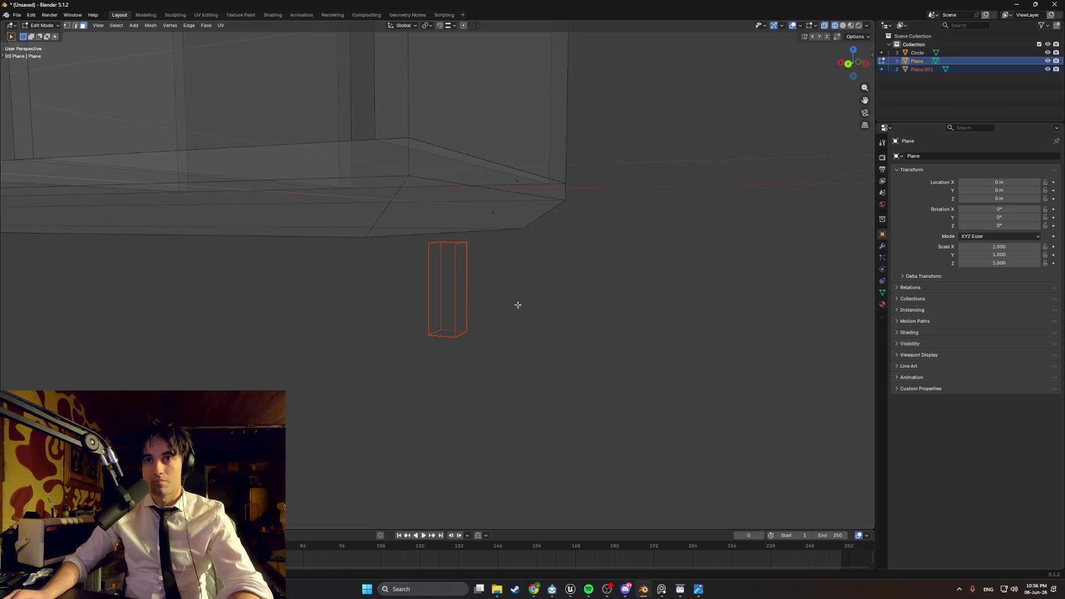
- Switch to Solid shading, re-enter Edit Mode with see-through view and select the leg
key("Tab")
middle_click_drag(507, 302, 482, 293)
key("z")
left_click(549, 288)
mouse_move(557, 291)
middle_mouse_down()
mouse_move(462, 282)
mouse_move(471, 276)
mouse_move(588, 410)
middle_mouse_up()
key("Tab")
key("shift+z")
left_click_drag(587, 411, 465, 293)
mouse_move(465, 293)
middle_mouse_down()
mouse_move(487, 305)
mouse_move(571, 294)
middle_mouse_up()
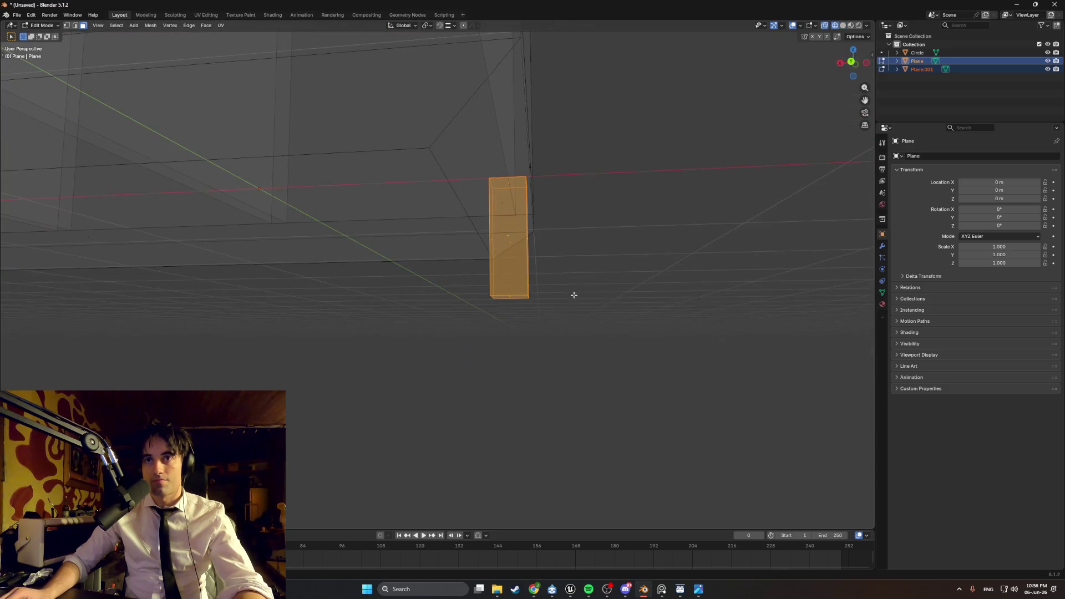
- From the back view, move the leg under the cabinet's corner, then show the reference photo
key("ctrl+KP_1")
key("g")
key("x")
left_click(448, 275)
key("g")
key("z")
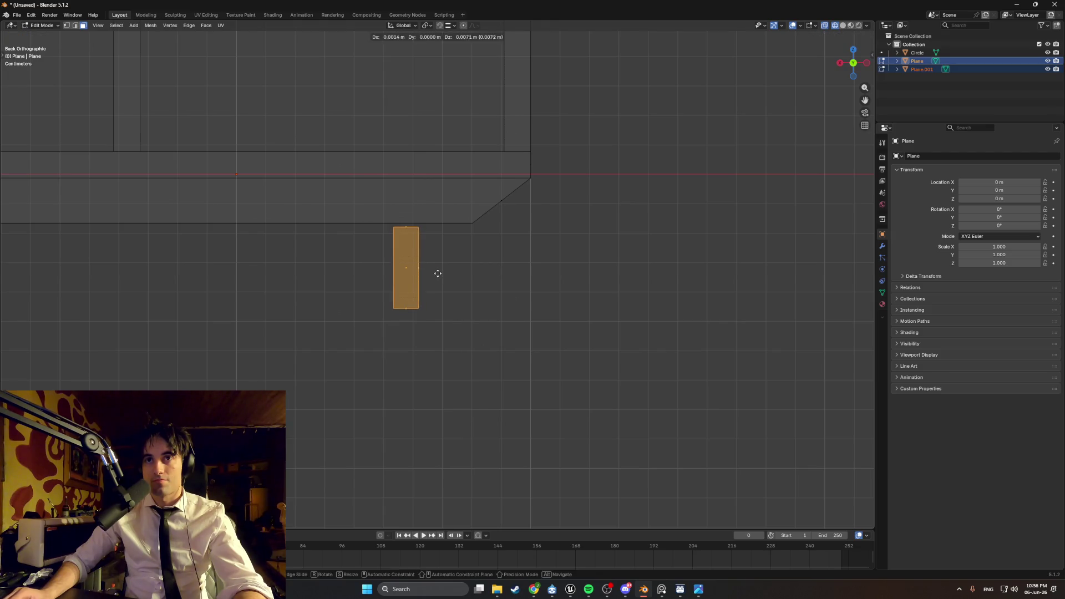
right_click(448, 275)
mouse_move(448, 275)
middle_mouse_down()
mouse_move(422, 259)
mouse_move(412, 216)
mouse_move(425, 212)
mouse_move(388, 161)
mouse_move(430, 181)
mouse_move(467, 297)
middle_mouse_up()
key("ctrl+KP_1")
key("g")
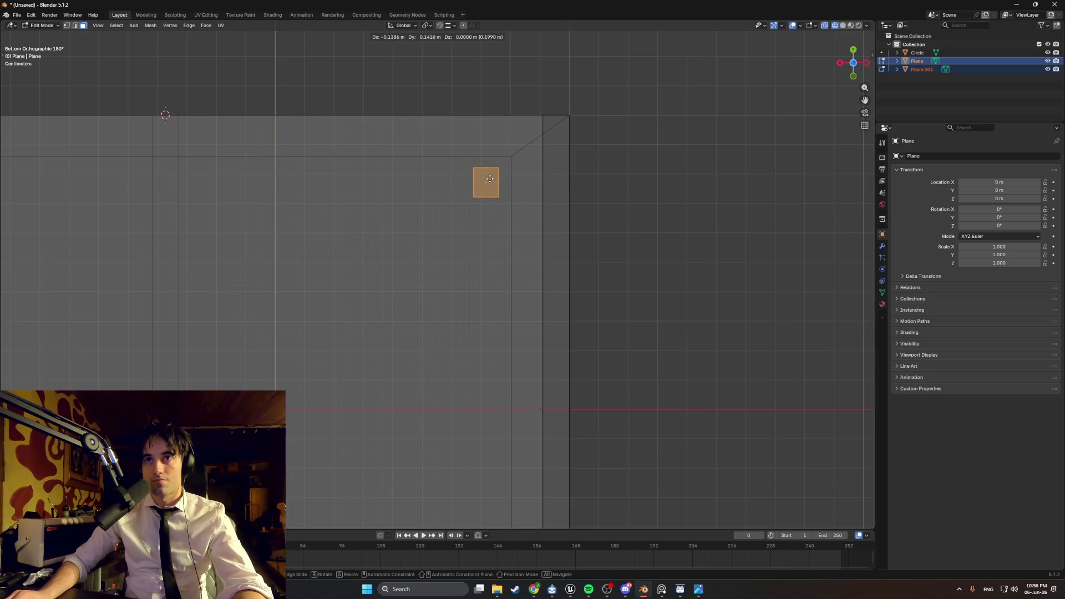
left_click(477, 191)
middle_click_drag(476, 191, 451, 309)
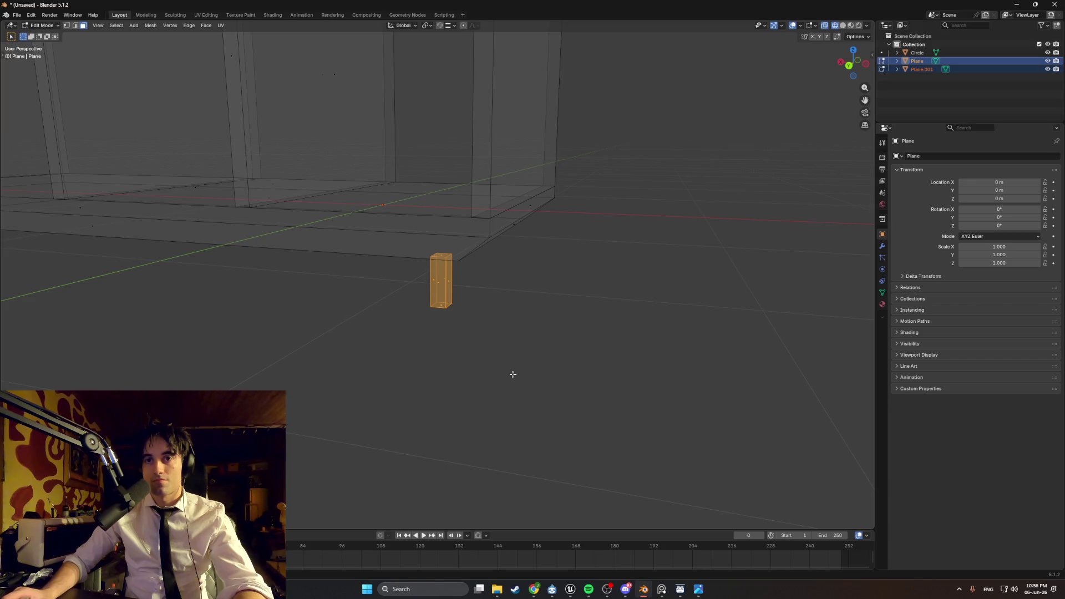
left_click(661, 587)
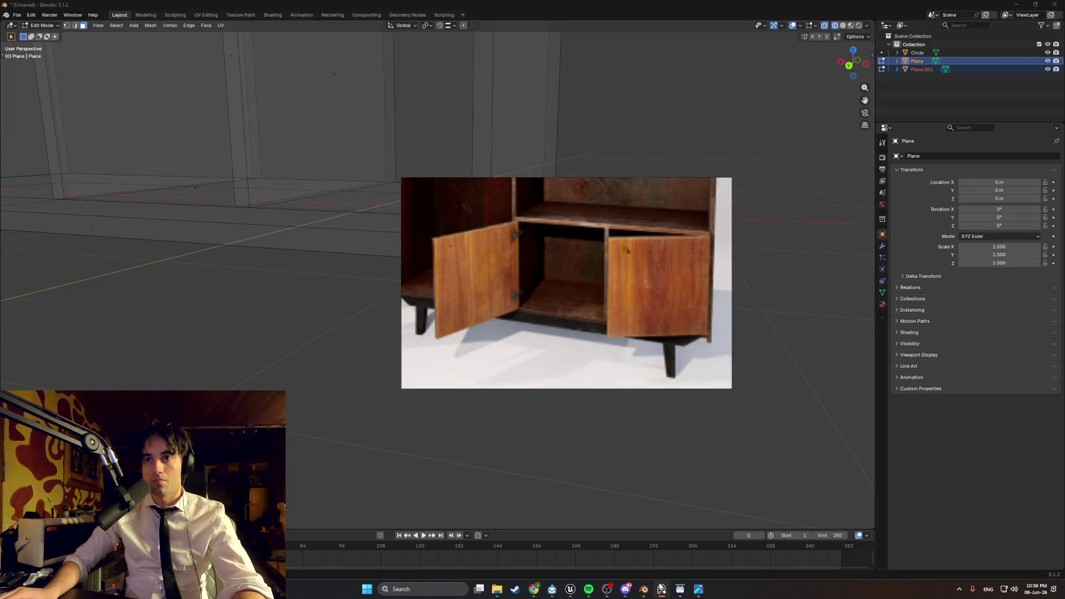
- Hide the reference photo and scale the leg's top face wider
left_click(661, 587)
mouse_move(444, 269)
middle_mouse_down()
mouse_move(468, 256)
mouse_move(438, 285)
mouse_move(451, 281)
mouse_move(432, 250)
mouse_move(444, 217)
middle_mouse_up()
left_click(438, 284)
key("s")
left_click(453, 280)
- Shift the leg's bottom face outward to splay the leg, then return to solid shading
left_click(431, 247)
scroll(486, 198, "up", 2)
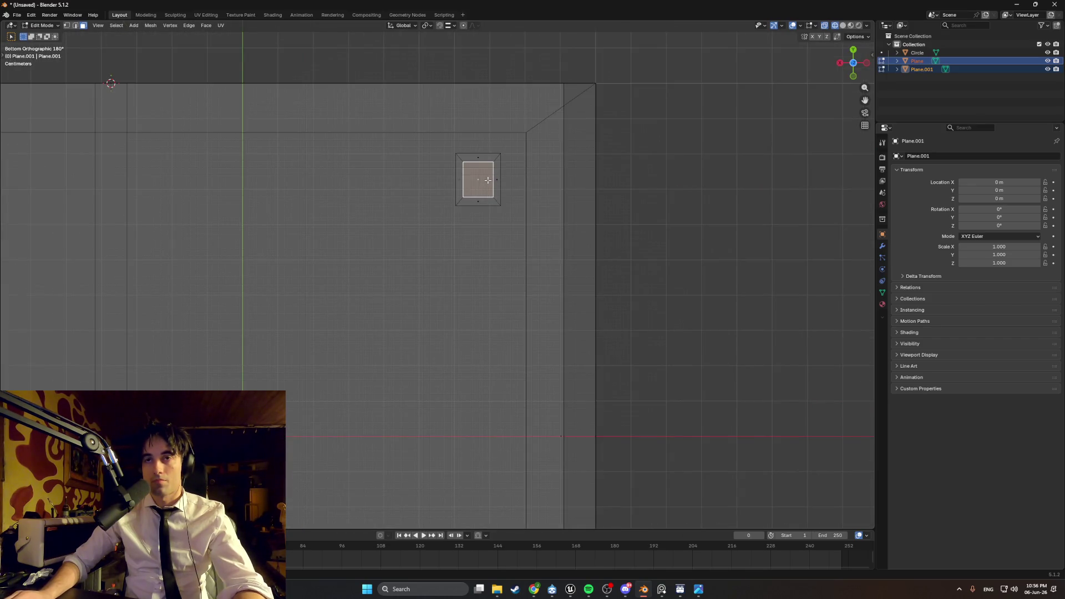
key("g")
key("y")
key("Escape")
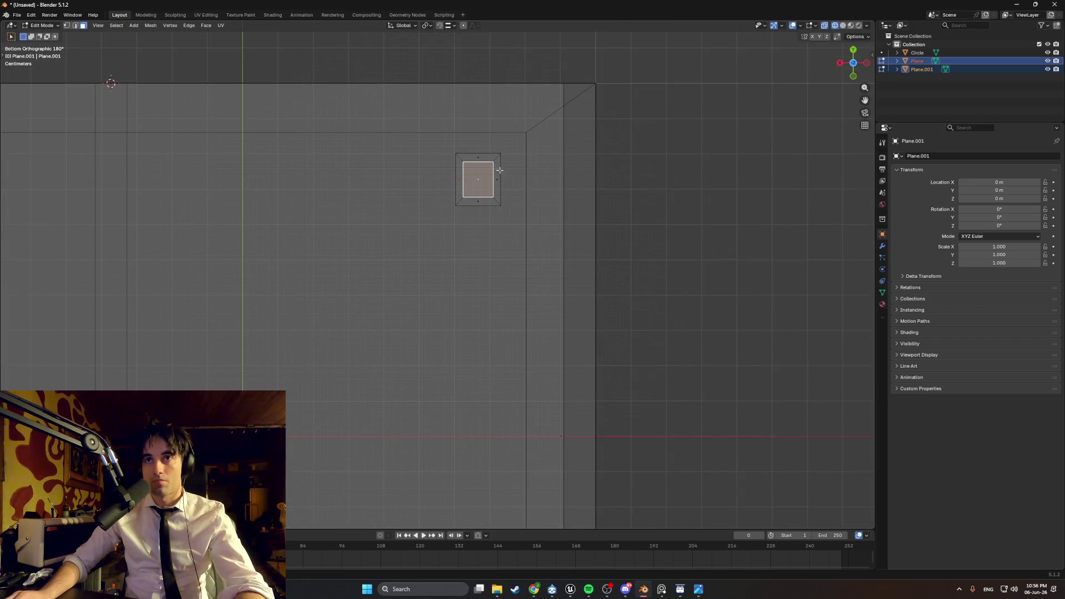
key("g")
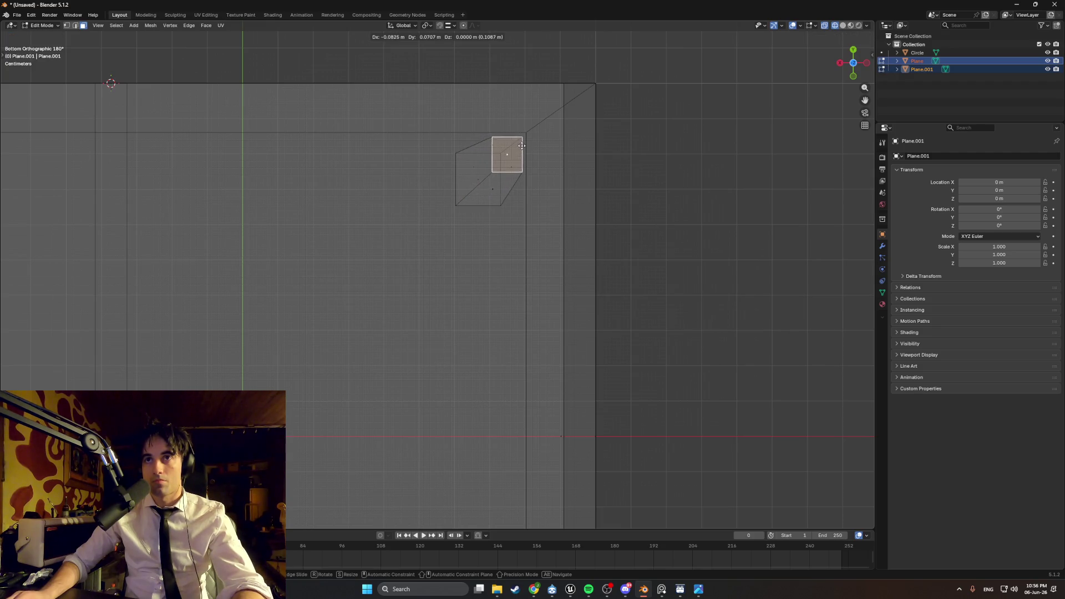
left_click(525, 142)
mouse_move(525, 142)
middle_mouse_down()
mouse_move(518, 261)
mouse_move(448, 260)
mouse_move(530, 261)
middle_mouse_up()
scroll(531, 261, "down", 1)
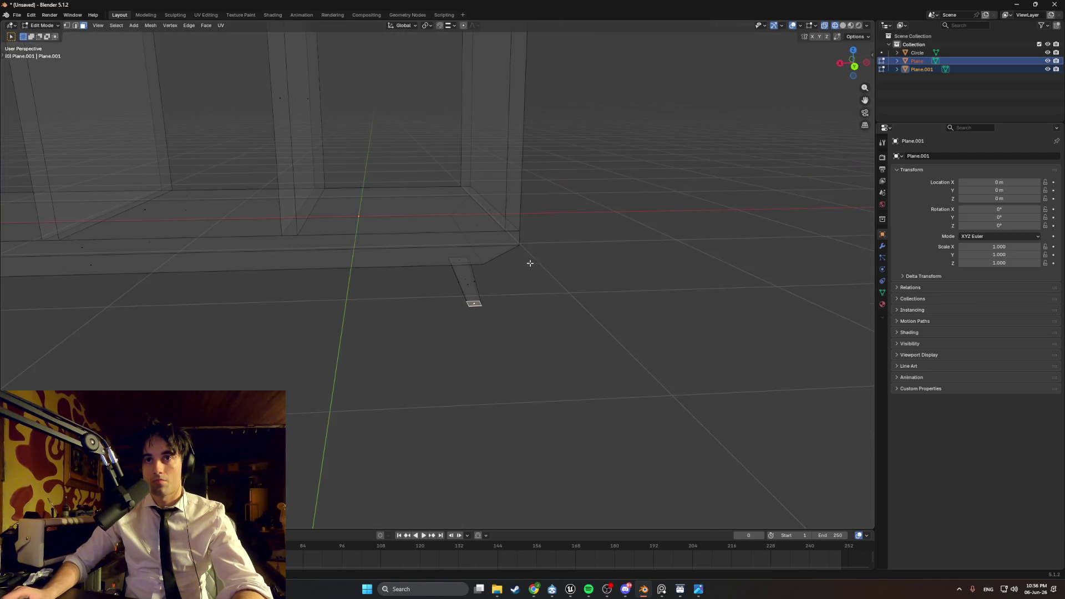
key("shift+z")
mouse_move(614, 271)
middle_mouse_down()
mouse_move(481, 245)
mouse_move(545, 258)
mouse_move(507, 240)
mouse_move(520, 247)
middle_mouse_up()
- Compare with the wooden cabinet reference, then zoom in close on the leg block
left_click(663, 591)
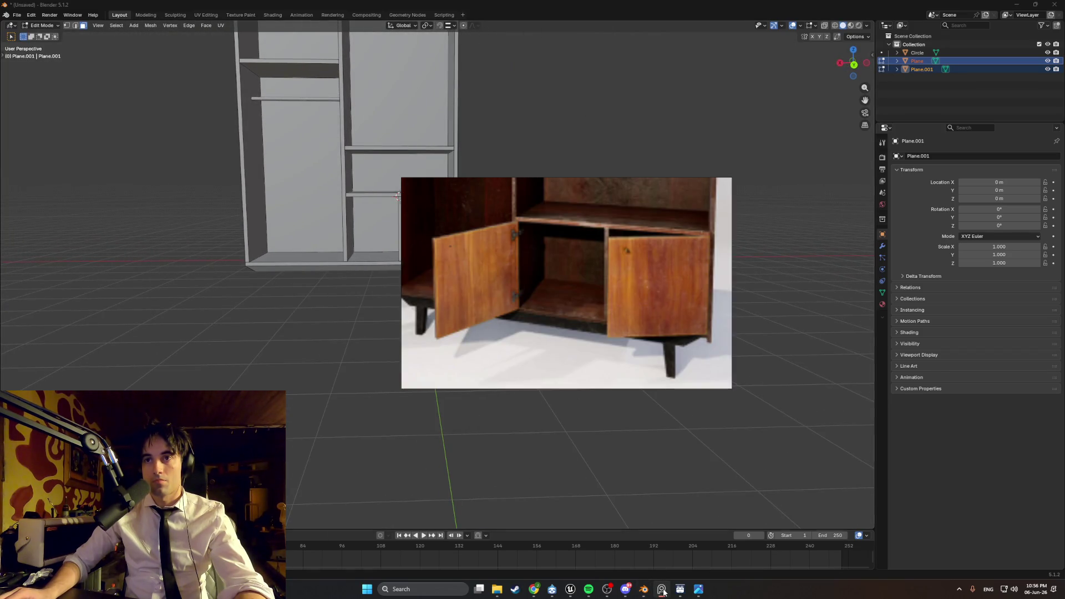
left_click(664, 592)
scroll(449, 278, "up", 8)
mouse_move(478, 302)
middle_mouse_down()
mouse_move(513, 287)
mouse_move(471, 203)
middle_mouse_up()
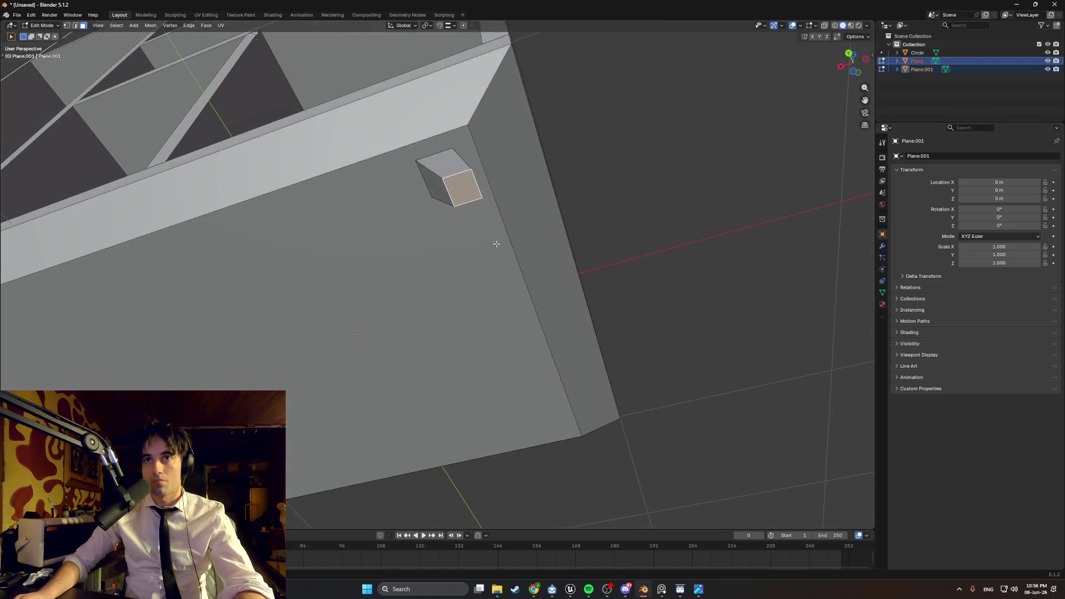
- In wireframe shading, scale the leg's top and bottom faces to taper the leg
key("s")
left_click(533, 215)
middle_click_drag(533, 216, 486, 207)
key("z")
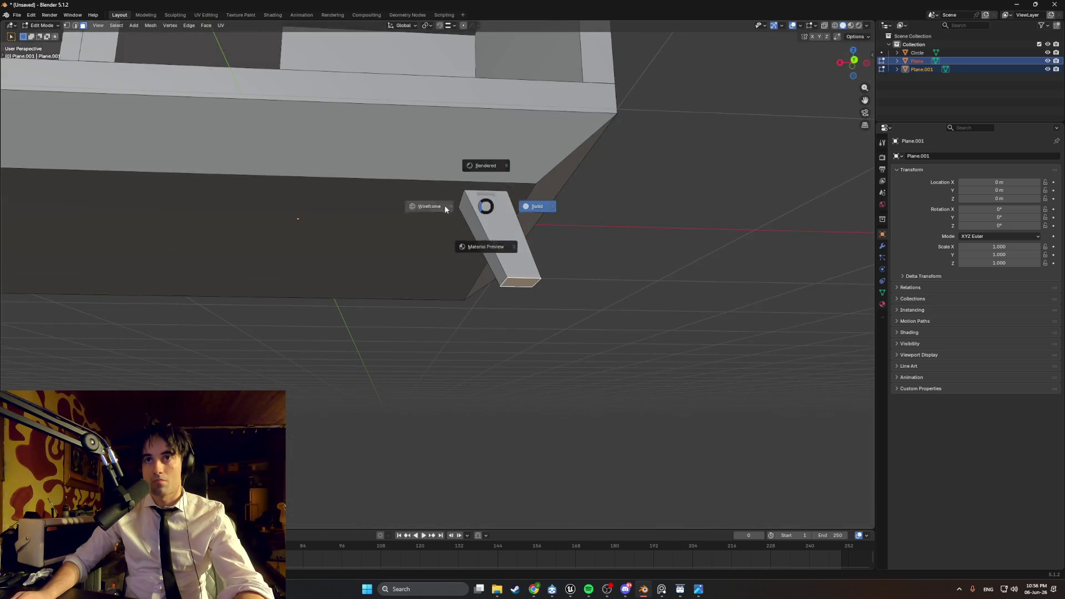
left_click(445, 208)
left_click(484, 203)
key("s")
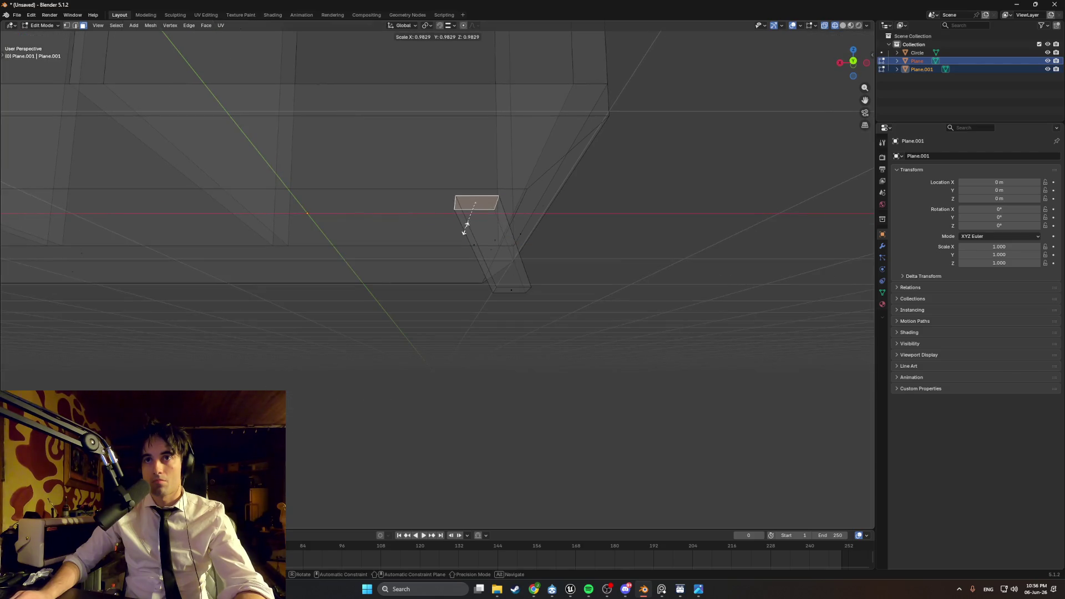
left_click(452, 225)
mouse_move(452, 224)
middle_mouse_down()
mouse_move(521, 290)
mouse_move(491, 258)
mouse_move(513, 305)
middle_mouse_up()
left_click(496, 253)
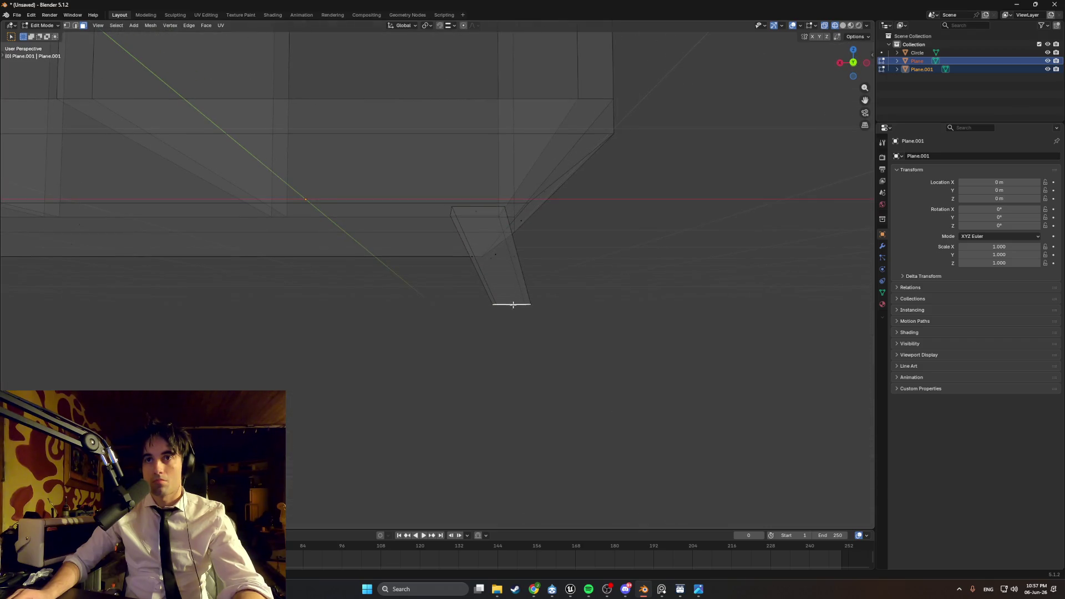
left_click(516, 312)
- Move the leg's bottom edge in the left view, then along X in the back view
key("ctrl+KP_3")
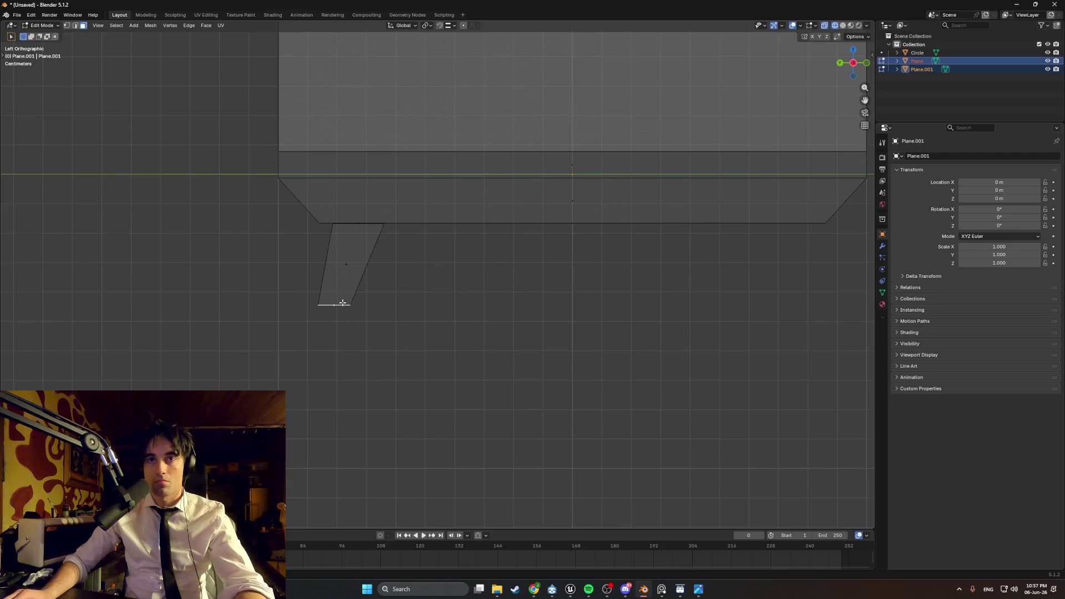
key("g")
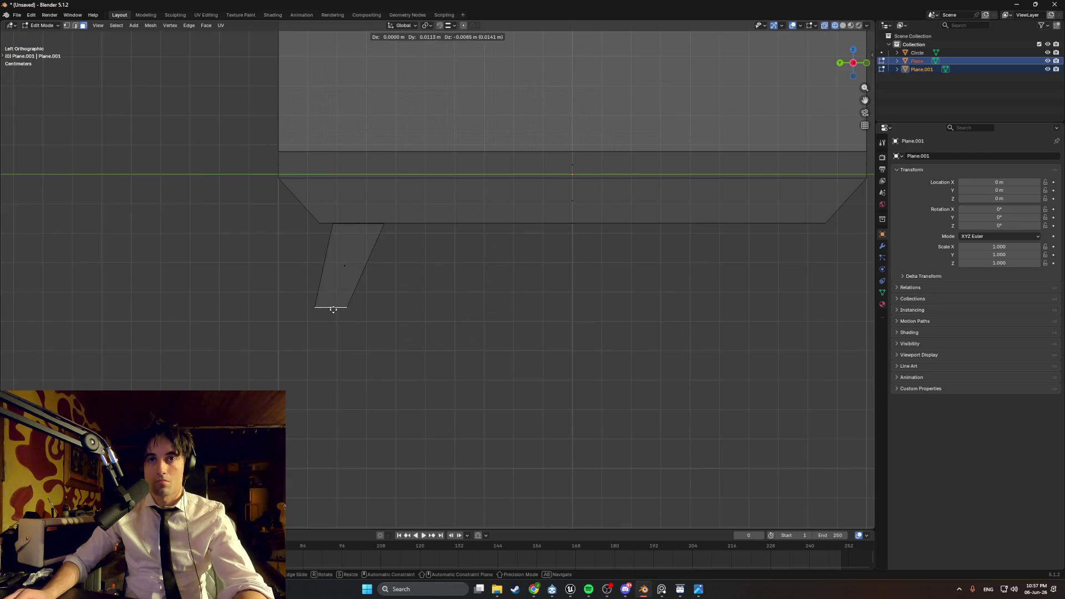
left_click(332, 311)
key("ctrl+KP_1")
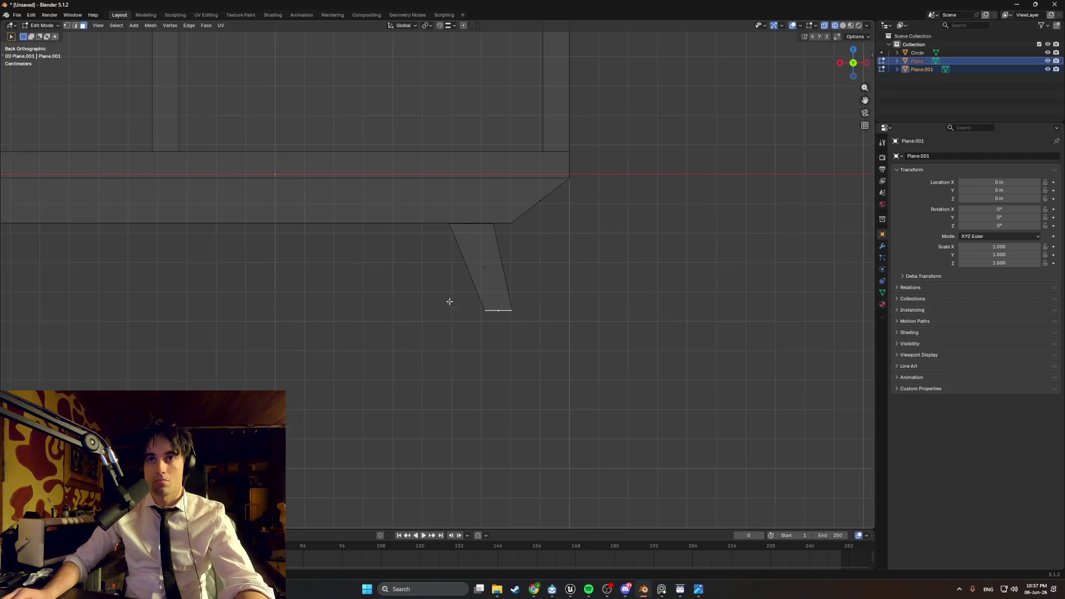
key("g")
key("x")
left_click(464, 299)
mouse_move(479, 312)
middle_mouse_down()
mouse_move(466, 257)
mouse_move(428, 245)
mouse_move(476, 279)
mouse_move(550, 407)
middle_mouse_up()
key("ctrl+KP_1")
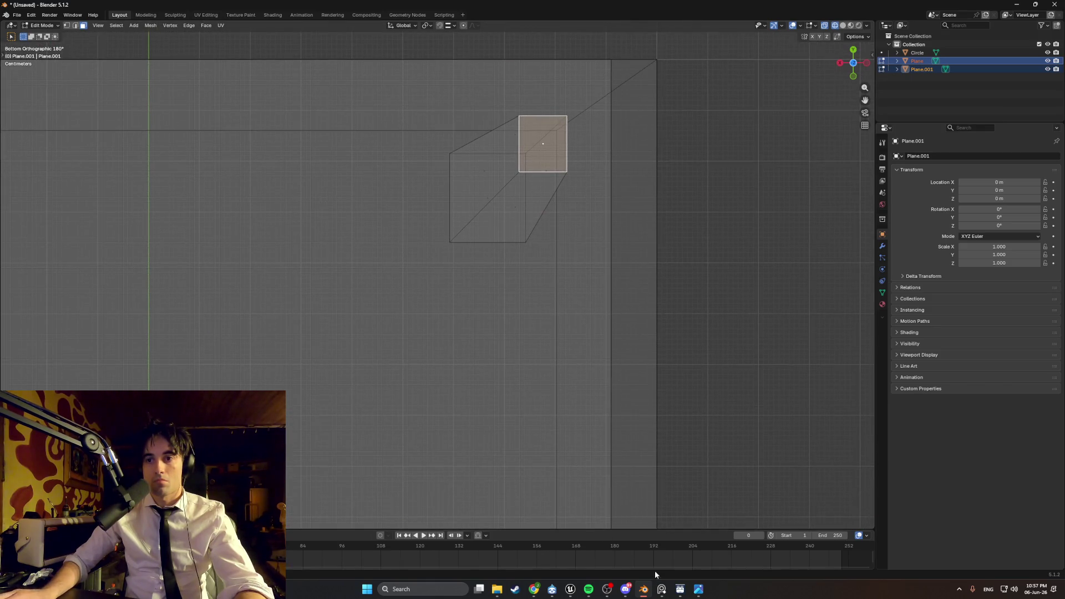
- Check the cabinet reference again and push the leg's bottom face outward
left_click(660, 590)
left_click(660, 590)
mouse_move(611, 431)
middle_mouse_down()
mouse_move(542, 231)
mouse_move(522, 341)
mouse_move(566, 352)
mouse_move(504, 321)
mouse_move(474, 191)
mouse_move(493, 231)
mouse_move(514, 222)
mouse_move(405, 226)
mouse_move(459, 174)
mouse_move(529, 184)
middle_mouse_up()
scroll(528, 184, "up", 2)
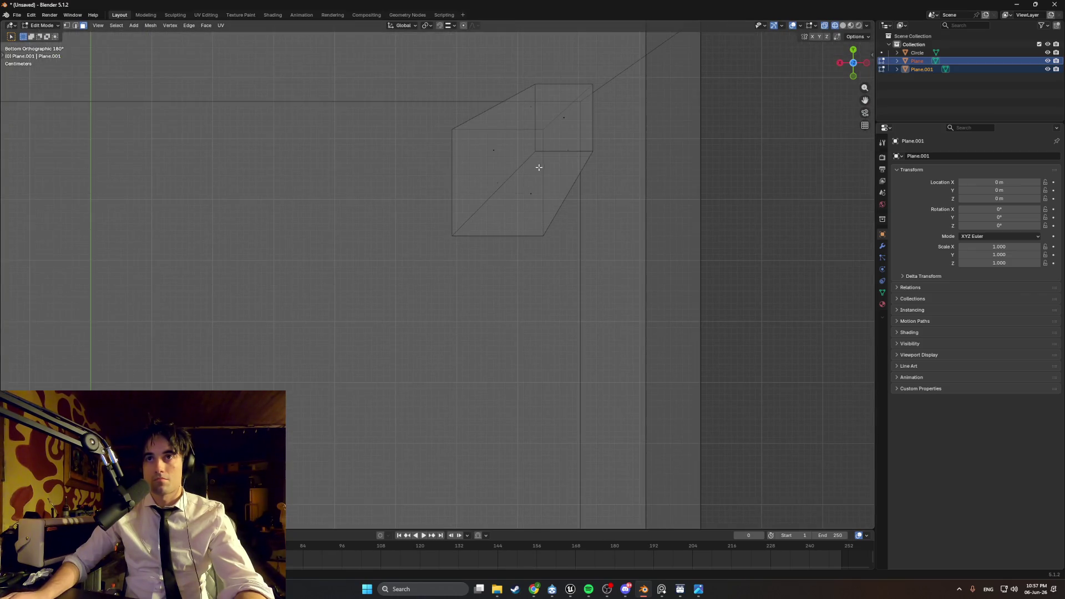
left_click_drag(552, 211, 552, 206)
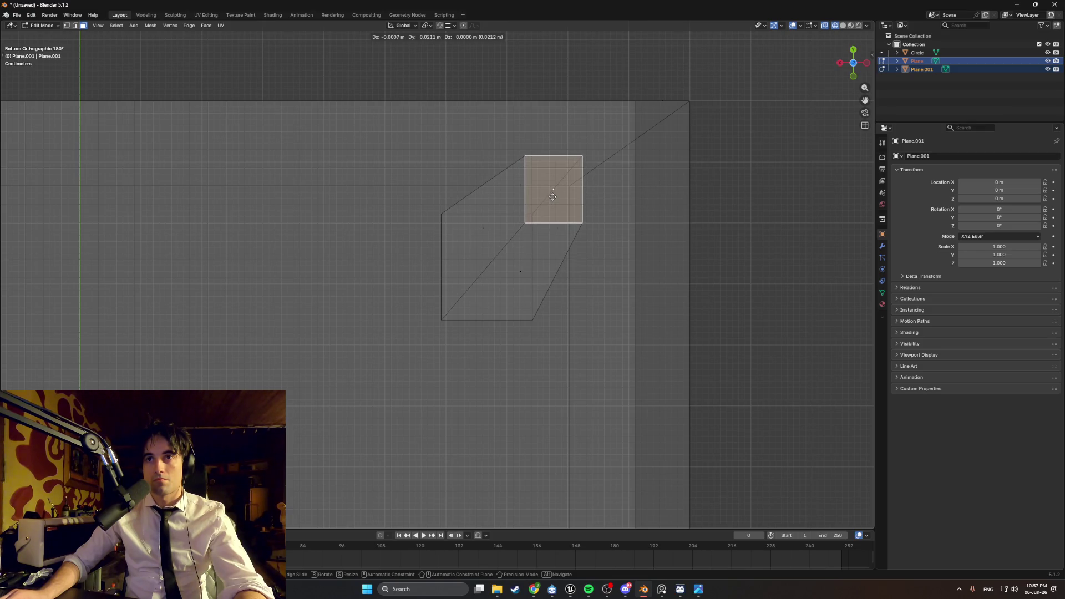
left_click_drag(553, 196, 549, 205)
mouse_move(535, 231)
middle_mouse_down()
mouse_move(503, 238)
mouse_move(566, 271)
mouse_move(438, 244)
mouse_move(450, 268)
mouse_move(486, 272)
mouse_move(438, 302)
mouse_move(451, 304)
mouse_move(394, 233)
mouse_move(422, 261)
mouse_move(414, 278)
mouse_move(447, 268)
mouse_move(404, 274)
mouse_move(430, 275)
mouse_move(380, 257)
mouse_move(456, 265)
mouse_move(398, 295)
mouse_move(452, 266)
mouse_move(501, 262)
mouse_move(633, 274)
mouse_move(547, 277)
middle_mouse_up()
- Delete the hidden top face and another unneeded face, then return to Solid shading
left_click(459, 235)
key("x")
left_click(445, 245)
key("x")
left_click(488, 271)
key("z")
left_click(418, 311)
- Zoom in, select the leg's front face and turn on the see-through view
scroll(452, 305, "down", 6)
scroll(438, 274, "up", 6)
scroll(422, 261, "up", 5)
left_click(438, 268)
key("alt+z")
scroll(456, 266, "down", 3)
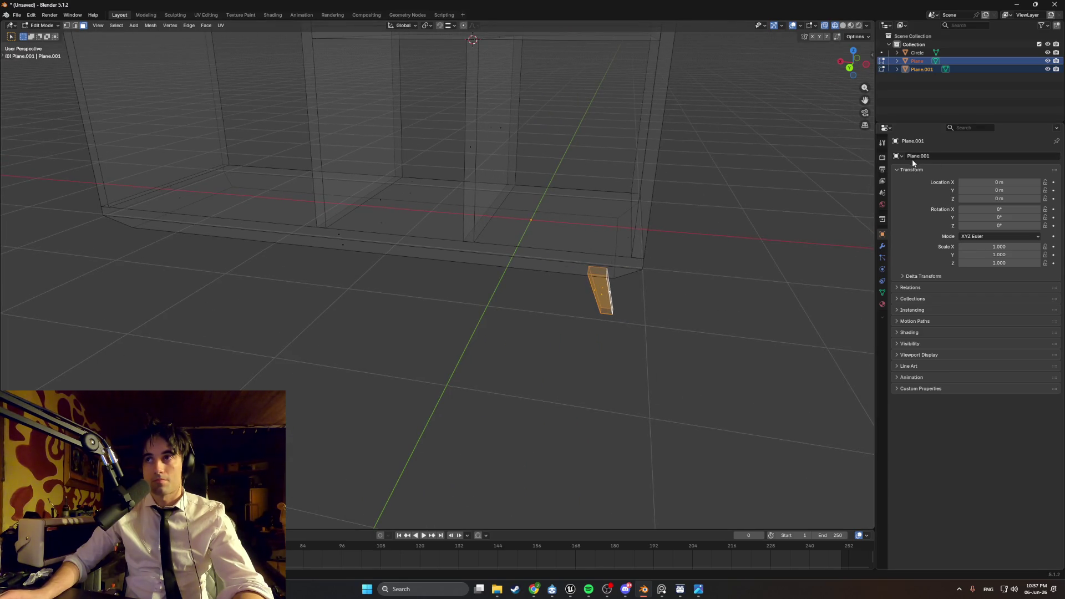
- Add a Mirror modifier to the leg with both the X and Y axes enabled
left_click(882, 250)
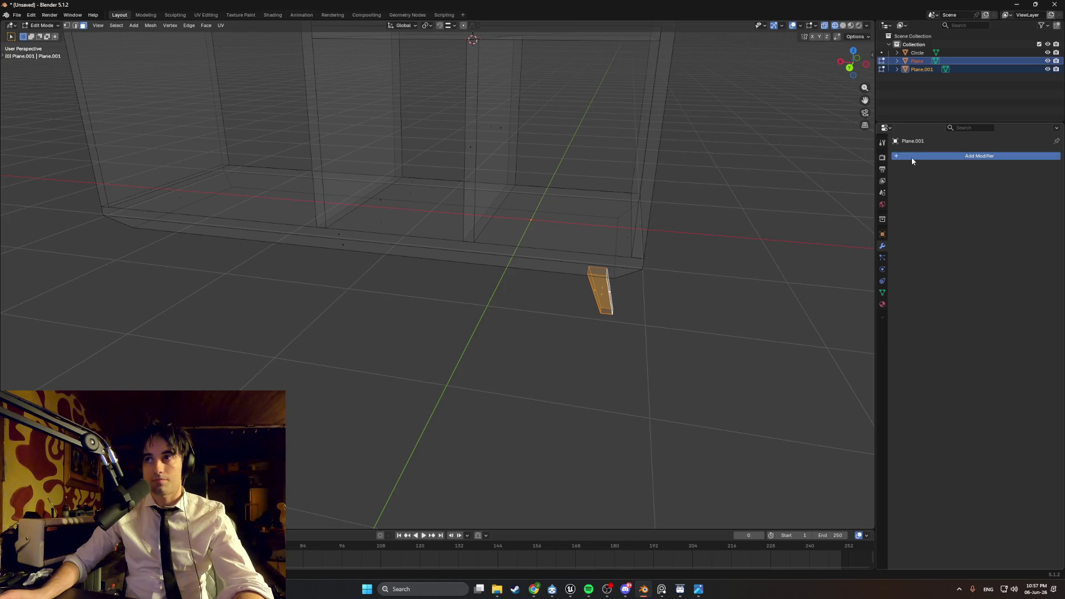
left_click(911, 157)
left_click(898, 161)
type("mirro")
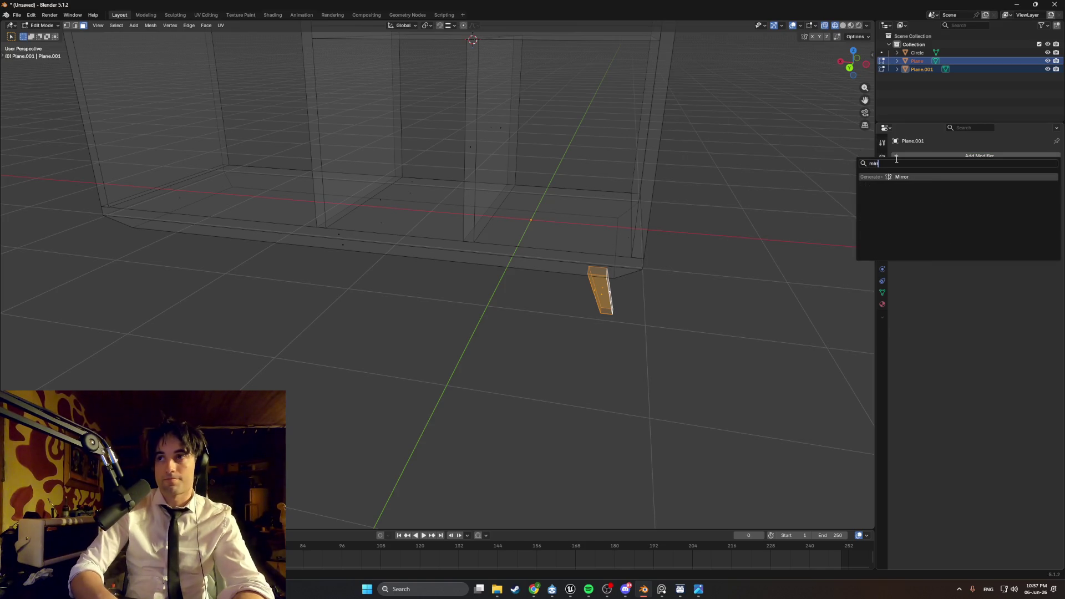
key("Return")
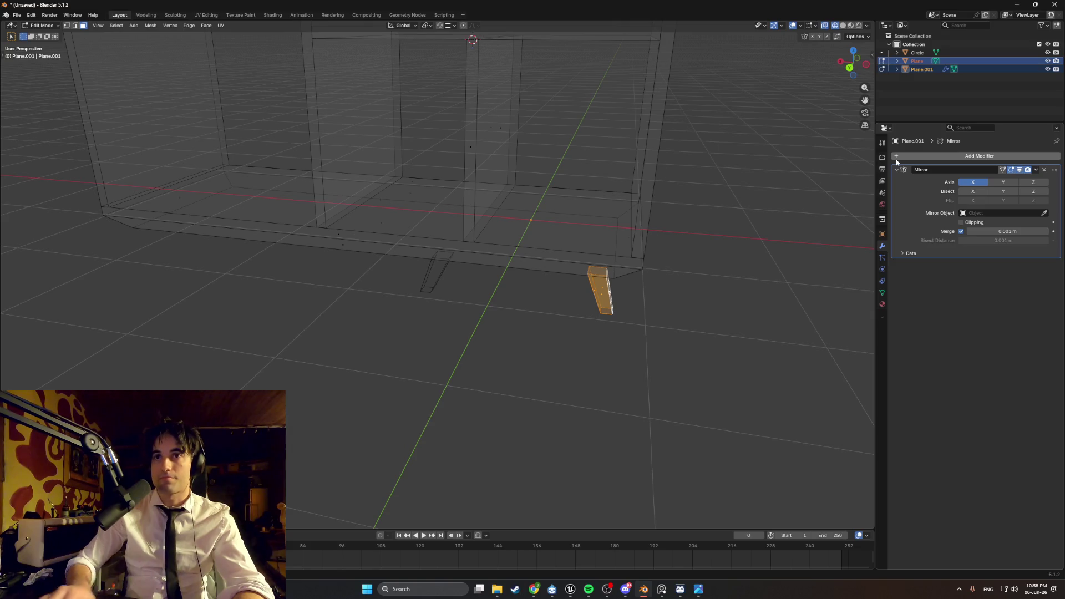
left_click(1007, 183)
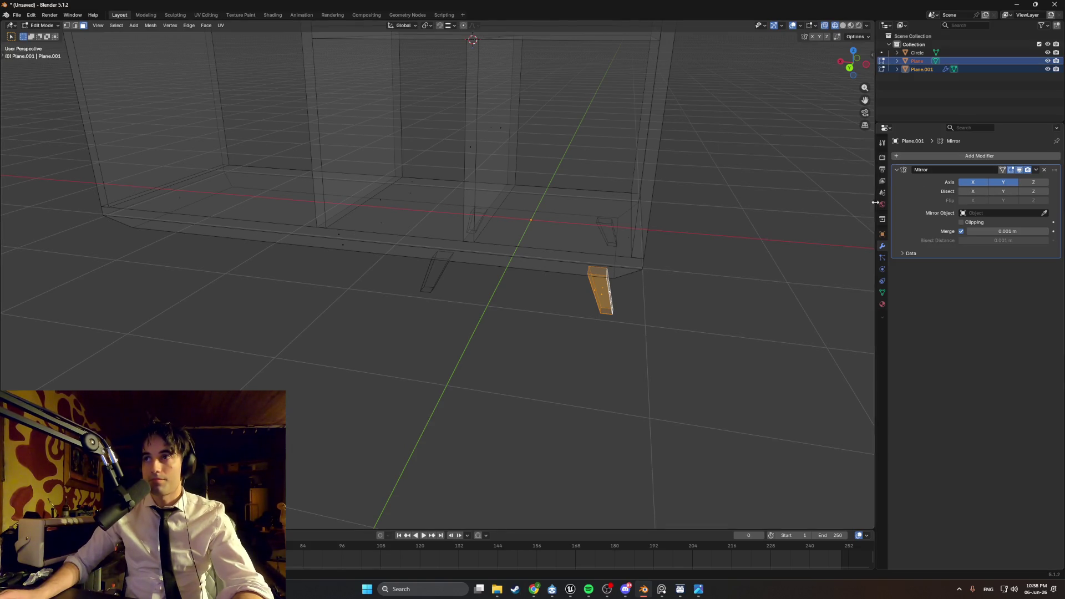
- Check the four mirrored legs, then apply the Mirror modifier permanently
key("Tab")
key("Tab")
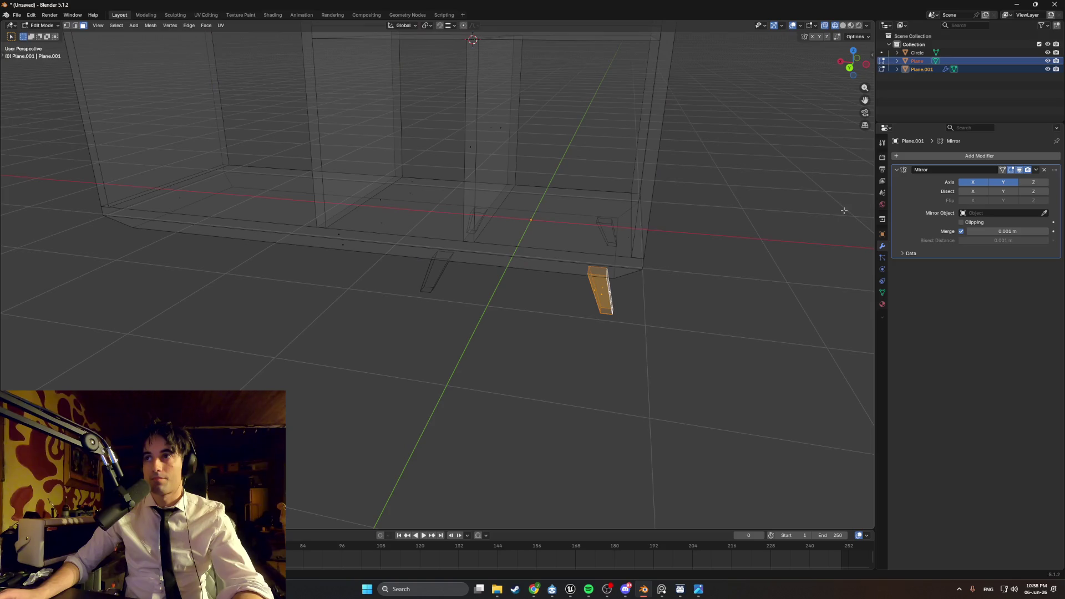
key("Tab")
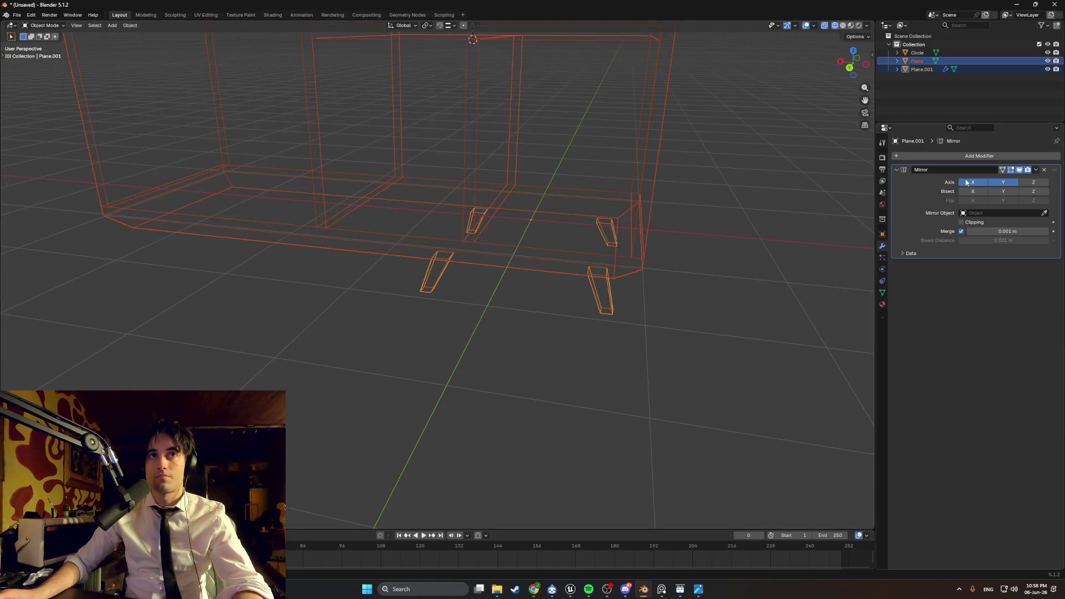
left_click(1036, 170)
left_click(1016, 177)
key("Tab")
- Select one leg and duplicate it along X in Back view
middle_click_drag(791, 275, 533, 307)
mouse_move(486, 326)
left_mouse_down()
mouse_move(411, 265)
mouse_move(394, 272)
left_mouse_up()
key("ctrl+KP_1")
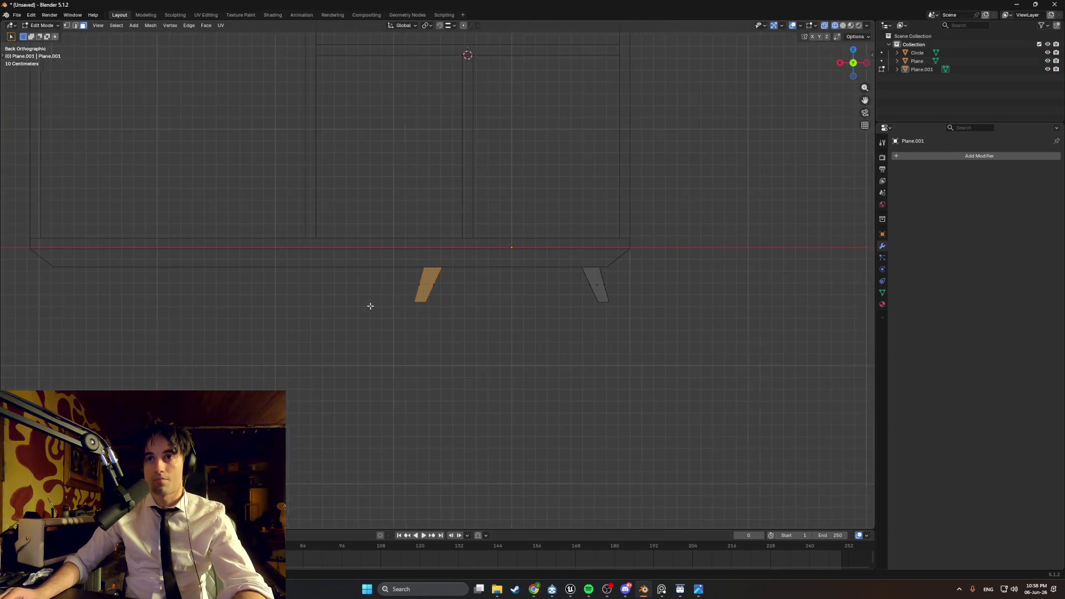
middle_click_drag(370, 306, 702, 311, "shift")
key("shift+d")
key("x")
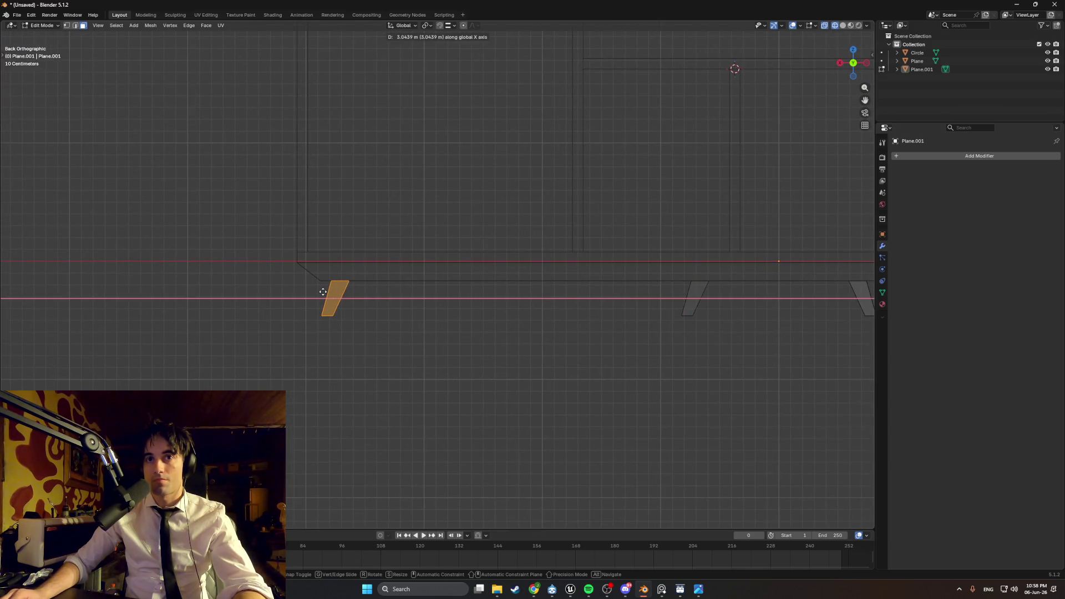
left_click(640, 331)
- Slide the legs along X so one sits at each bottom corner of the wardrobe
middle_click_drag(640, 331, 752, 336)
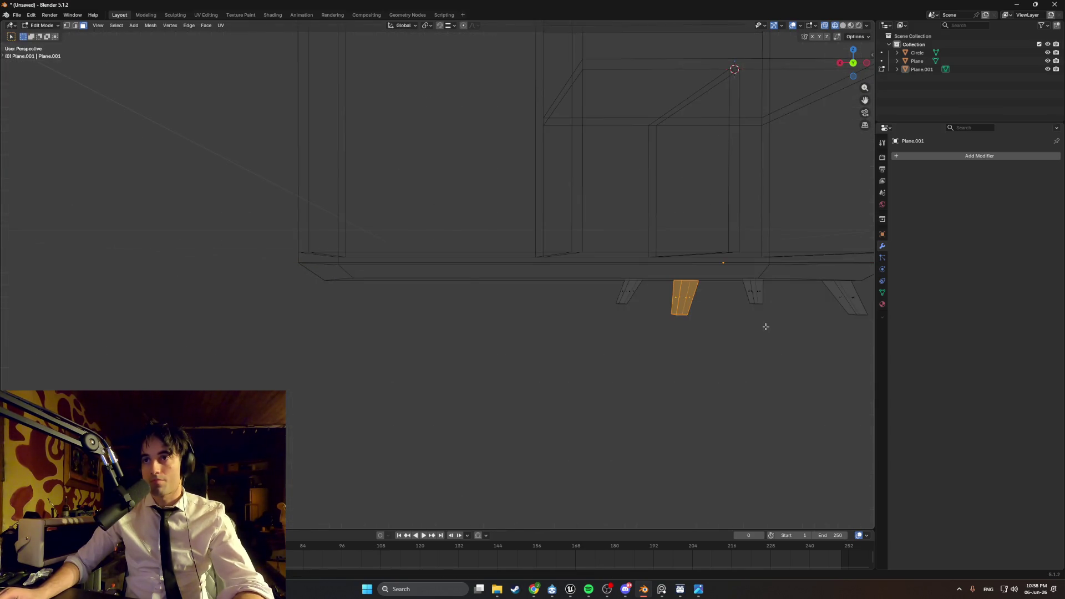
key("ctrl+KP_3")
key("ctrl+KP_1")
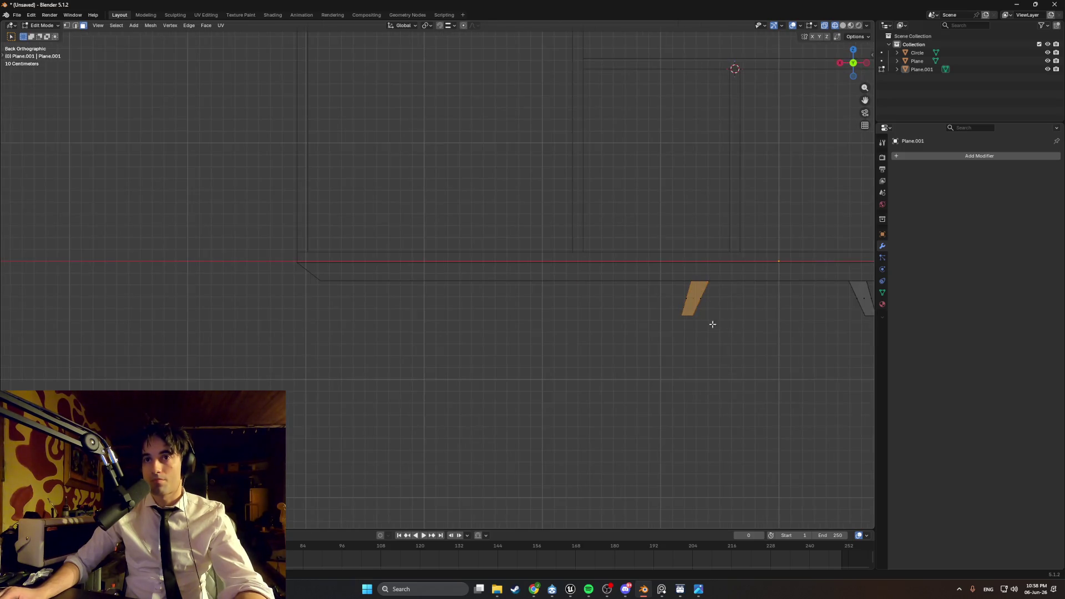
middle_click_drag(548, 313, 623, 326, "shift")
key("g")
key("x")
left_click(368, 324)
mouse_move(704, 330)
middle_mouse_down("shift")
mouse_move(612, 323)
mouse_move(672, 328)
middle_mouse_up("shift")
key("g")
key("x")
left_click(472, 316)
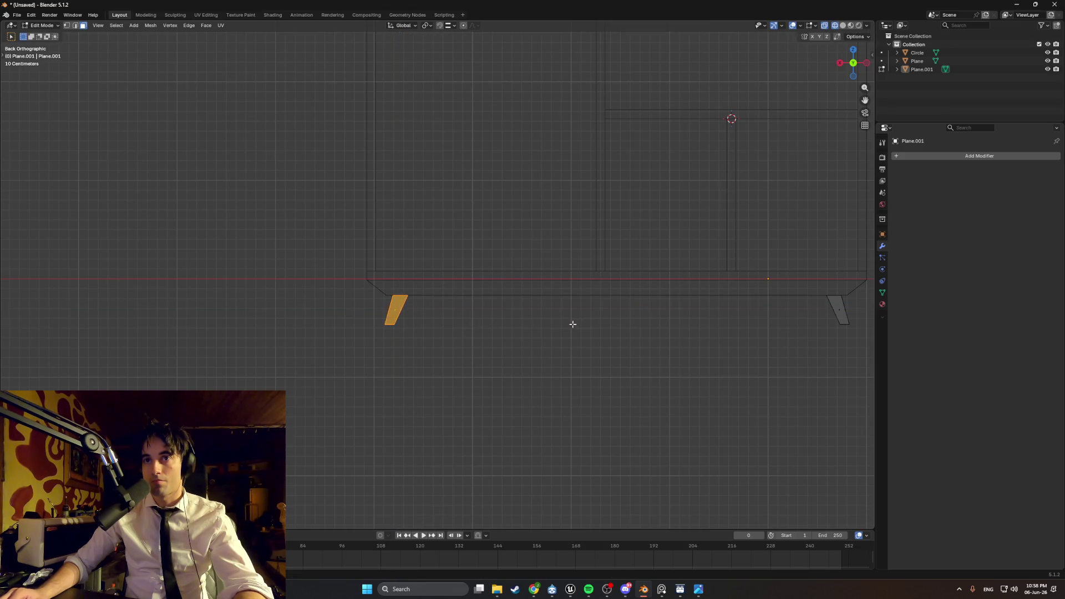
- Switch the viewport to solid shading and orbit to view the whole wardrobe
key("ctrl+KP_3")
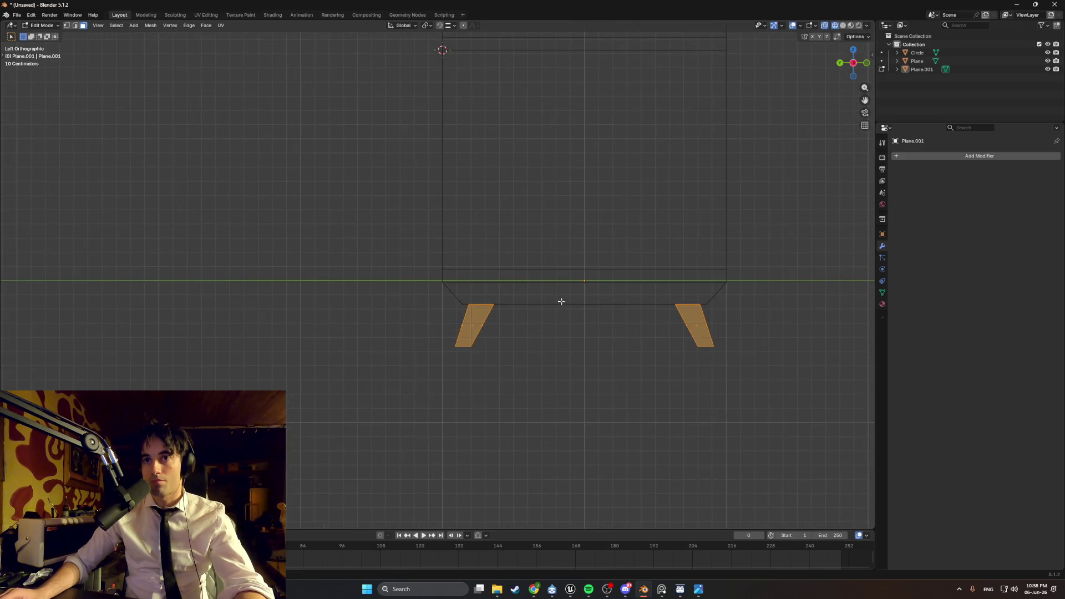
middle_click_drag(511, 364, 590, 368)
key("z")
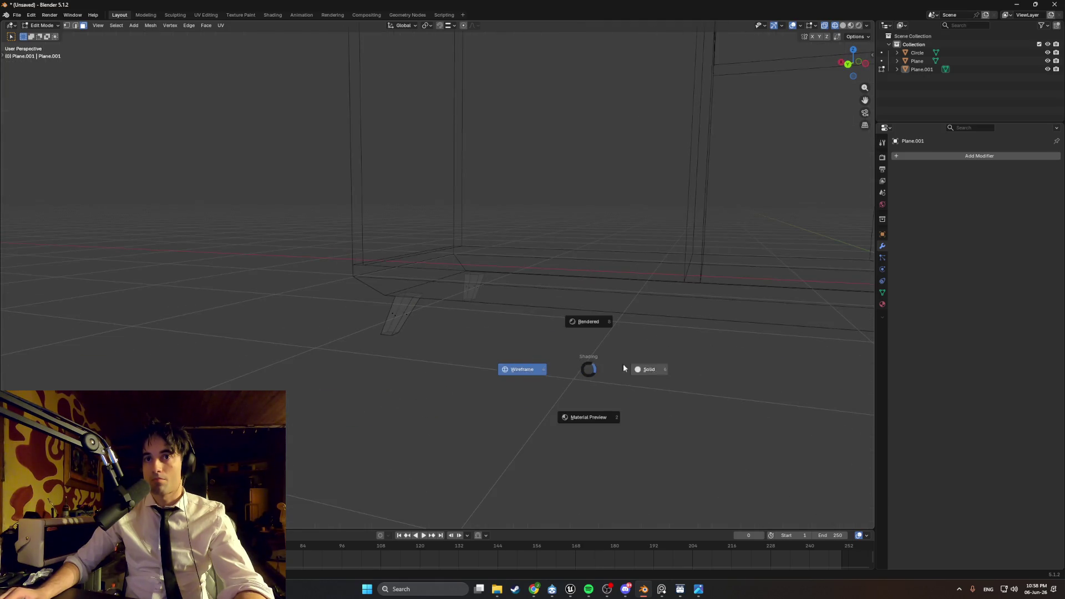
left_click(644, 368)
mouse_move(668, 368)
middle_mouse_down()
mouse_move(723, 360)
mouse_move(663, 364)
mouse_move(630, 340)
mouse_move(630, 316)
mouse_move(664, 323)
mouse_move(592, 331)
mouse_move(623, 337)
mouse_move(608, 305)
mouse_move(626, 293)
middle_mouse_up()
scroll(664, 322, "down", 3)
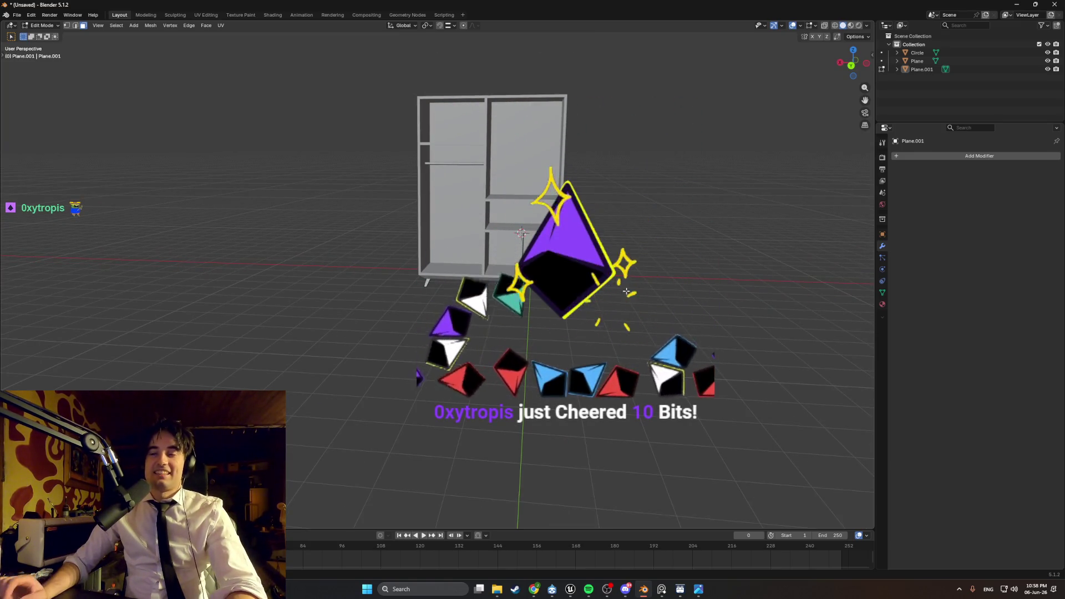
mouse_move(546, 194)
middle_mouse_down()
mouse_move(454, 228)
mouse_move(535, 151)
middle_mouse_up()
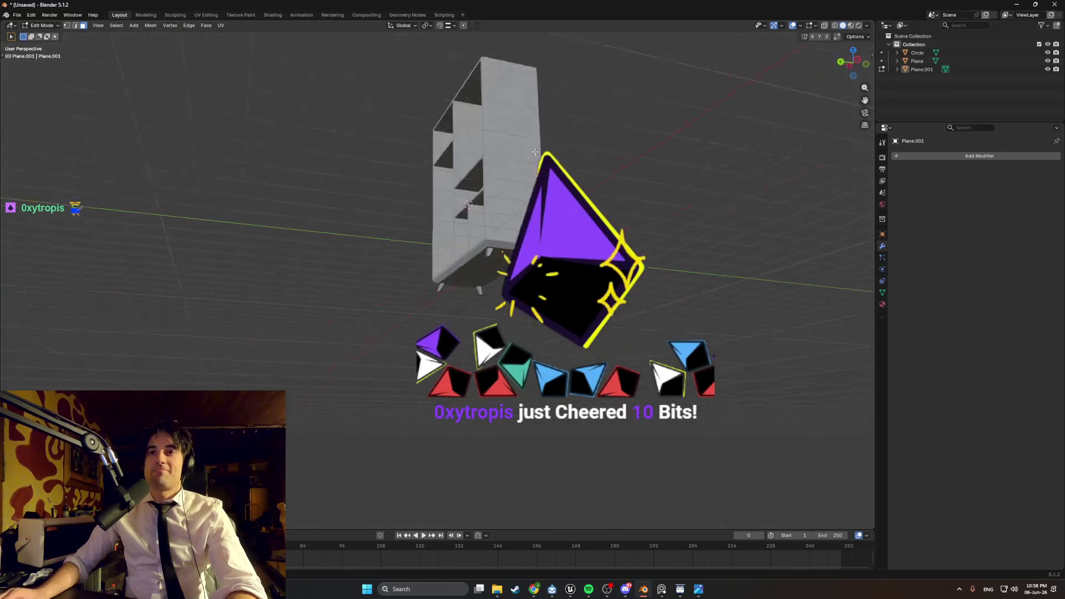
- Join the legs object into the wardrobe body with Ctrl+J
mouse_move(547, 287)
middle_mouse_down()
mouse_move(551, 317)
mouse_move(523, 311)
mouse_move(539, 329)
middle_mouse_up()
scroll(551, 317, "up", 3)
middle_click_drag(533, 328, 566, 345)
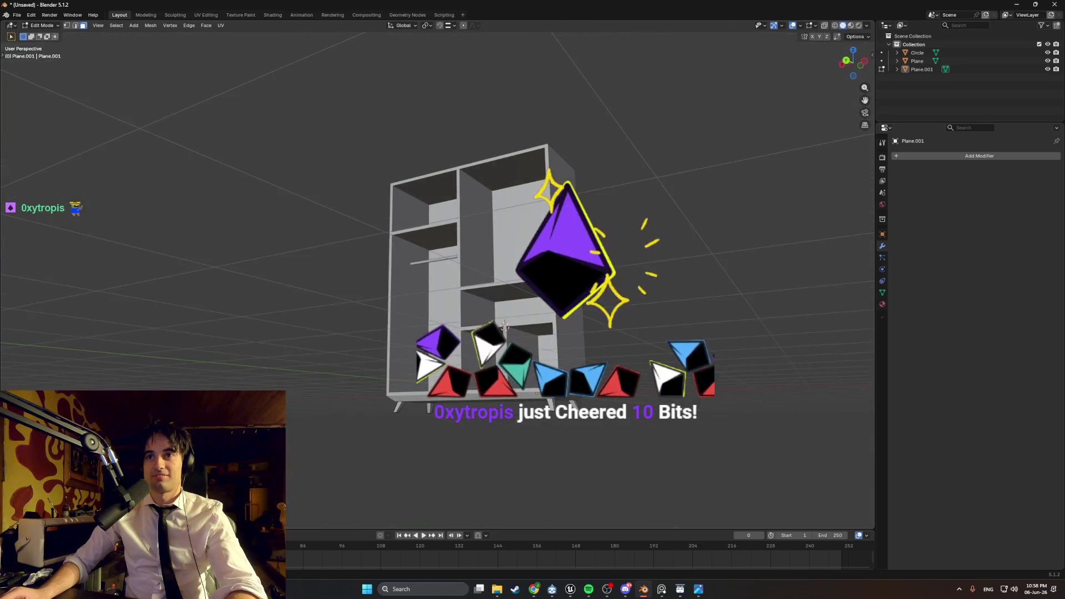
key("Tab")
left_click(564, 356)
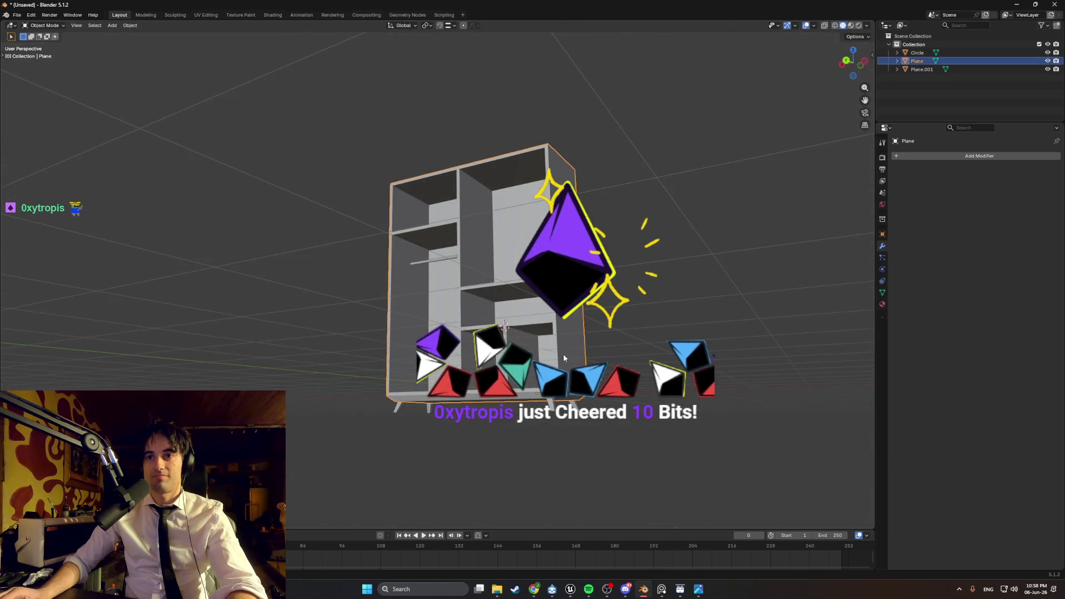
middle_click_drag(551, 407, 526, 345)
left_click(538, 366, "shift")
key("ctrl+j")
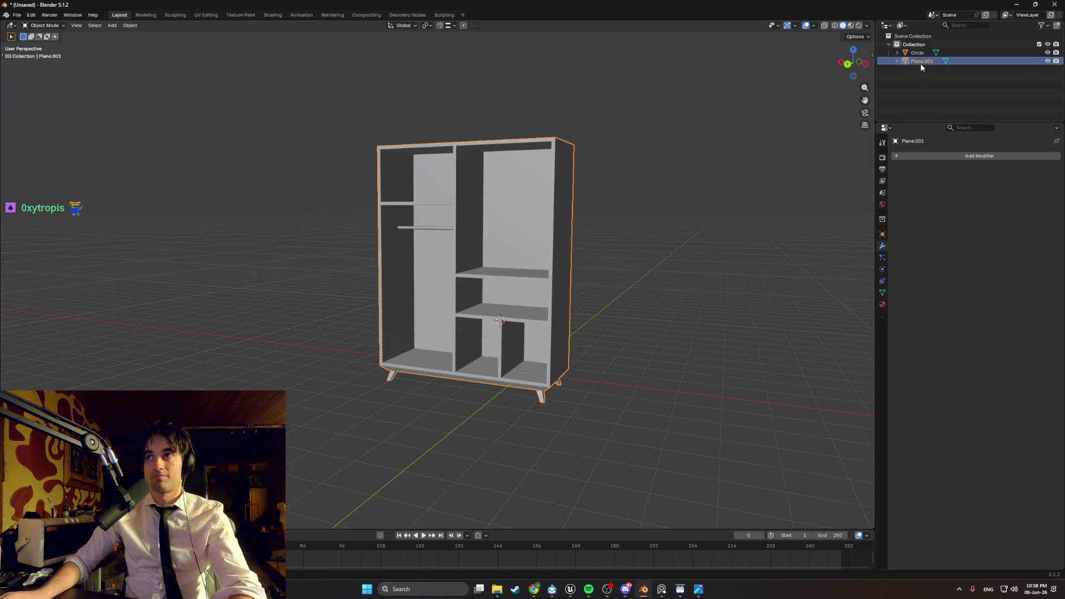
- Rename the combined wardrobe object to Cabinet
double_click(921, 62)
type("CV")
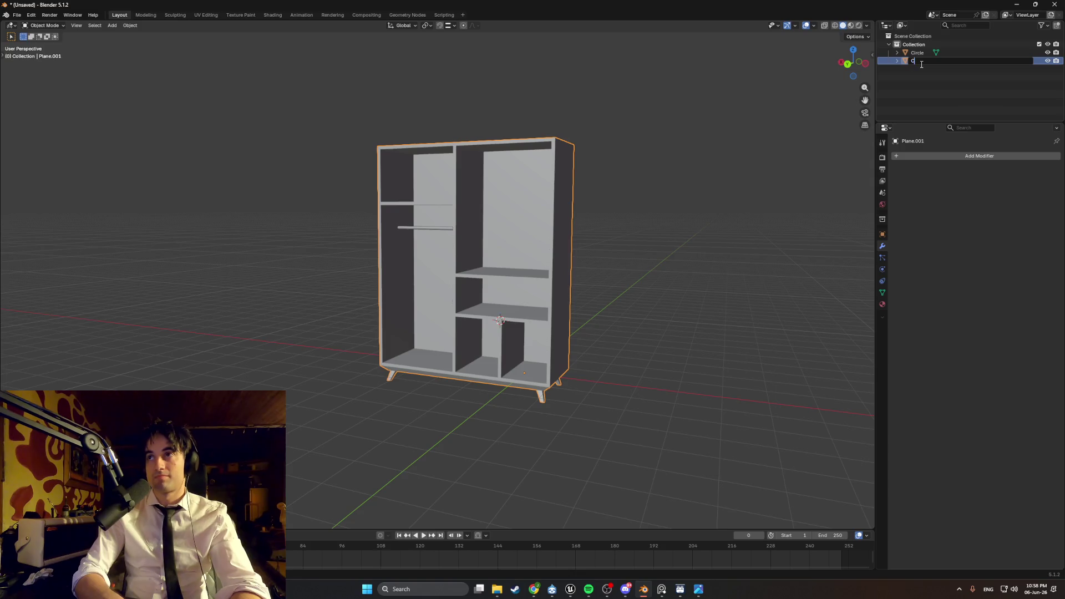
key("Return")
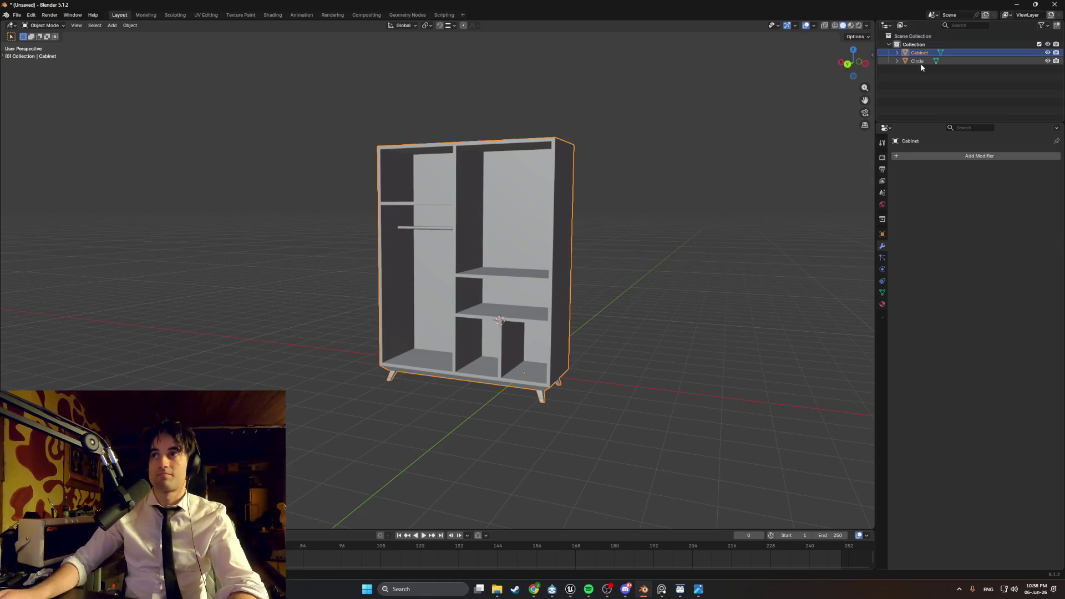
double_click(921, 61)
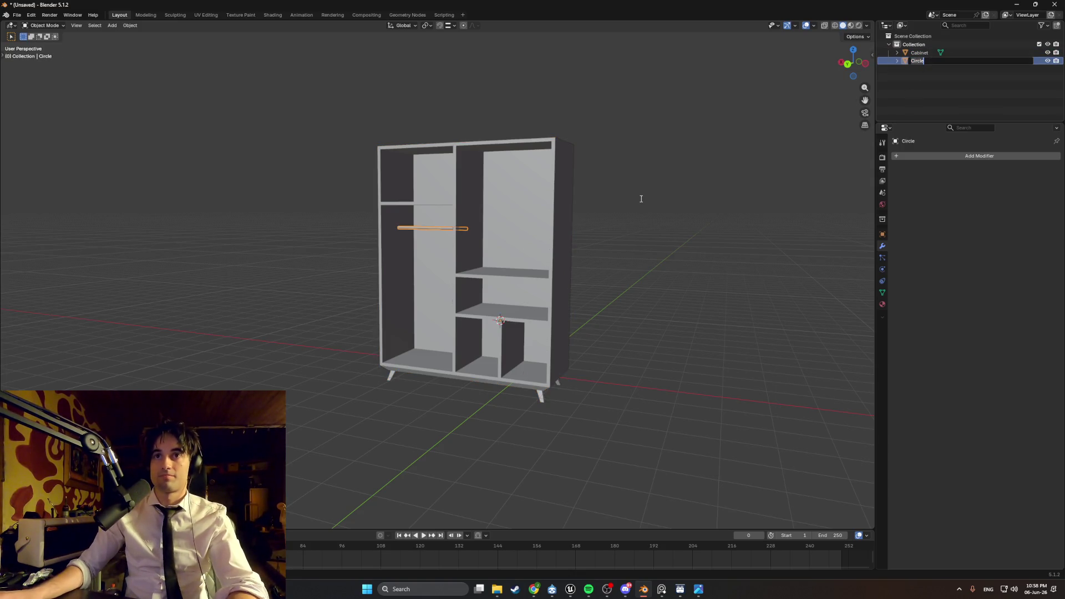
key("Return")
- Join the clothes rail into Cabinet, keep the name Cabinet, and deselect it
left_click(504, 212)
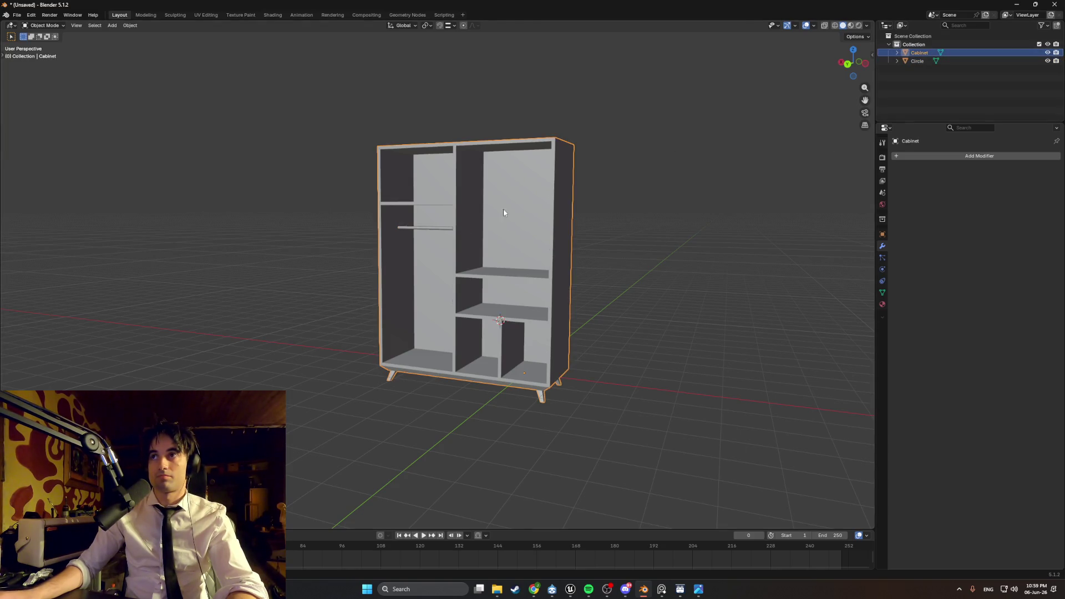
left_click(441, 228, "shift")
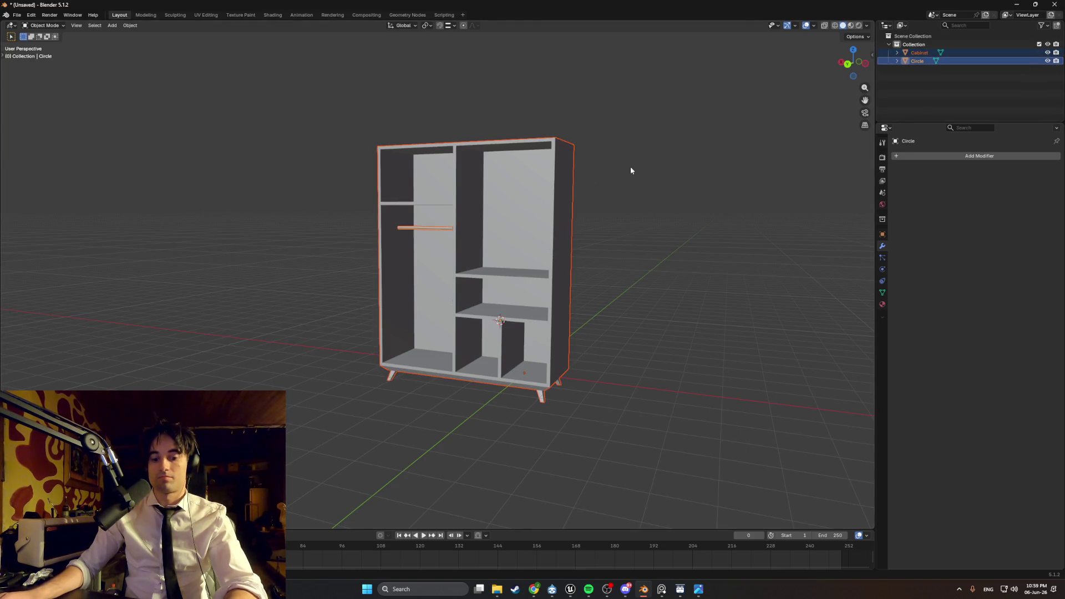
key("ctrl+j")
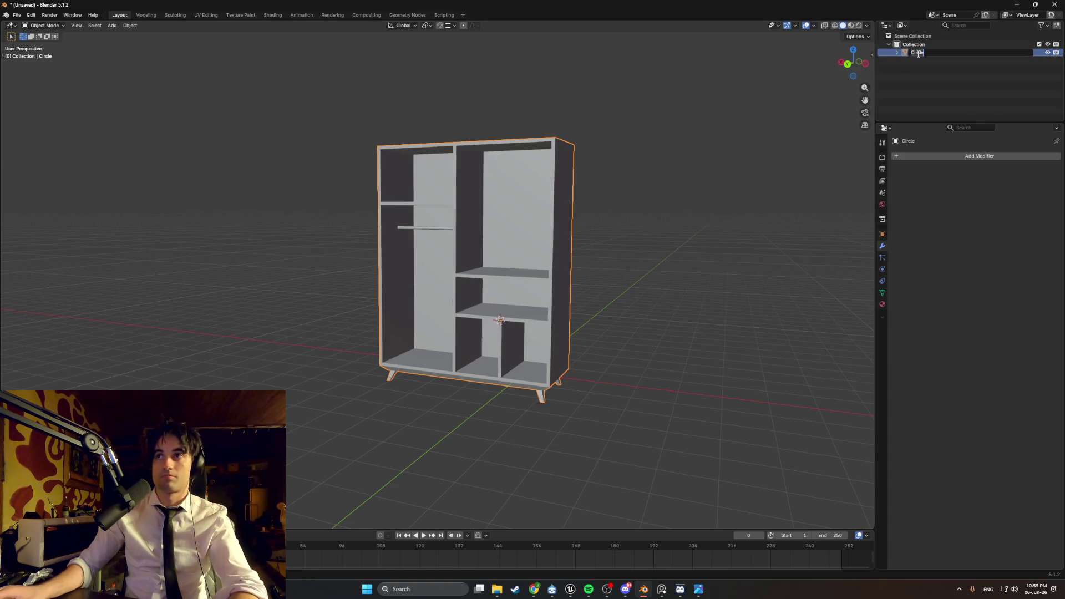
type("Cabinet")
key("Return")
left_click(772, 138)
mouse_move(609, 167)
middle_mouse_down()
mouse_move(585, 168)
mouse_move(611, 192)
mouse_move(566, 183)
middle_mouse_up()
- Set the Cabinet's origin to its geometry centre
right_click(566, 190)
mouse_move(561, 235)
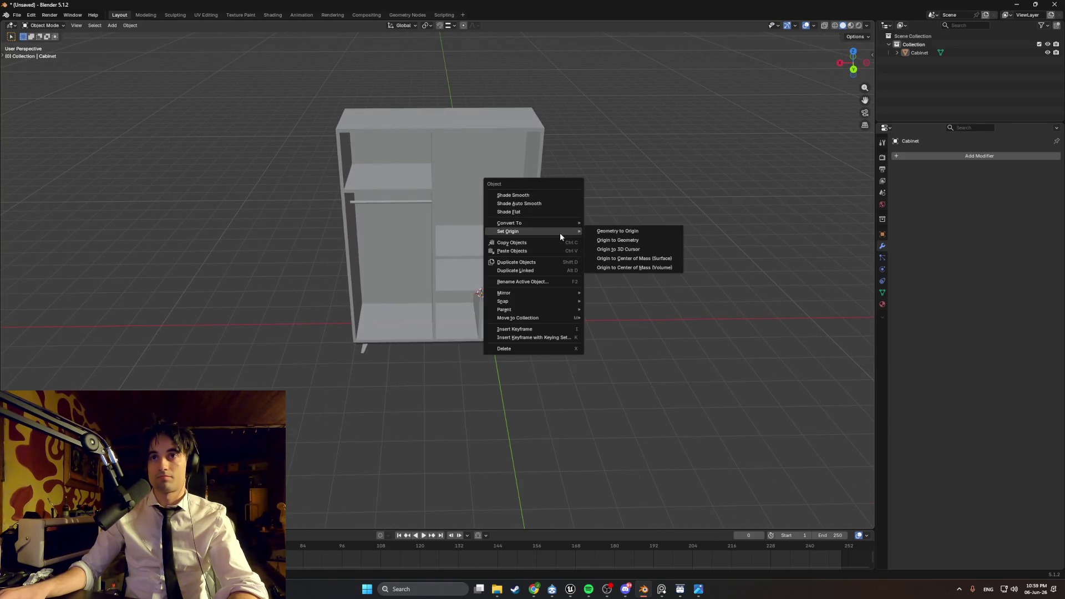
left_click(611, 241)
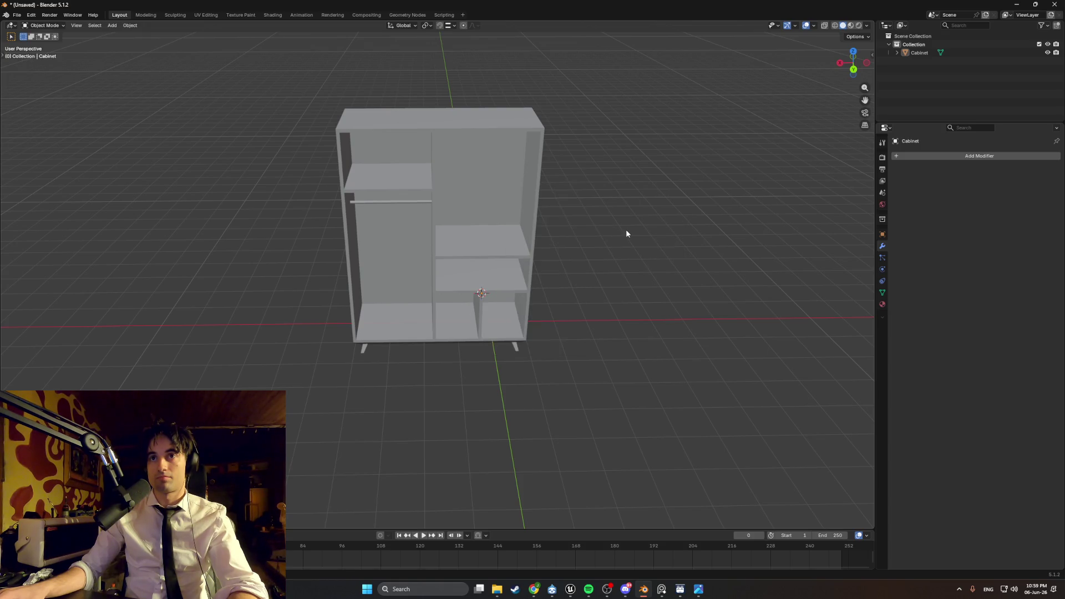
mouse_move(610, 199)
middle_mouse_down()
mouse_move(585, 194)
mouse_move(594, 207)
middle_mouse_up()
key("Tab")
key("Tab")
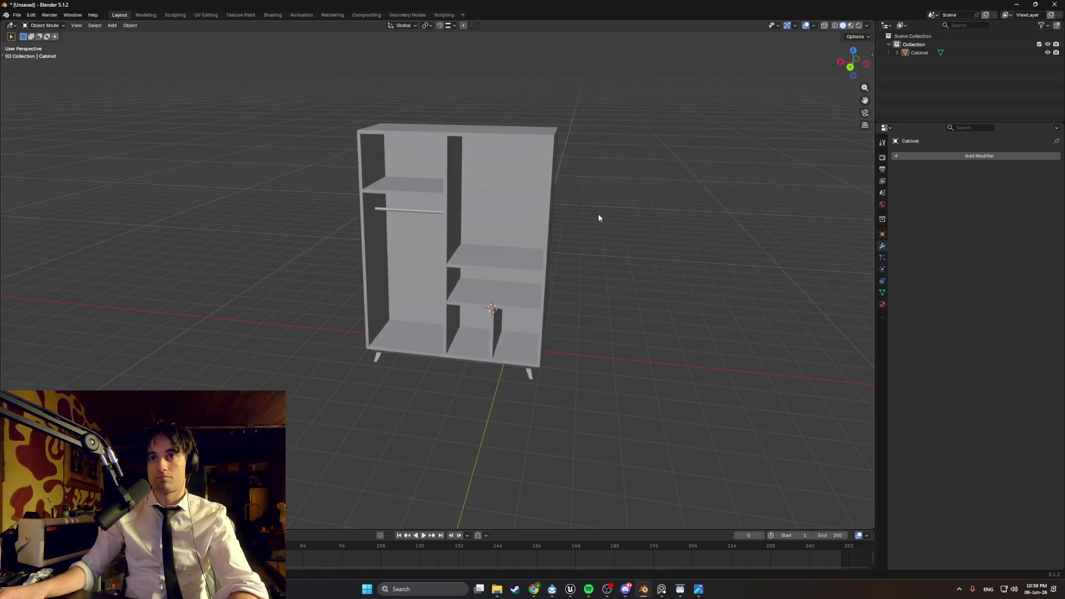
key("a")
- Reapply Origin to Geometry on the Cabinet, then add a new cube in front view
right_click(598, 215)
mouse_move(598, 216)
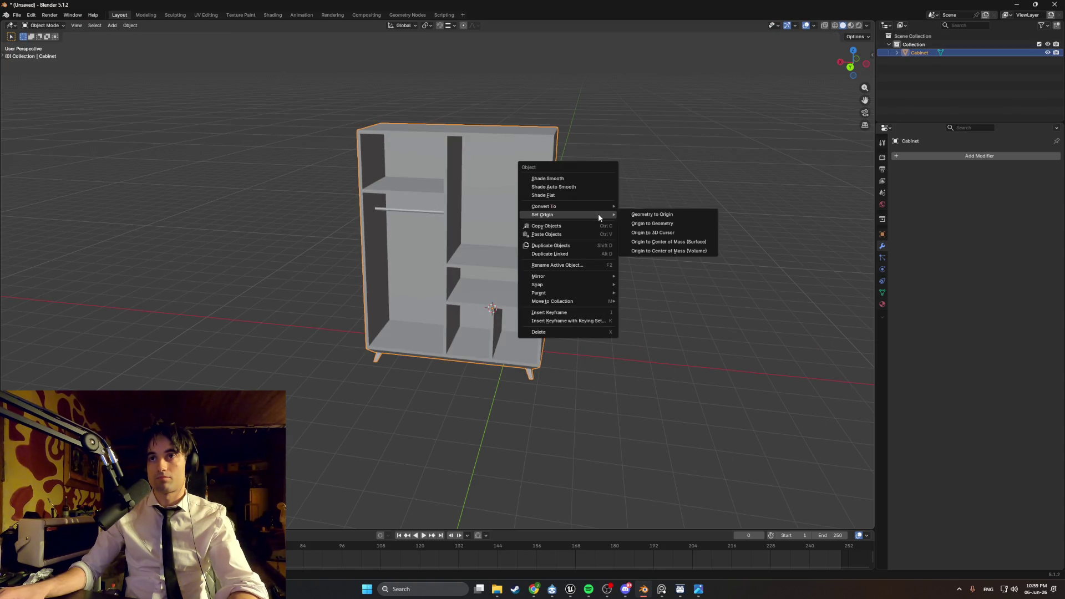
left_click(649, 224)
left_click(625, 226)
mouse_move(625, 227)
middle_mouse_down()
mouse_move(615, 214)
mouse_move(646, 199)
mouse_move(654, 209)
mouse_move(582, 329)
mouse_move(587, 340)
mouse_move(435, 375)
mouse_move(555, 383)
mouse_move(469, 332)
mouse_move(477, 355)
mouse_move(501, 368)
middle_mouse_up()
scroll(623, 254, "up", 4)
key("shift+a")
left_click(435, 376)
- Move the cube to the lower-left front and slide its side face along X into a thin door plank
key("g")
left_click(467, 389)
key("Tab")
left_click(557, 383)
key("g")
key("x")
left_click(518, 374)
left_click(466, 330)
- Compare against the wardrobe reference photos, then leave Edit Mode and select the Cabinet body
left_click(662, 589)
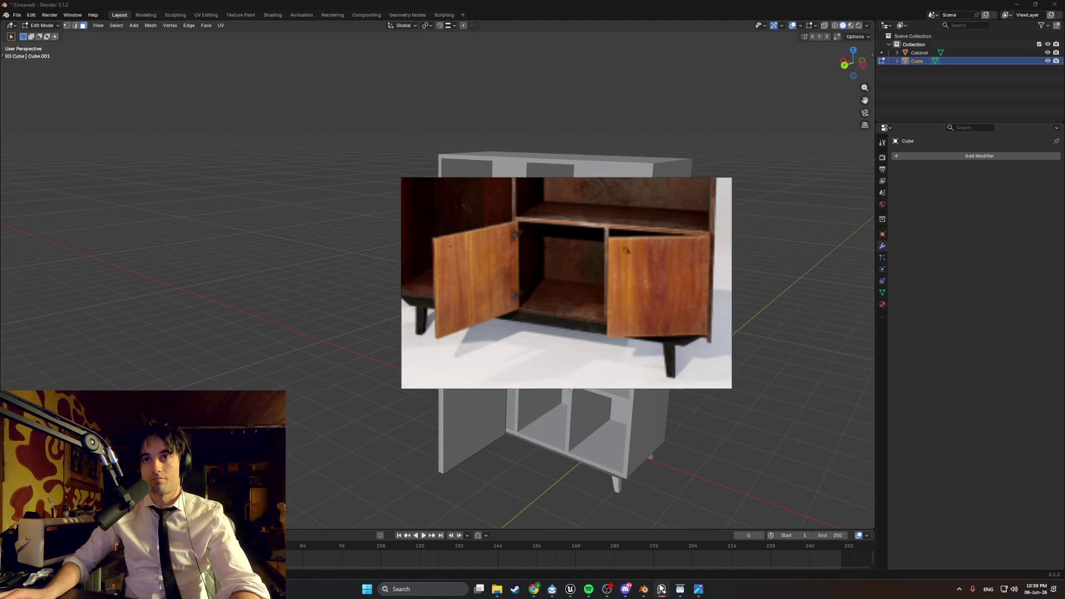
scroll(523, 278, "up", 5)
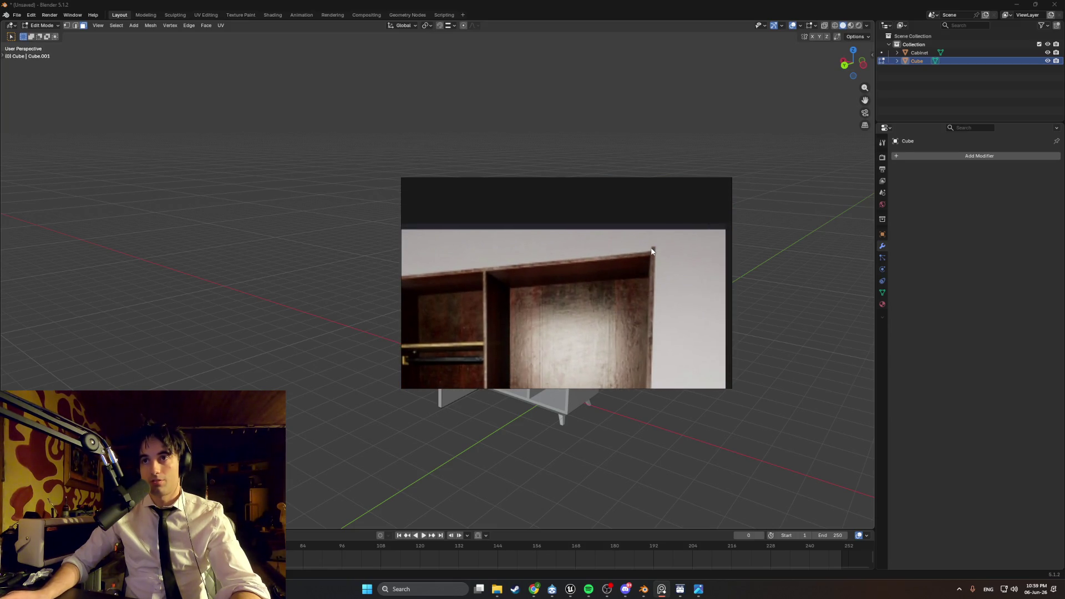
left_click(626, 425)
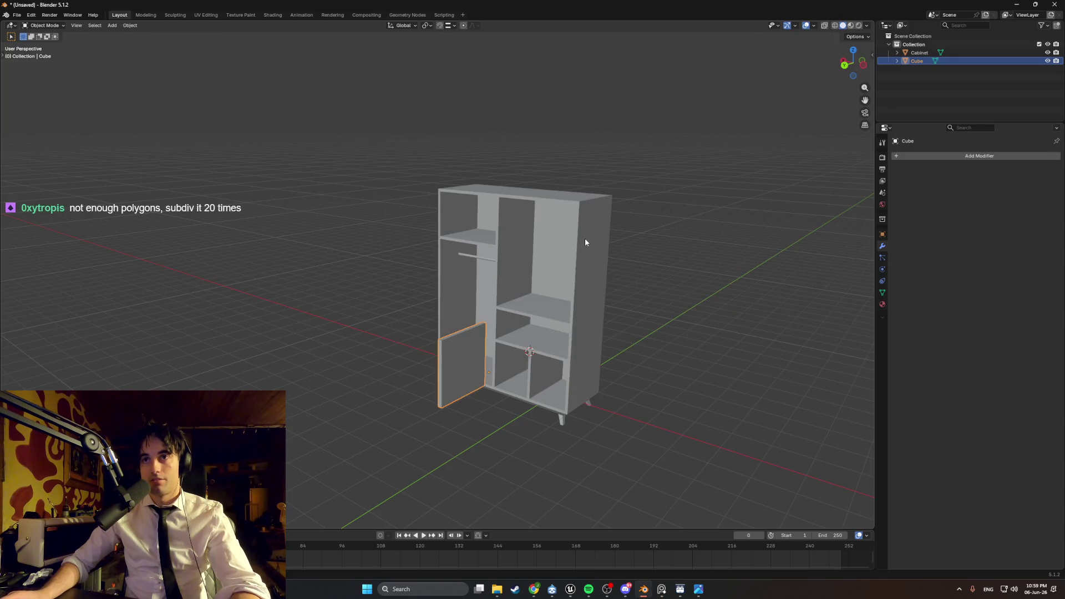
mouse_move(585, 238)
middle_mouse_down()
mouse_move(578, 287)
mouse_move(504, 309)
middle_mouse_up()
scroll(549, 294, "up", 3)
key("Tab")
key("Tab")
key("Tab")
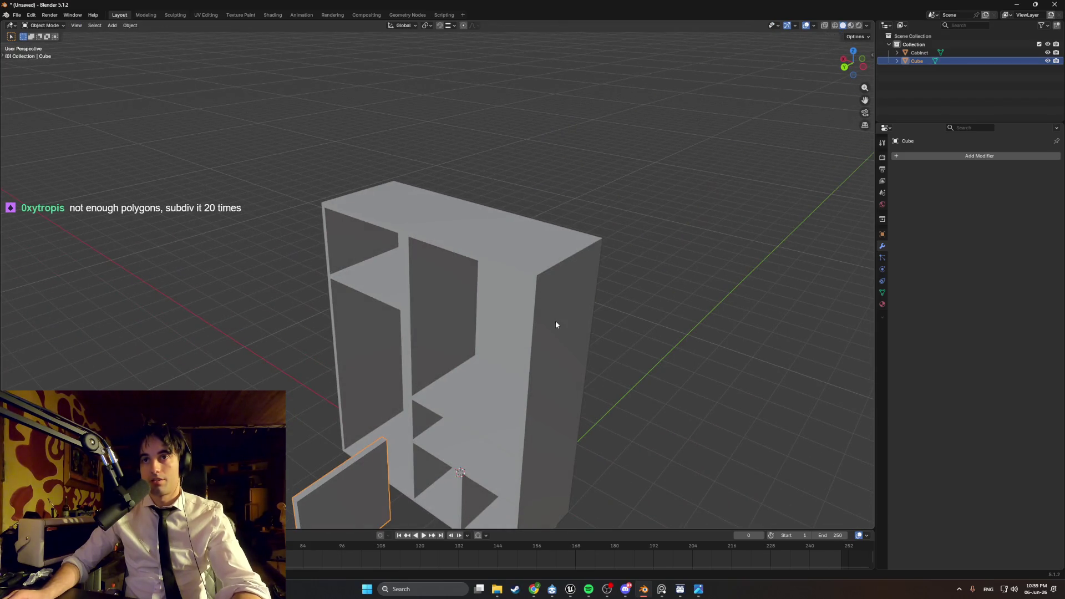
left_click(537, 320)
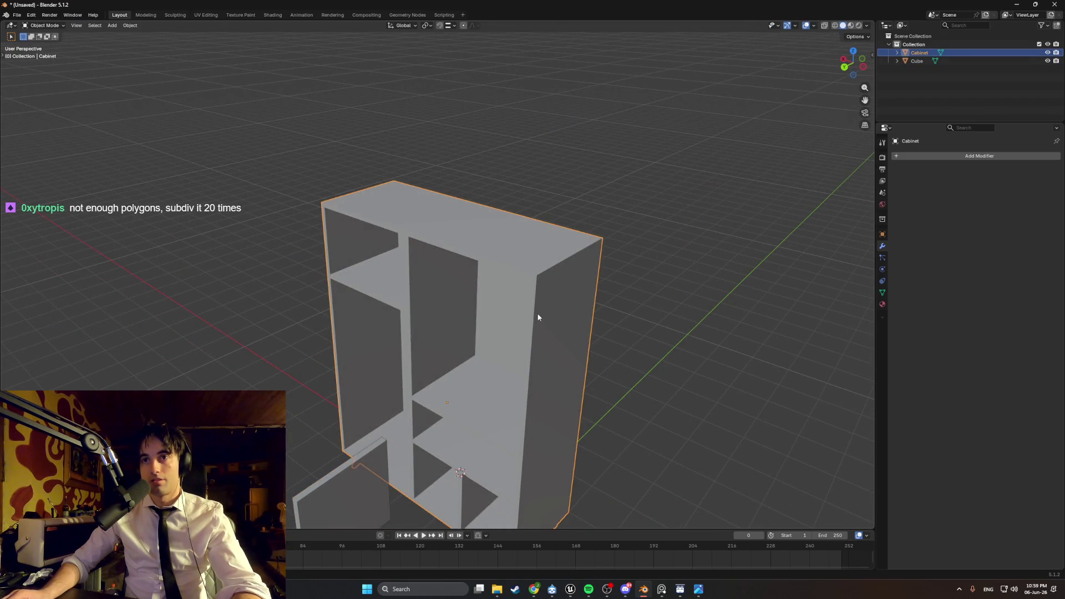
- In Edit Mode, extend the top board's end face along X past the side panel
key("Tab")
mouse_move(537, 320)
middle_mouse_down()
mouse_move(579, 326)
mouse_move(555, 327)
middle_mouse_up()
left_click(550, 326)
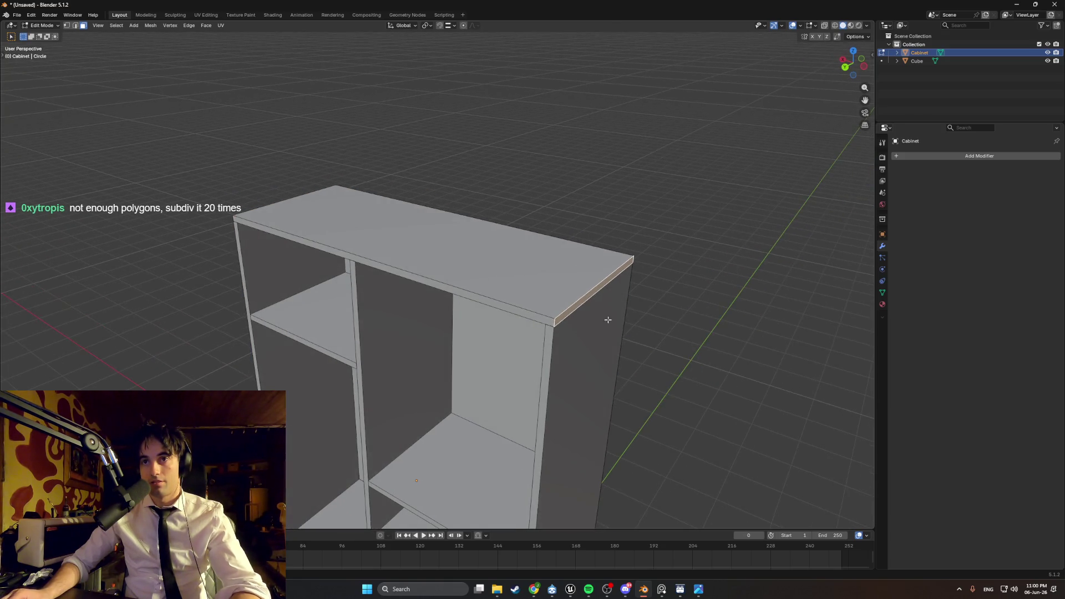
key("g")
key("x")
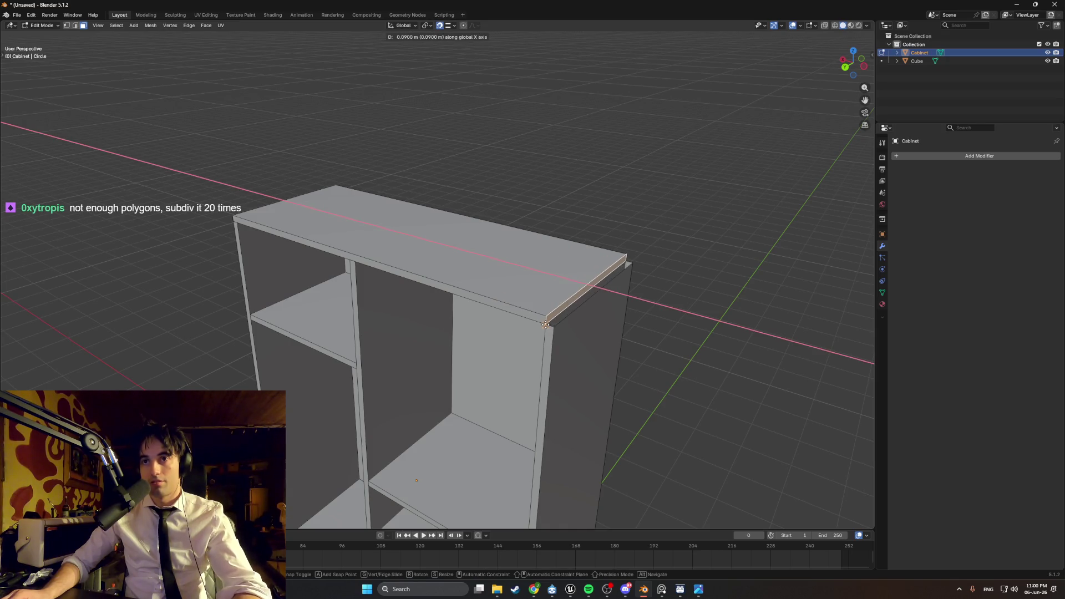
left_click(548, 326)
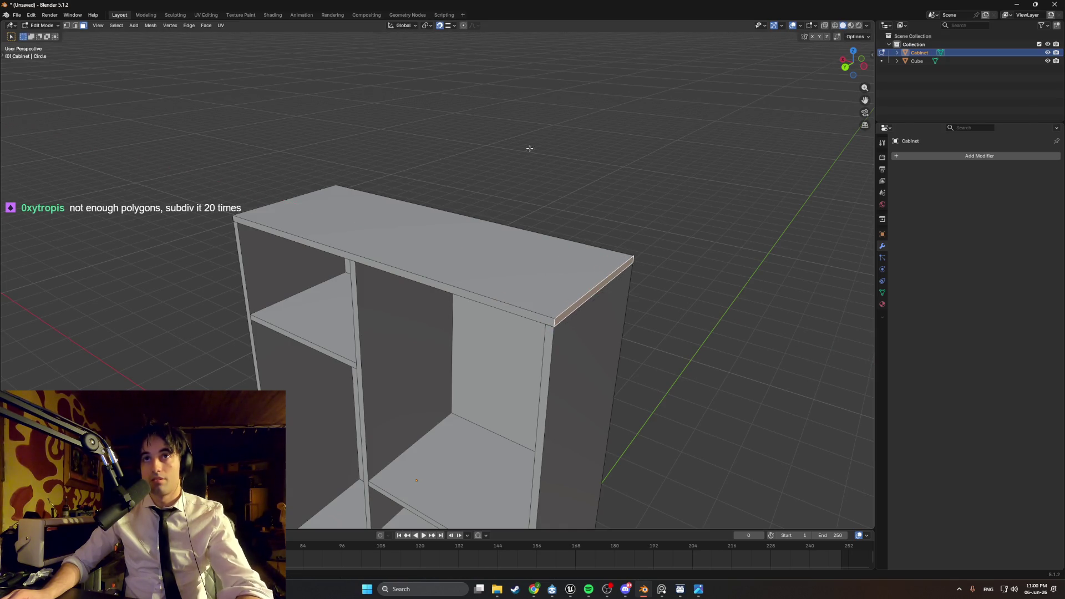
- Set the snap target to Vertex and slide the top-board selection along X again
left_click(454, 26)
left_click(451, 85)
mouse_move(533, 299)
middle_mouse_down()
mouse_move(578, 312)
mouse_move(518, 281)
mouse_move(430, 288)
mouse_move(385, 328)
middle_mouse_up()
key("g")
key("x")
left_click(577, 313)
- Delete the selected faces and the thin strip face along the top edge
mouse_move(356, 371)
middle_mouse_down()
mouse_move(210, 344)
mouse_move(244, 333)
mouse_move(261, 358)
mouse_move(365, 302)
mouse_move(521, 315)
middle_mouse_up()
left_click(211, 343)
key("g")
key("x")
left_click(214, 337)
key("x")
left_click(255, 356)
left_click(420, 312)
key("x")
left_click(416, 310)
- Try moving the selected edge along Z and Y, cancelling both moves
mouse_move(611, 317)
middle_mouse_down()
mouse_move(551, 352)
mouse_move(610, 289)
middle_mouse_up()
scroll(640, 243, "up", 3)
mouse_move(682, 200)
middle_mouse_down()
mouse_move(660, 222)
mouse_move(669, 253)
middle_mouse_up()
key("g")
key("z")
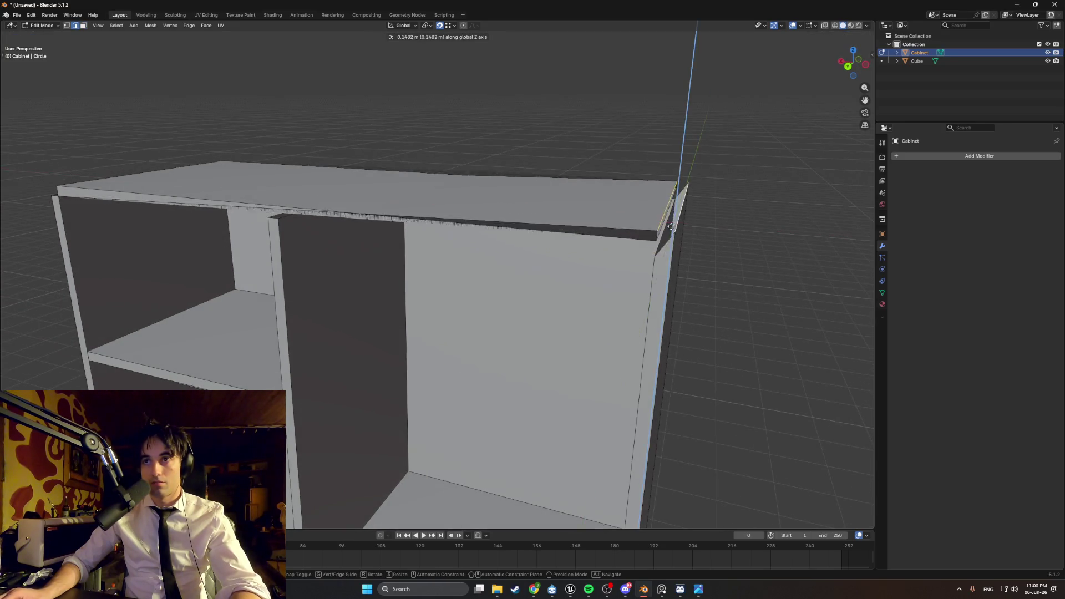
key("Escape")
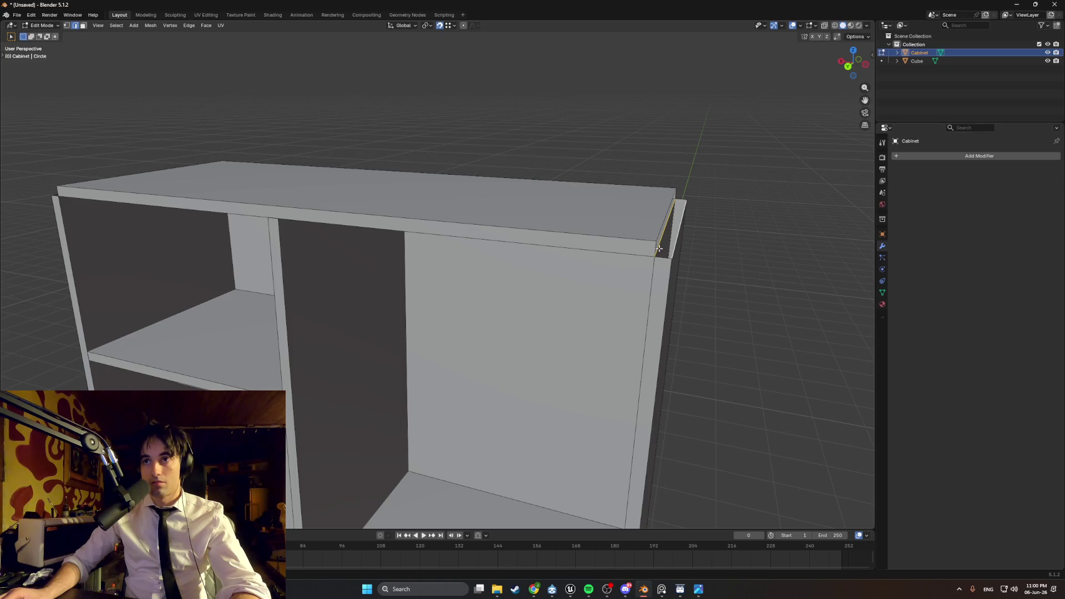
key("g")
key("y")
key("Escape")
mouse_move(674, 255)
middle_mouse_down()
mouse_move(624, 238)
mouse_move(518, 266)
middle_mouse_up()
scroll(525, 268, "up", 3)
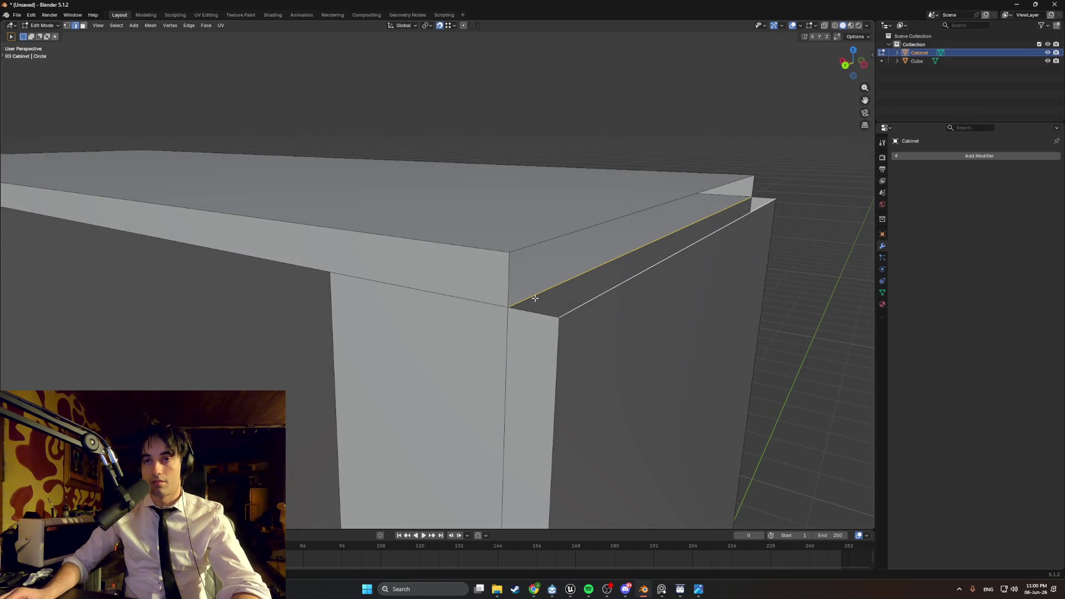
- Slide the top board's corner geometry along X
mouse_move(535, 298)
middle_mouse_down()
mouse_move(652, 264)
mouse_move(586, 265)
middle_mouse_up()
middle_click_drag(501, 280, 505, 279)
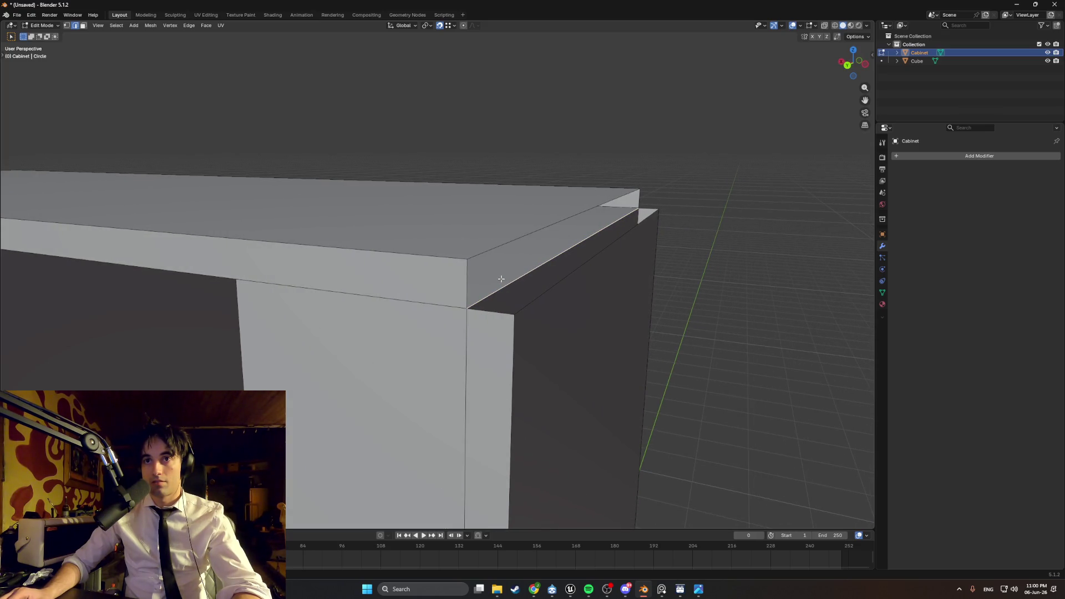
key("g")
key("x")
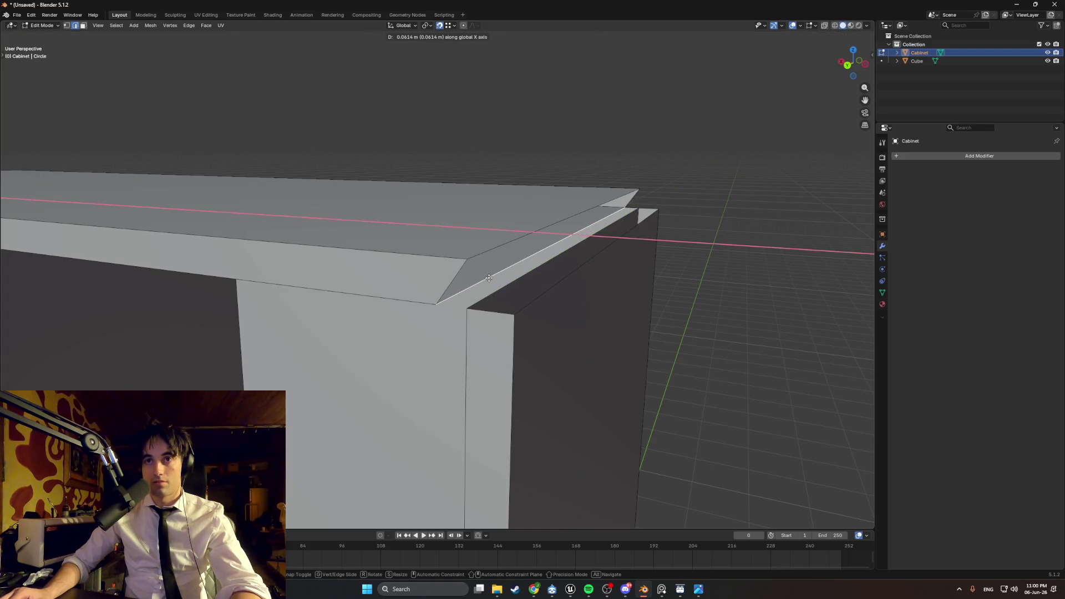
left_click(492, 278)
- Lower the corner edge along Z to slope the top down toward the side
middle_click_drag(492, 278, 523, 288)
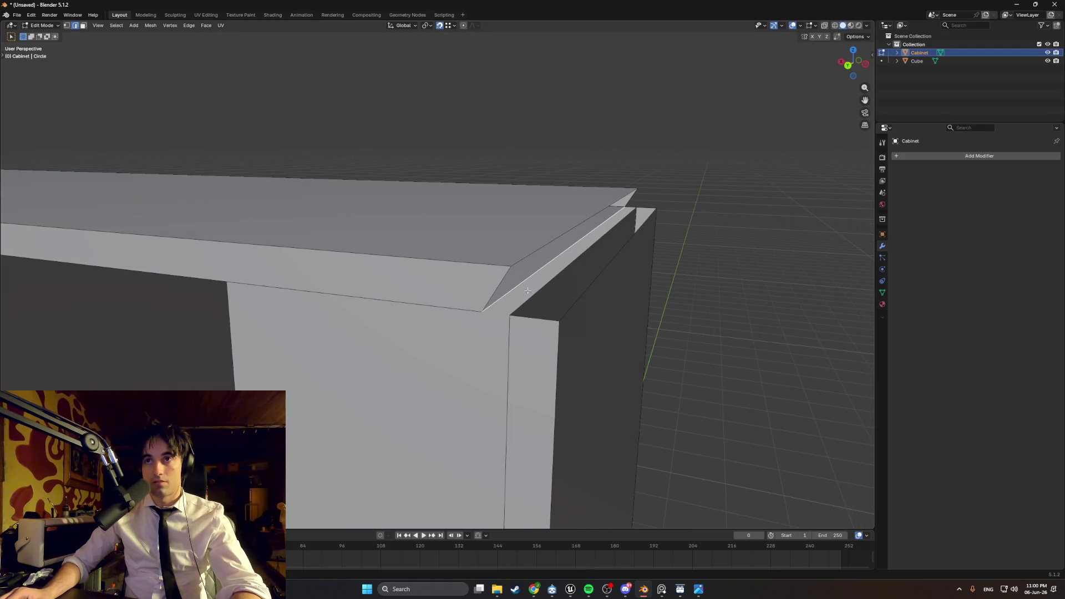
middle_click_drag(584, 305, 587, 297)
key("g")
key("z")
mouse_move(518, 259)
middle_mouse_down("alt")
mouse_move(533, 278)
mouse_move(516, 258)
mouse_move(455, 272)
mouse_move(313, 250)
mouse_move(311, 264)
middle_mouse_up("alt")
left_click(515, 258)
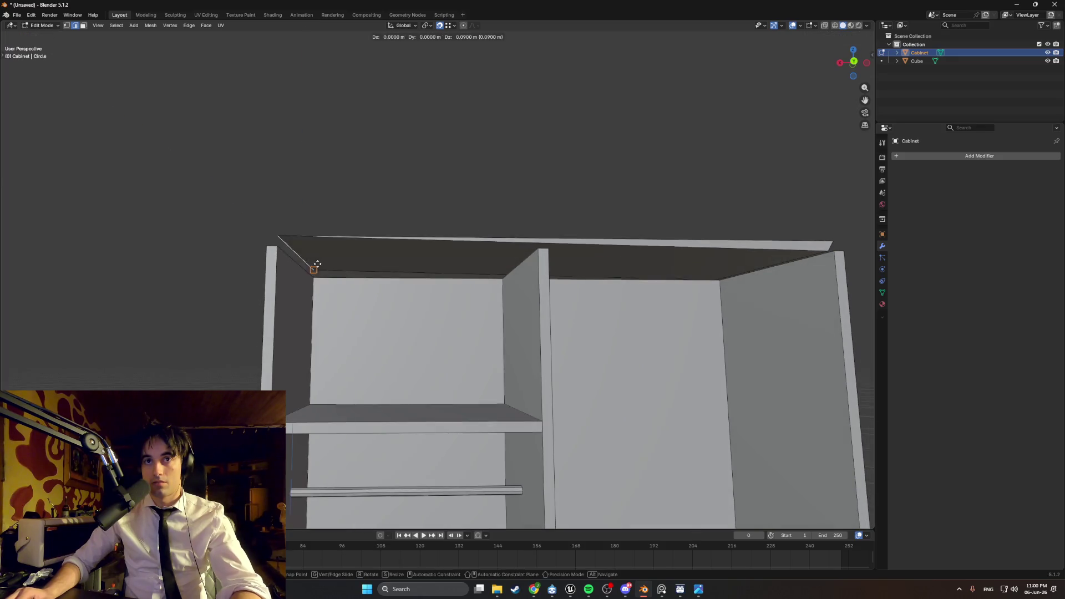
- Shift the corner along X once more to form the left overhanging lip
key("g")
key("x")
left_click(321, 267)
middle_click_drag(320, 267, 293, 298)
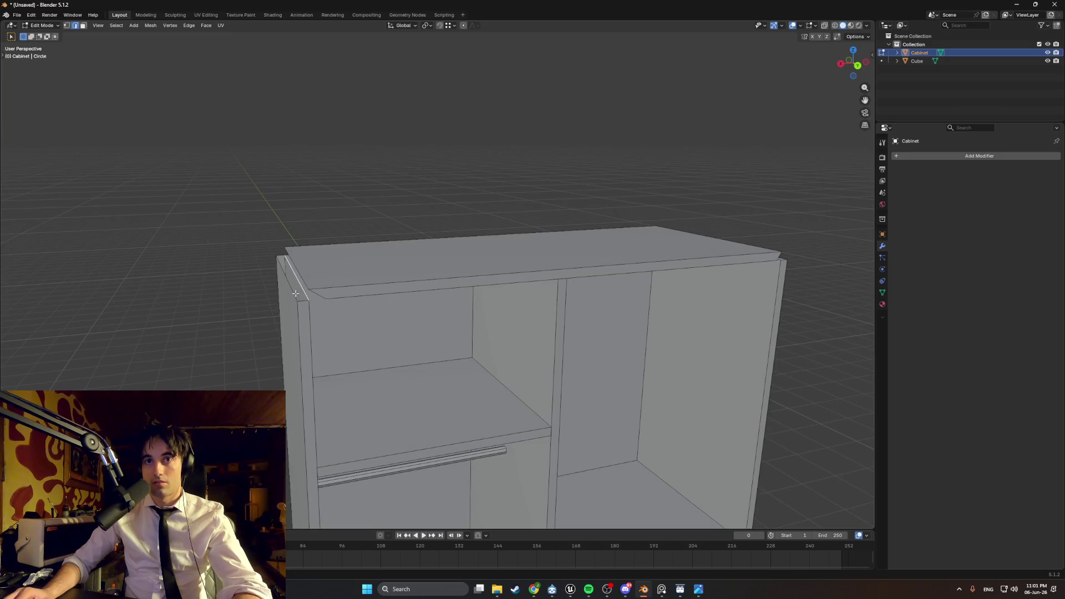
- Move the selected top edges along Z to meet the cabinet top
middle_click_drag(419, 284, 408, 293)
mouse_move(271, 298)
middle_mouse_down()
mouse_move(570, 369)
mouse_move(574, 333)
middle_mouse_up()
key("g")
key("z")
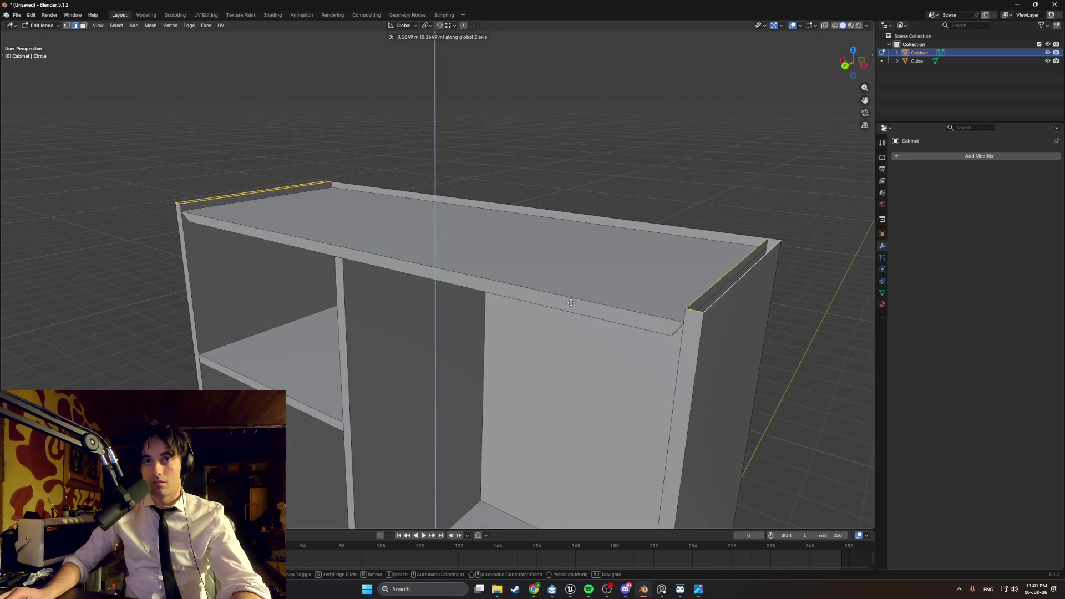
left_click(570, 301)
middle_click_drag(571, 302, 707, 196)
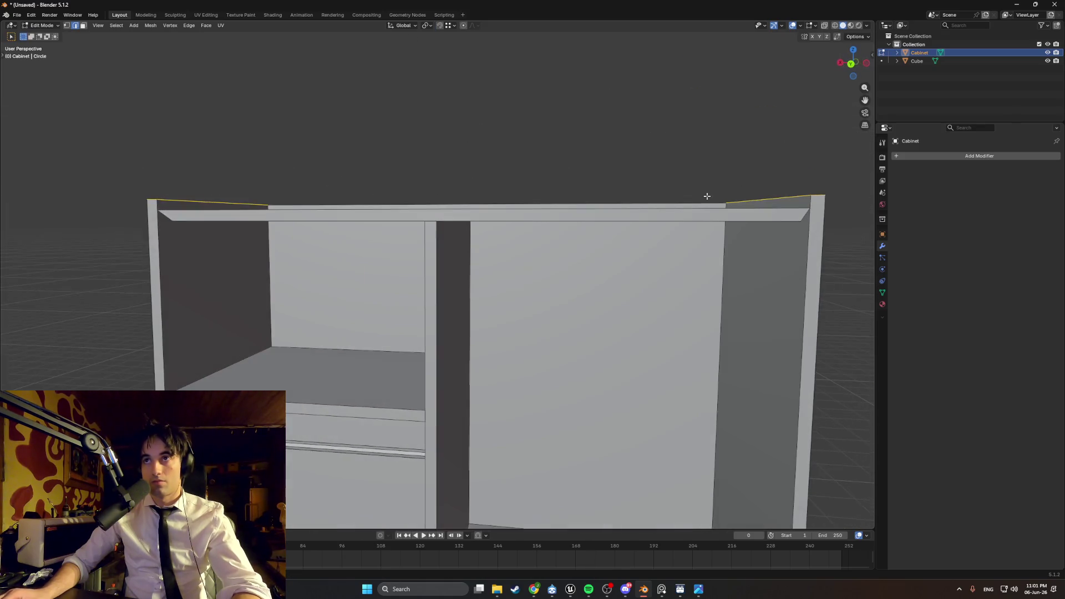
- Turn on vertex snapping and slide the top edges along X into place
left_click(450, 28)
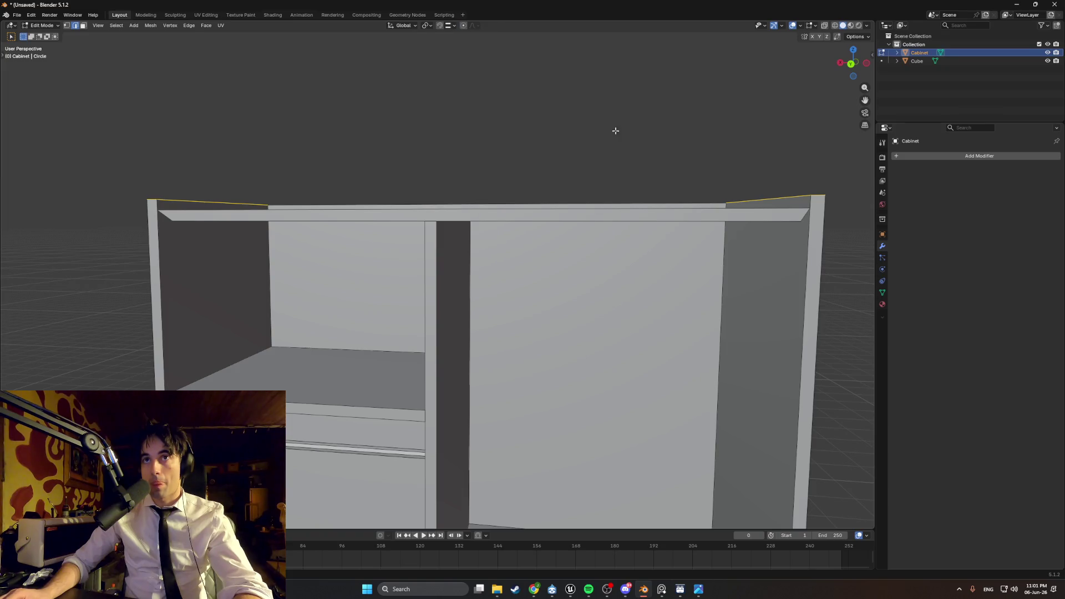
middle_click_drag(614, 126, 653, 136)
middle_click_drag(730, 146, 743, 182)
key("g")
key("x")
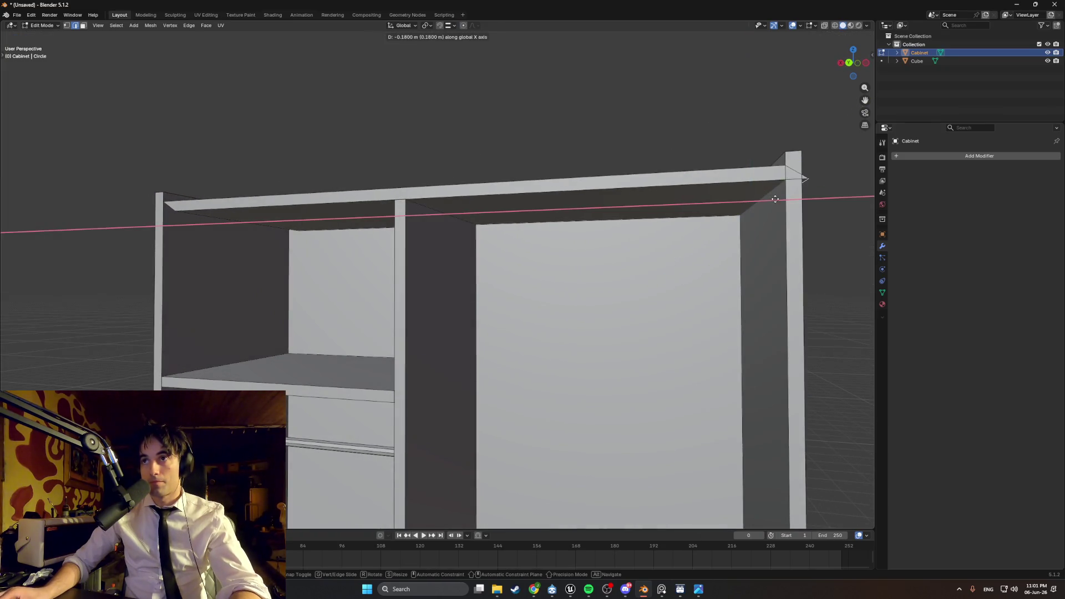
left_click(795, 196)
mouse_move(466, 214)
middle_mouse_down()
mouse_move(497, 201)
mouse_move(482, 193)
mouse_move(449, 208)
mouse_move(474, 232)
mouse_move(571, 159)
mouse_move(497, 174)
mouse_move(615, 176)
mouse_move(549, 181)
mouse_move(589, 223)
mouse_move(521, 216)
mouse_move(333, 328)
mouse_move(491, 238)
mouse_move(430, 262)
mouse_move(133, 275)
mouse_move(249, 268)
mouse_move(428, 229)
mouse_move(313, 233)
mouse_move(304, 267)
mouse_move(337, 200)
middle_mouse_up()
key("g")
key("x")
left_click(445, 210)
scroll(474, 232, "down", 5)
key("g")
- Delete the cabinet's side faces, including the right side panel, to expose the shelves
left_click(333, 328)
key("x")
left_click(335, 310)
left_click(496, 261)
key("x")
left_click(496, 261)
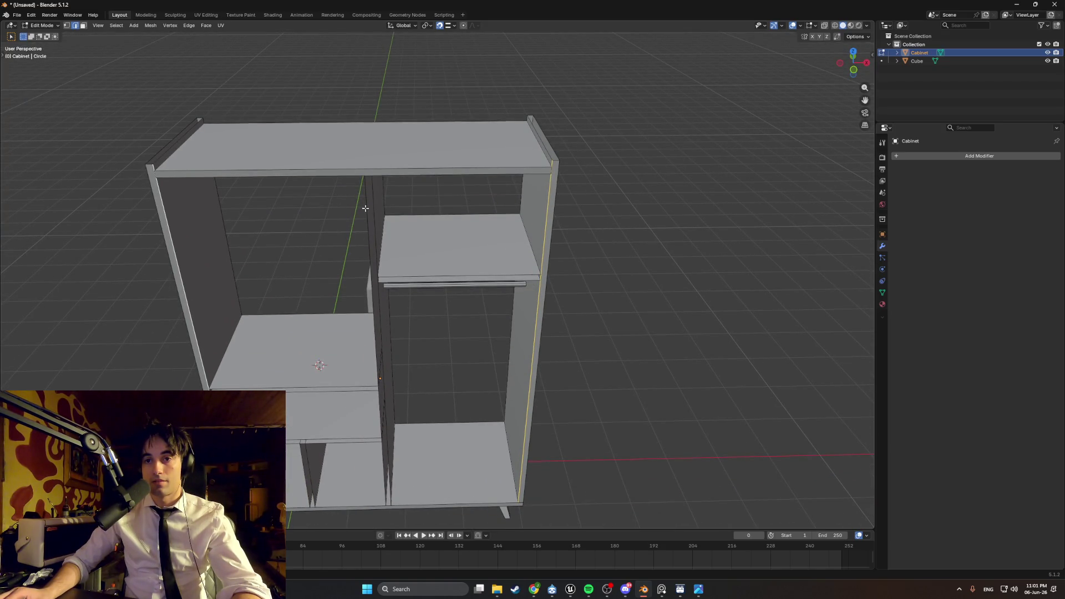
- Lower the back panel along Z so it fills the cabinet's back
mouse_move(365, 209)
middle_mouse_down()
mouse_move(269, 172)
mouse_move(305, 197)
mouse_move(290, 141)
middle_mouse_up()
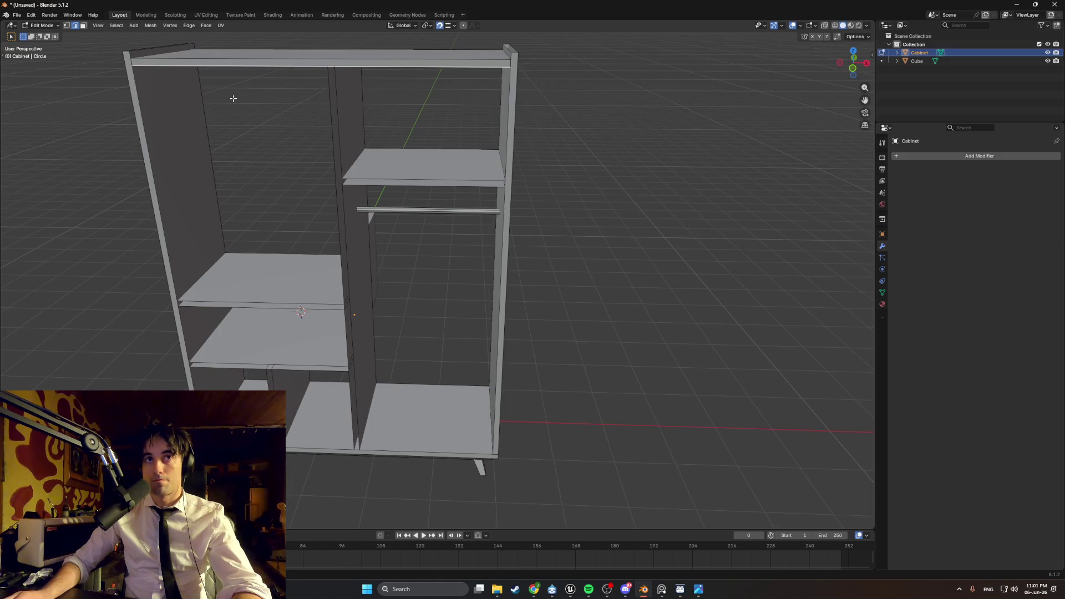
key("g")
key("z")
left_click(516, 322)
mouse_move(546, 258)
middle_mouse_down()
mouse_move(282, 228)
mouse_move(442, 231)
middle_mouse_up()
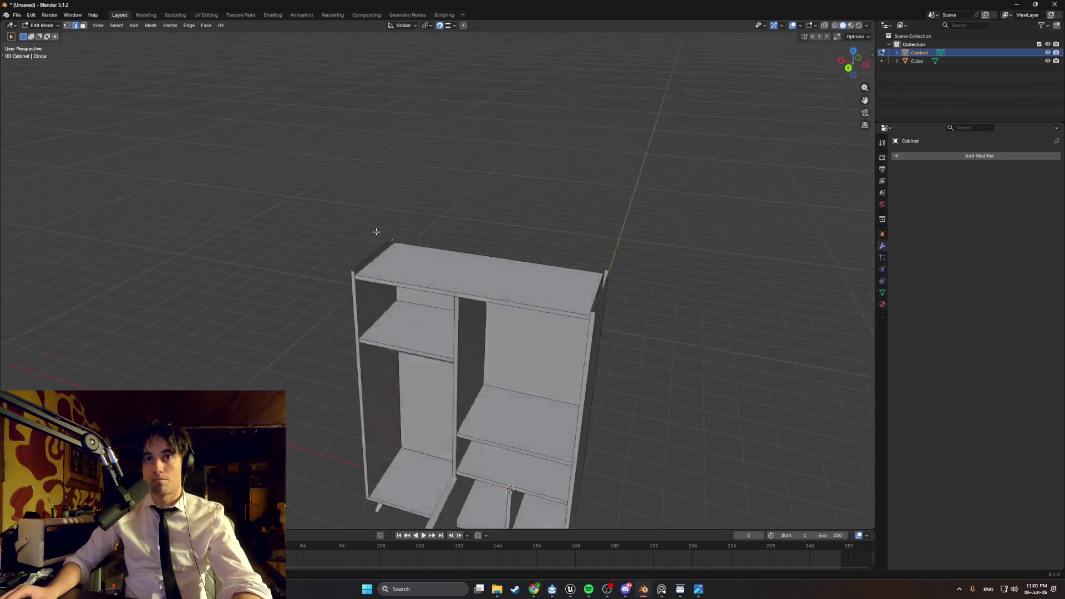
scroll(373, 272, "up", 5)
left_click(298, 303)
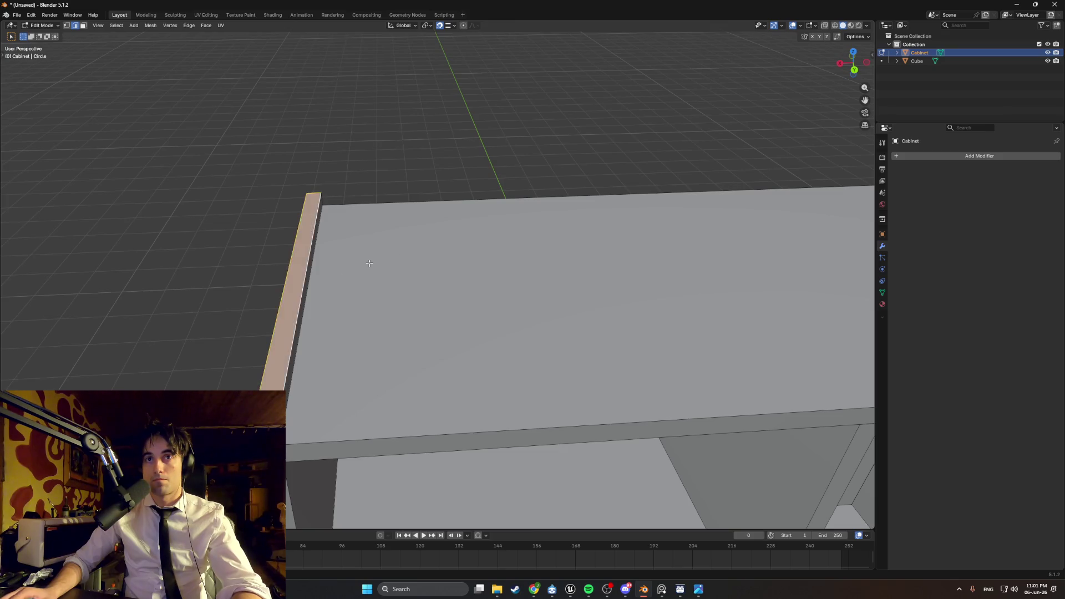
middle_click_drag(298, 303, 119, 213)
left_click(596, 212)
mouse_move(607, 209)
middle_mouse_down()
mouse_move(428, 190)
mouse_move(413, 199)
mouse_move(375, 167)
mouse_move(422, 175)
middle_mouse_up()
- Toggle X-ray off and back on, then enable the Face Orientation overlay
left_click(796, 26)
left_click(797, 26)
left_click(797, 25)
left_click(796, 25)
left_click(800, 26)
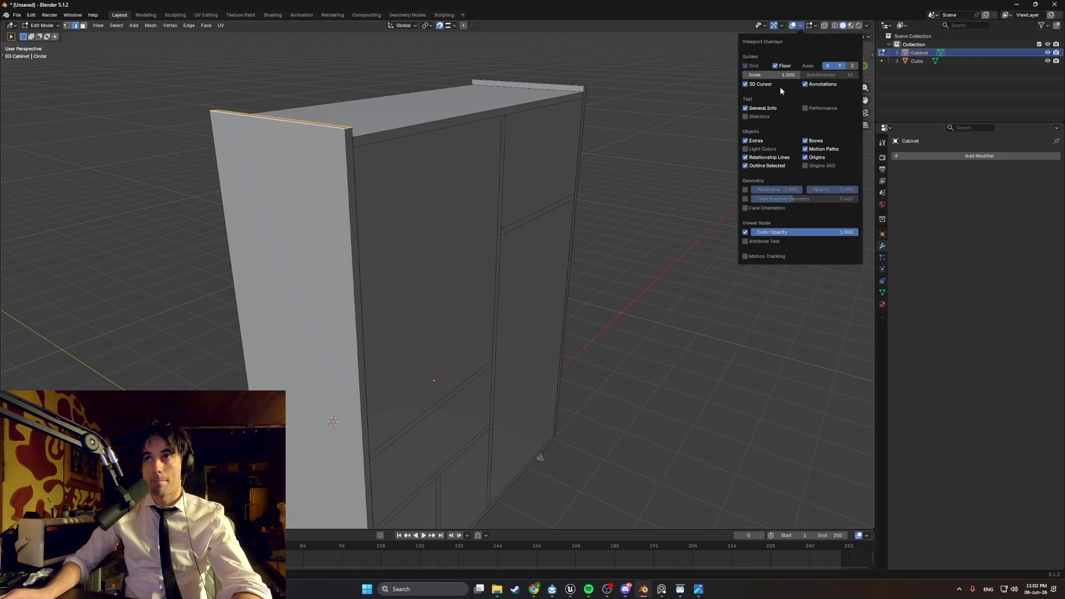
left_click(746, 208)
- Inspect the cabinet interior from several angles, then bring up the wardrobe reference photo
mouse_move(521, 188)
middle_mouse_down()
mouse_move(672, 168)
mouse_move(578, 147)
mouse_move(561, 159)
mouse_move(582, 119)
mouse_move(552, 162)
mouse_move(545, 198)
middle_mouse_up()
scroll(547, 199, "up", 2)
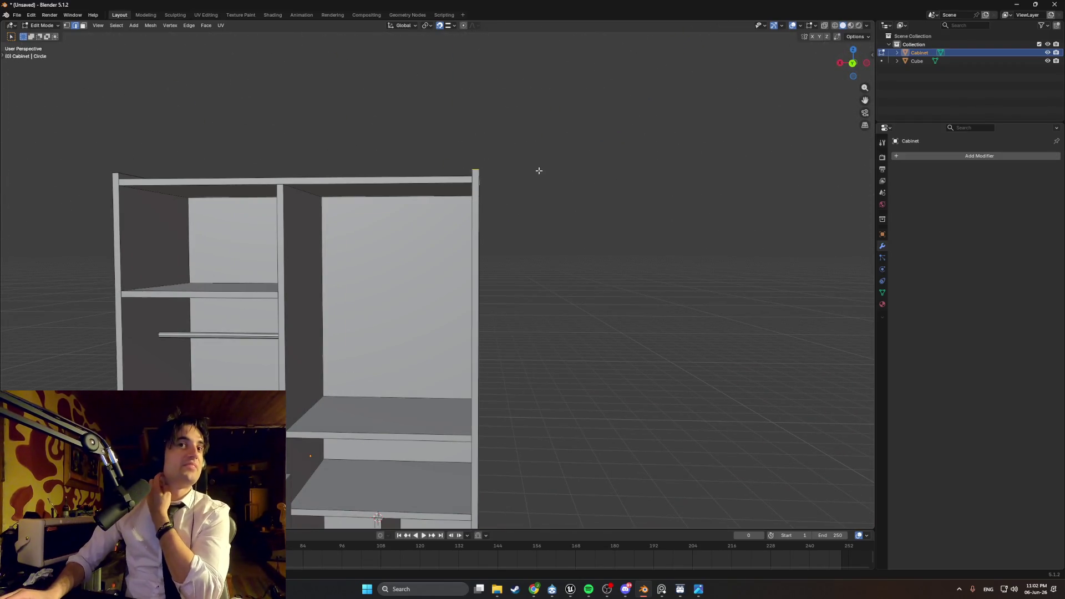
scroll(434, 283, "down", 6)
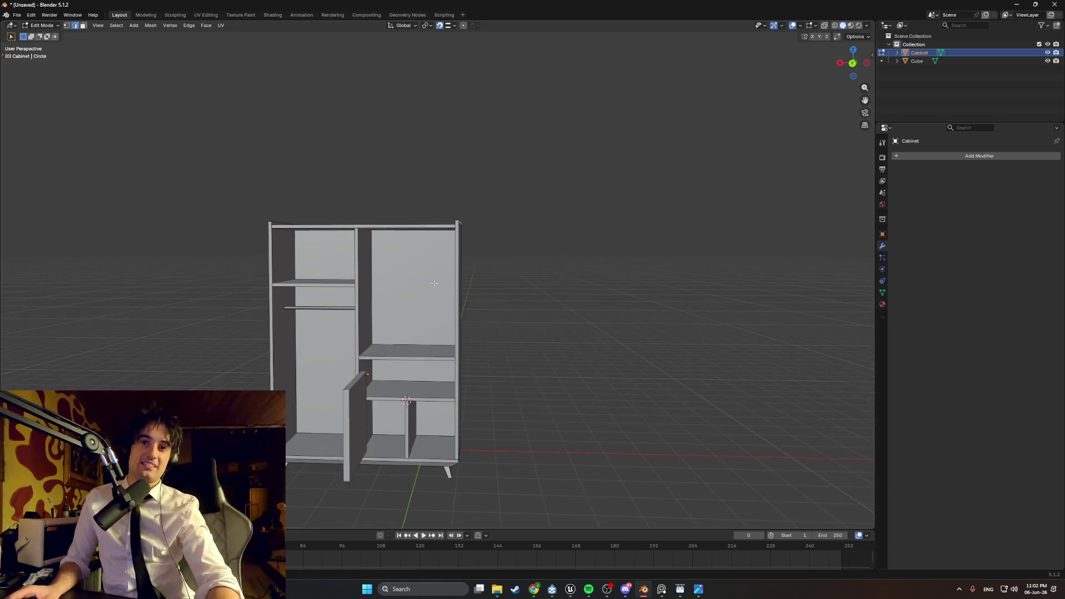
mouse_move(486, 333)
middle_mouse_down()
mouse_move(540, 316)
mouse_move(490, 336)
mouse_move(558, 339)
middle_mouse_up()
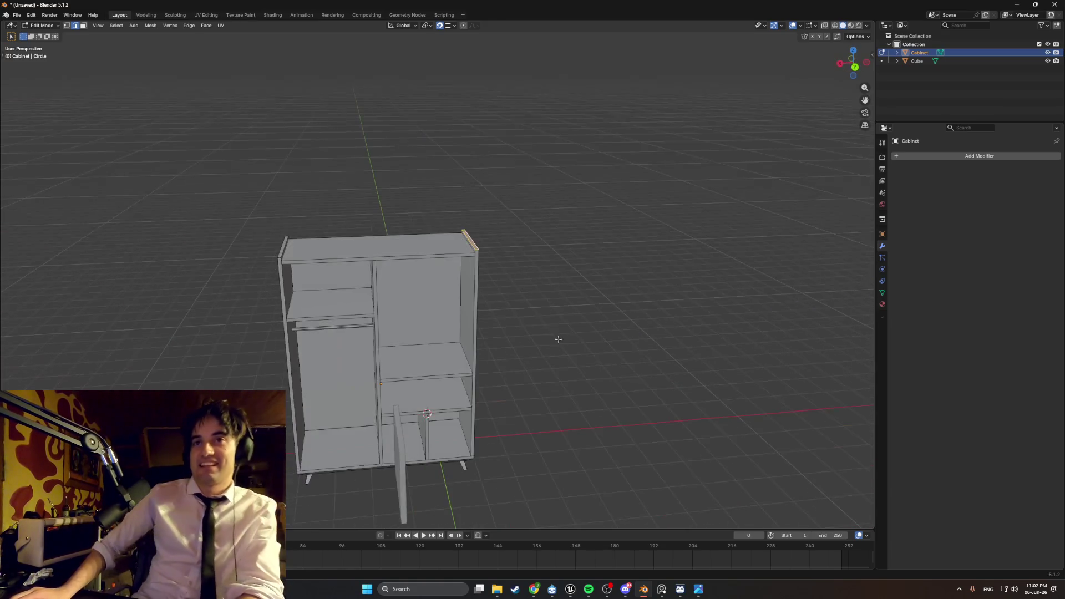
scroll(516, 332, "up", 5)
scroll(519, 171, "up", 4)
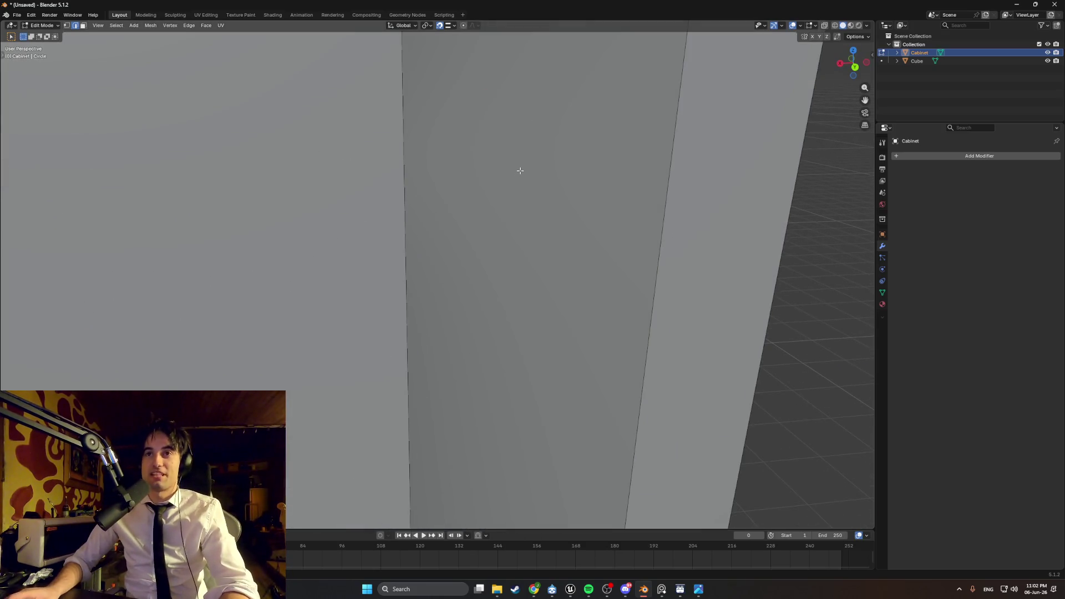
scroll(537, 180, "down", 2)
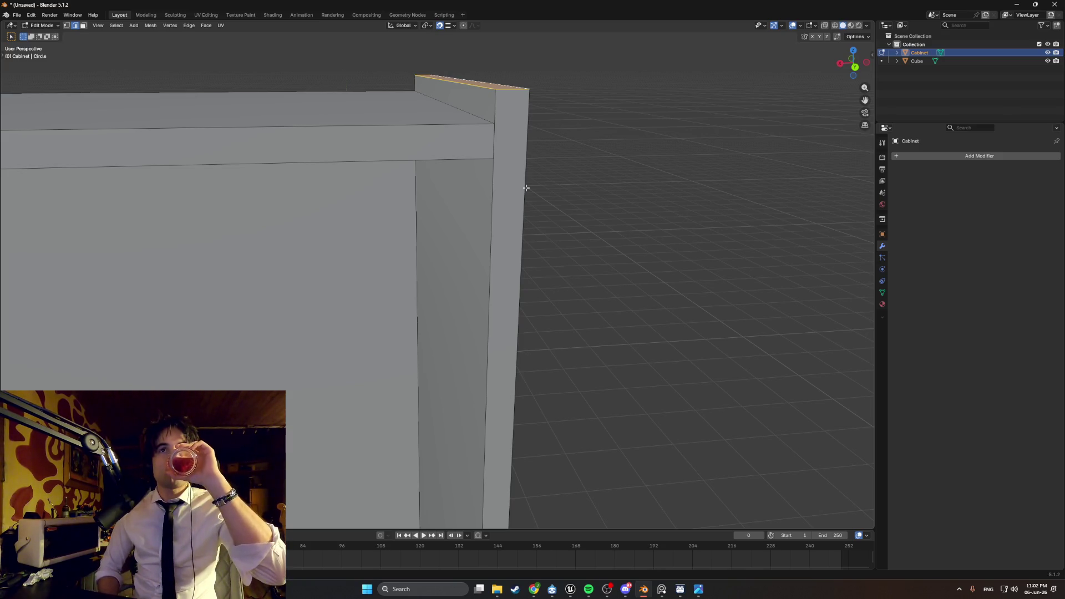
scroll(526, 188, "down", 7)
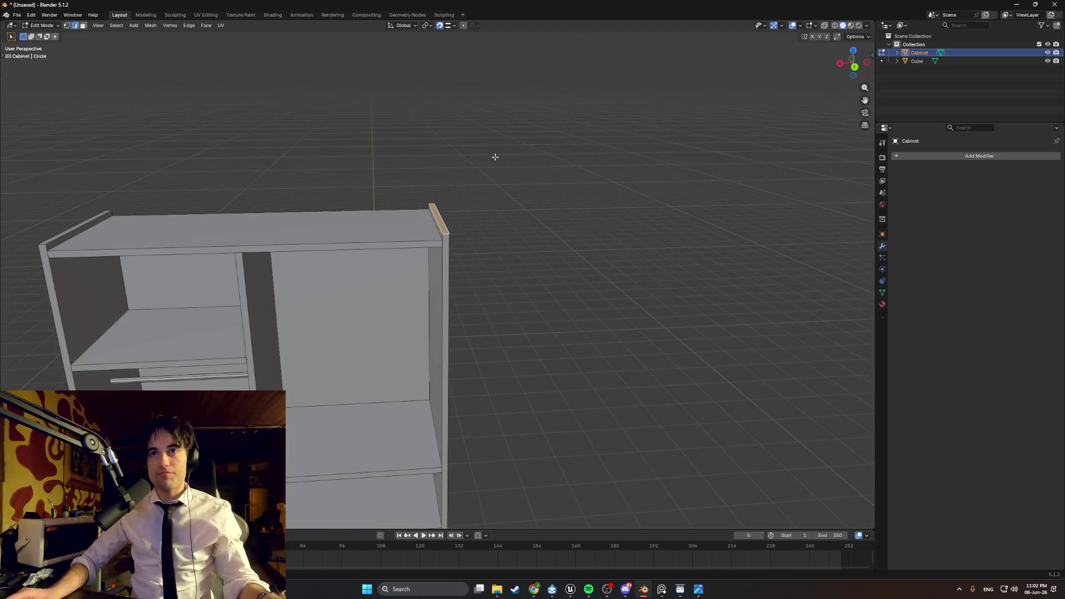
middle_click_drag(495, 157, 436, 289)
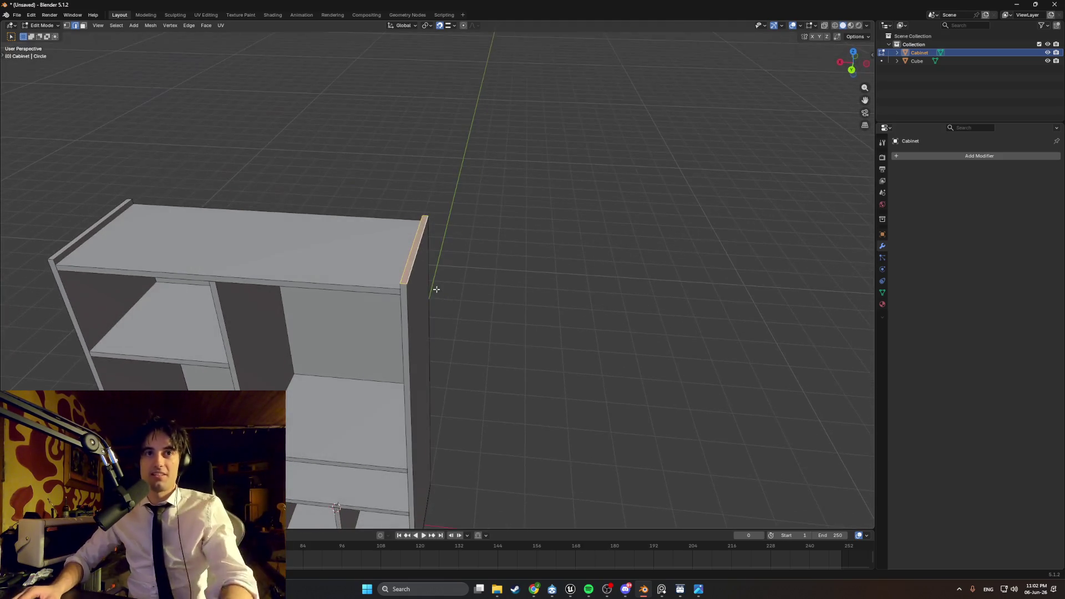
mouse_move(491, 320)
middle_mouse_down()
mouse_move(397, 307)
mouse_move(508, 268)
mouse_move(471, 259)
mouse_move(506, 424)
middle_mouse_up()
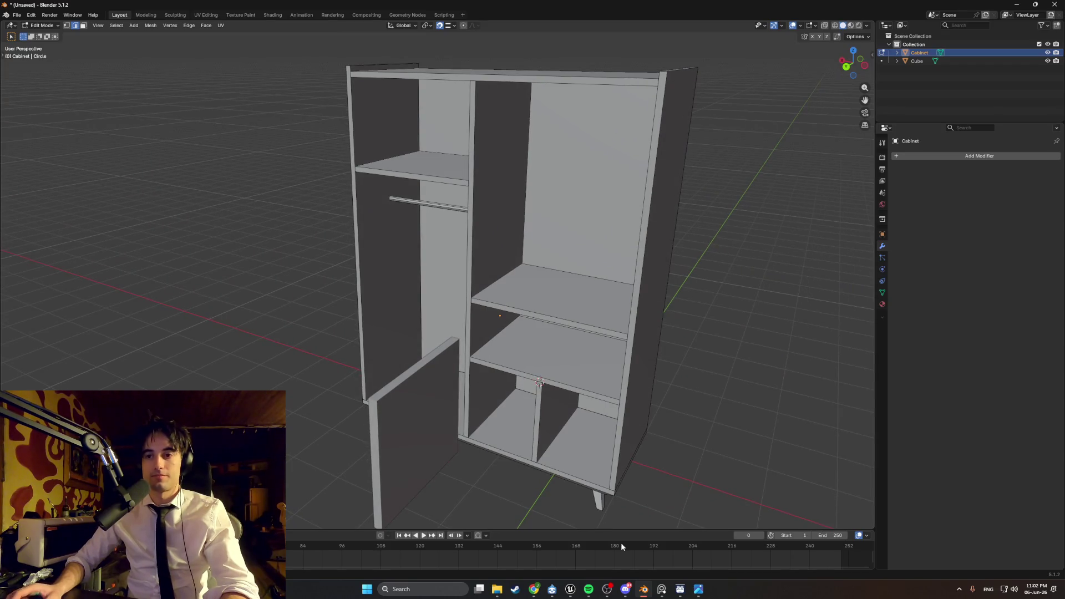
left_click(657, 589)
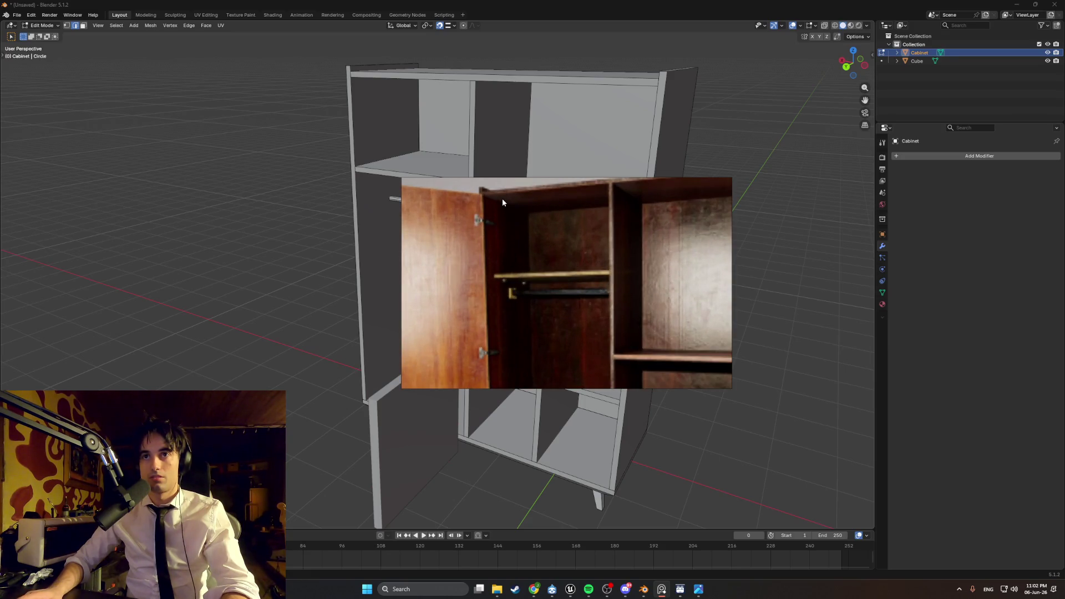
scroll(502, 198, "down", 3)
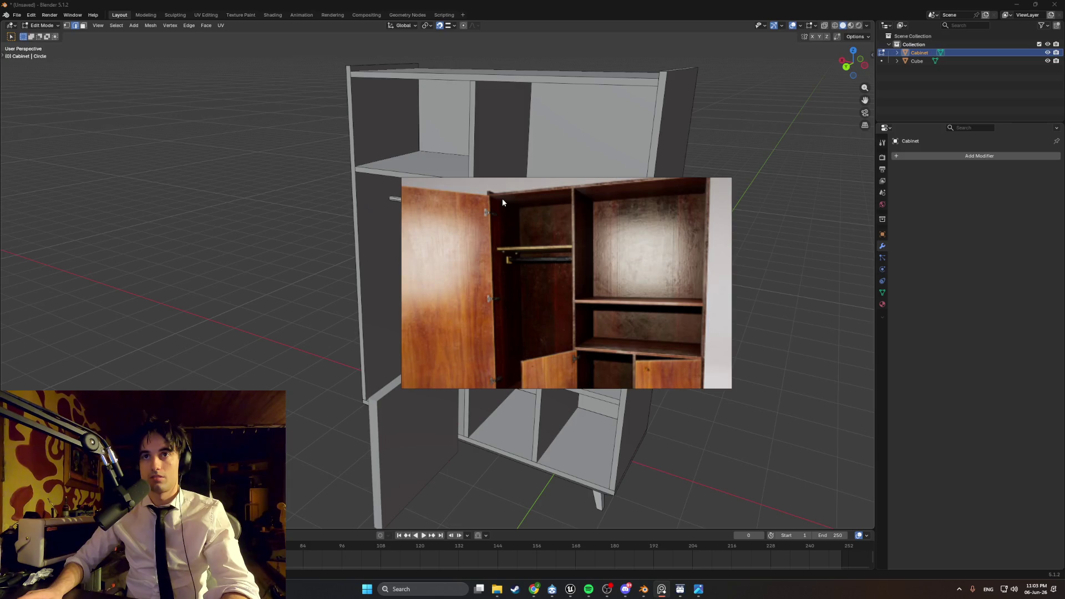
scroll(492, 251, "up", 5)
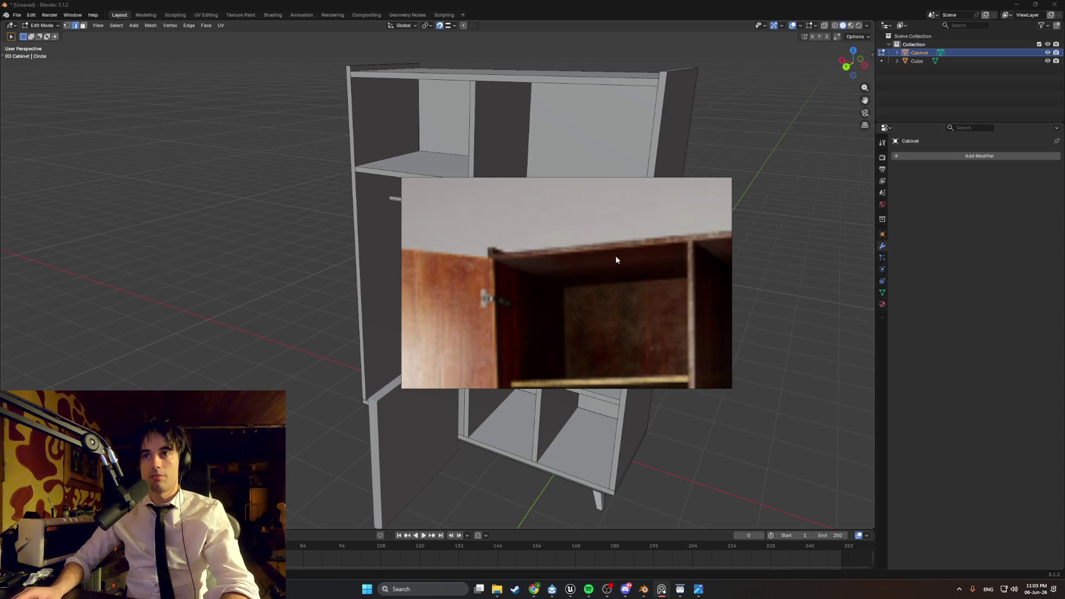
scroll(687, 251, "up", 5)
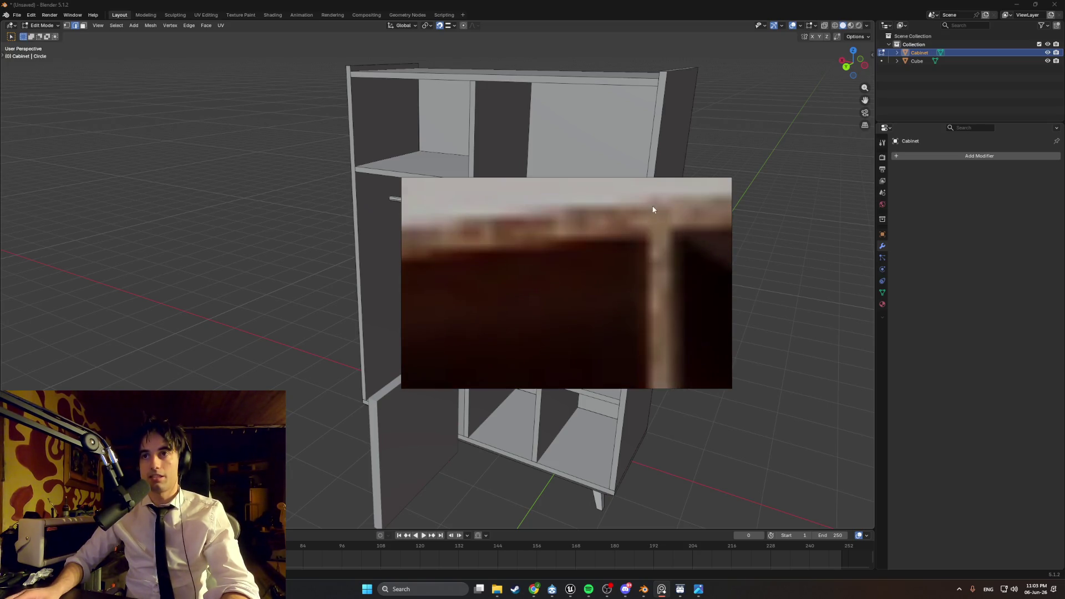
scroll(657, 228, "down", 5)
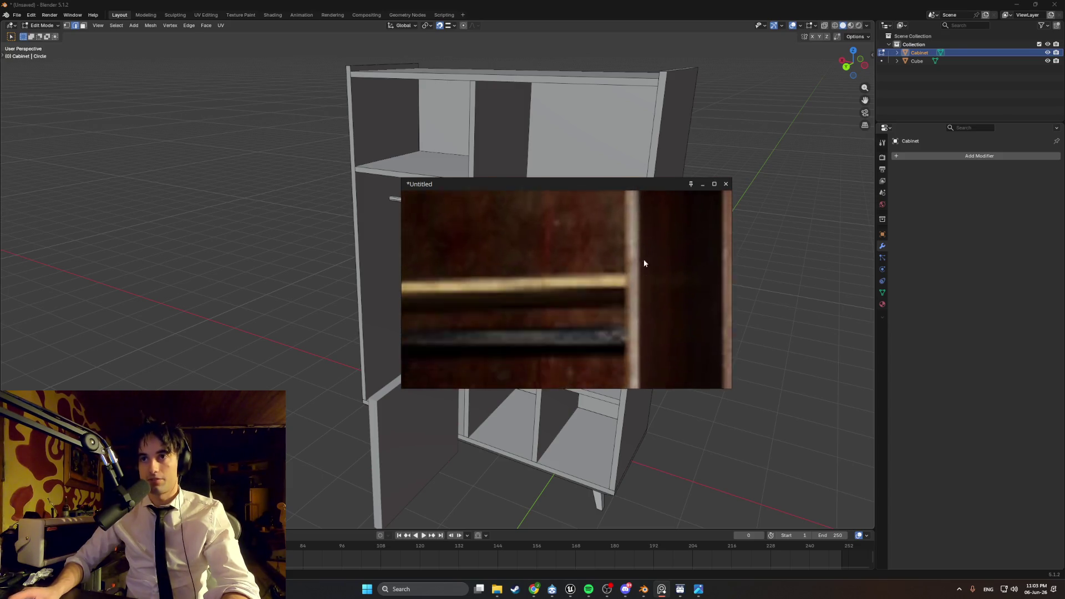
scroll(621, 277, "down", 3)
scroll(597, 276, "up", 5)
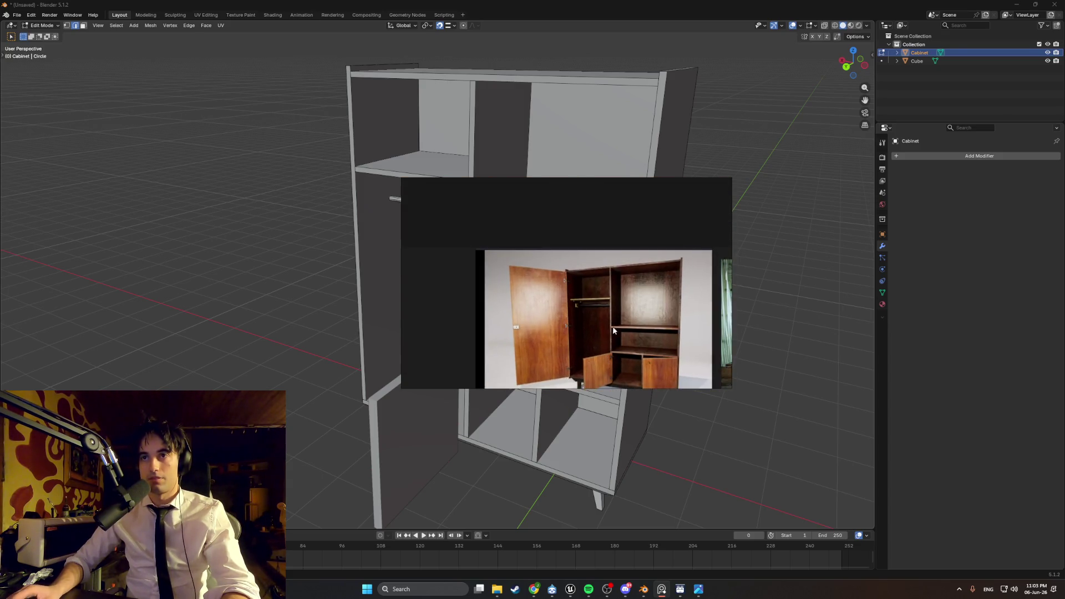
scroll(597, 275, "up", 2)
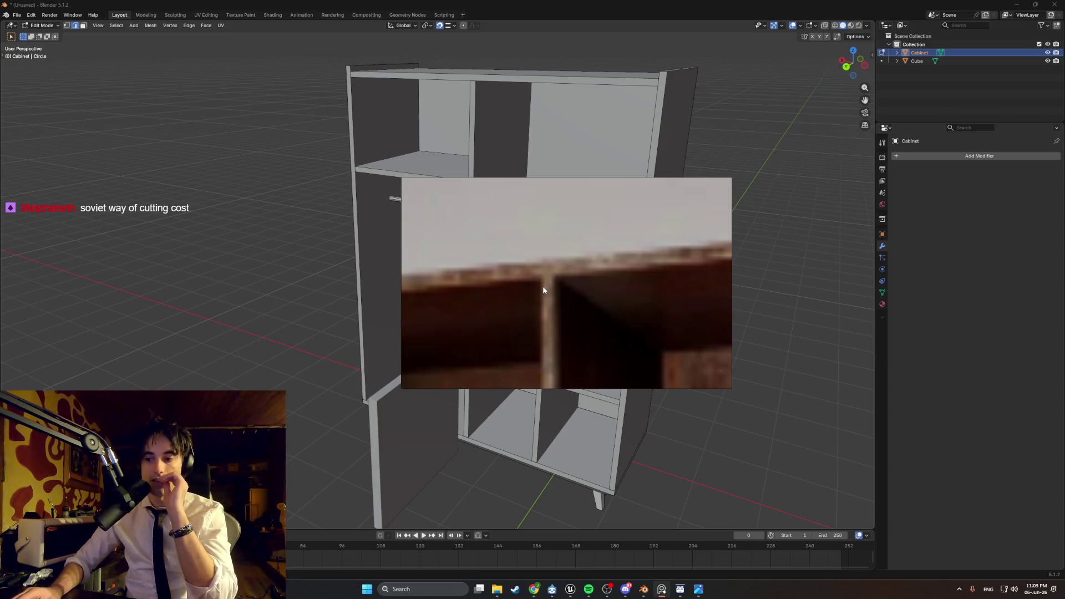
scroll(543, 285, "down", 4)
scroll(466, 290, "down", 3)
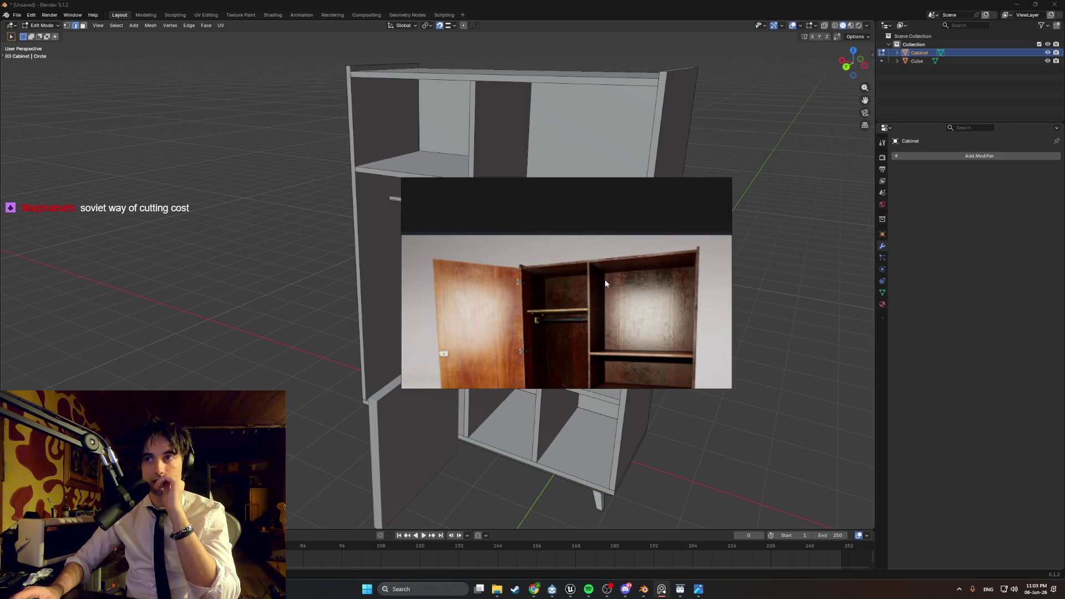
scroll(605, 283, "down", 5)
scroll(551, 300, "up", 5)
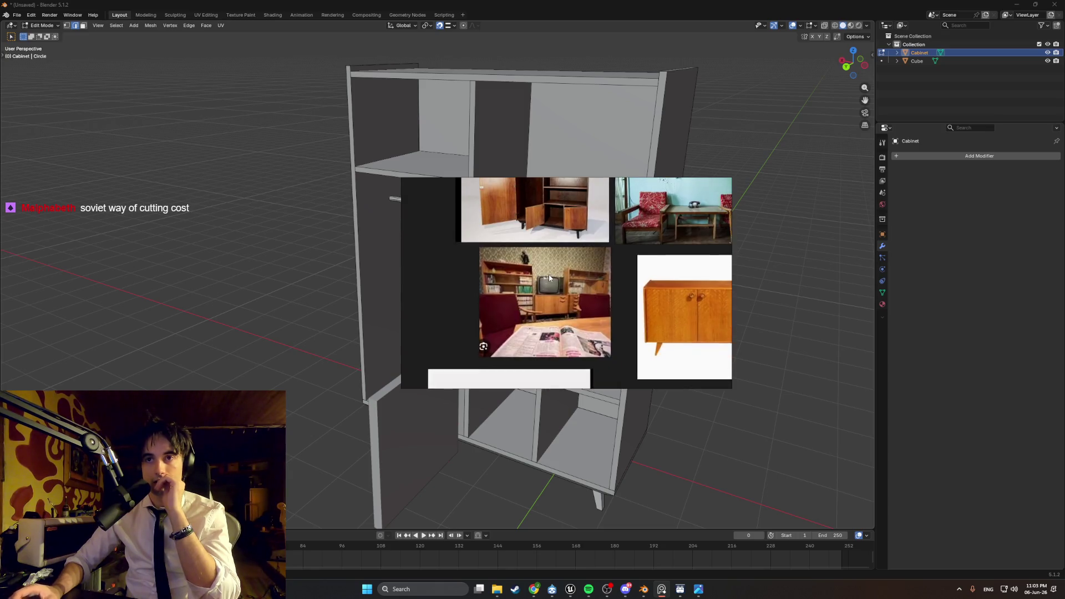
scroll(551, 300, "down", 5)
scroll(555, 310, "down", 3)
scroll(533, 206, "up", 5)
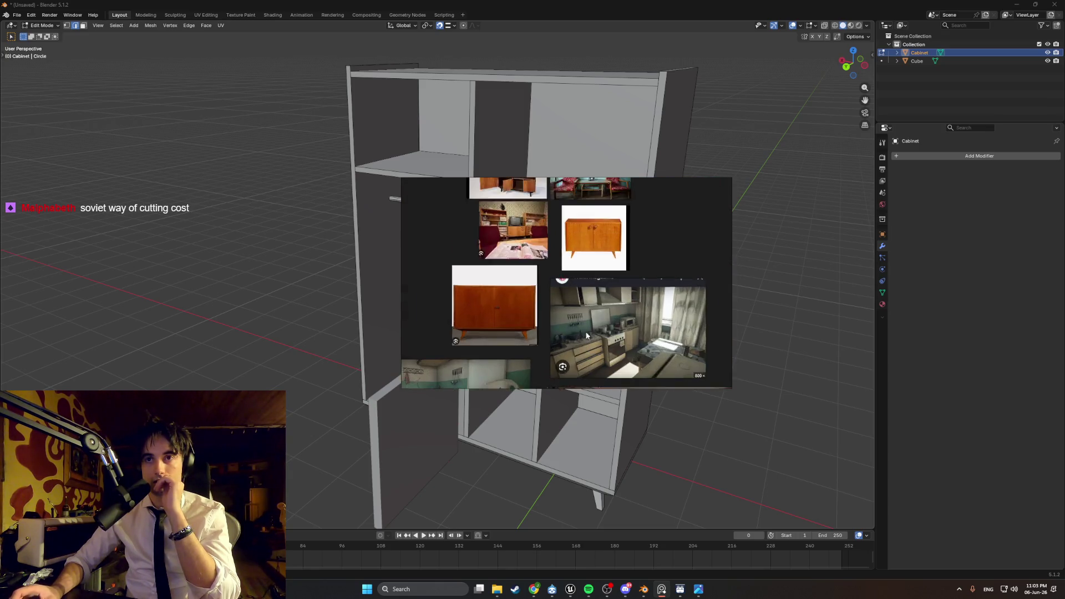
scroll(574, 262, "down", 2)
scroll(614, 283, "up", 5)
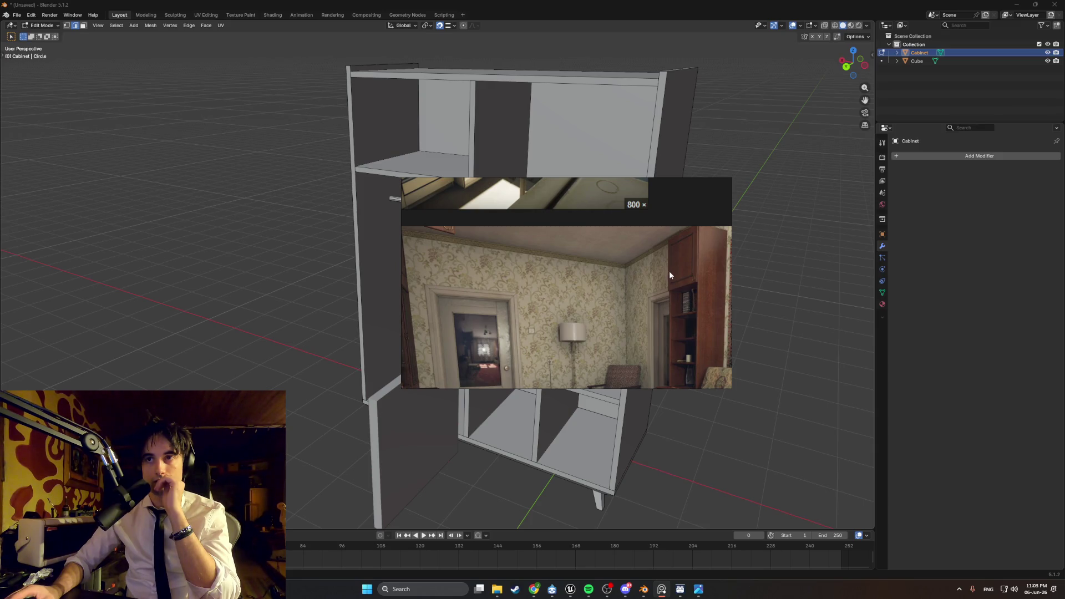
mouse_move(670, 280)
middle_mouse_down()
mouse_move(742, 155)
mouse_move(519, 258)
mouse_move(373, 391)
mouse_move(338, 385)
mouse_move(364, 375)
mouse_move(502, 386)
middle_mouse_up()
- Select the door Cube in Edit Mode and extrude its front face along X
key("Tab")
left_click(311, 383)
key("Tab")
left_click(373, 379)
key("e")
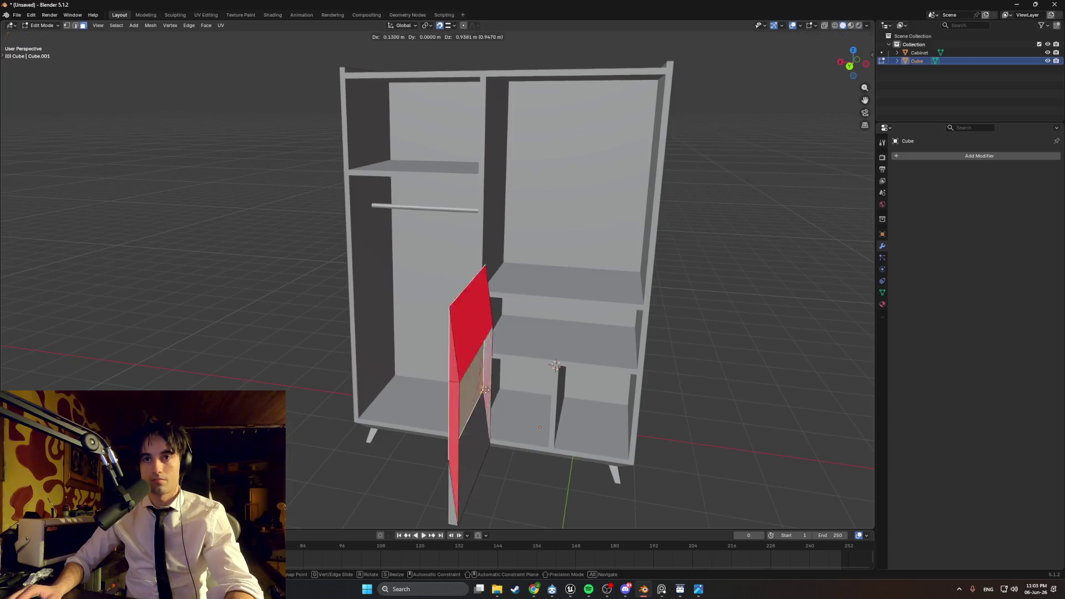
key("Escape")
key("e")
key("Escape")
key("e")
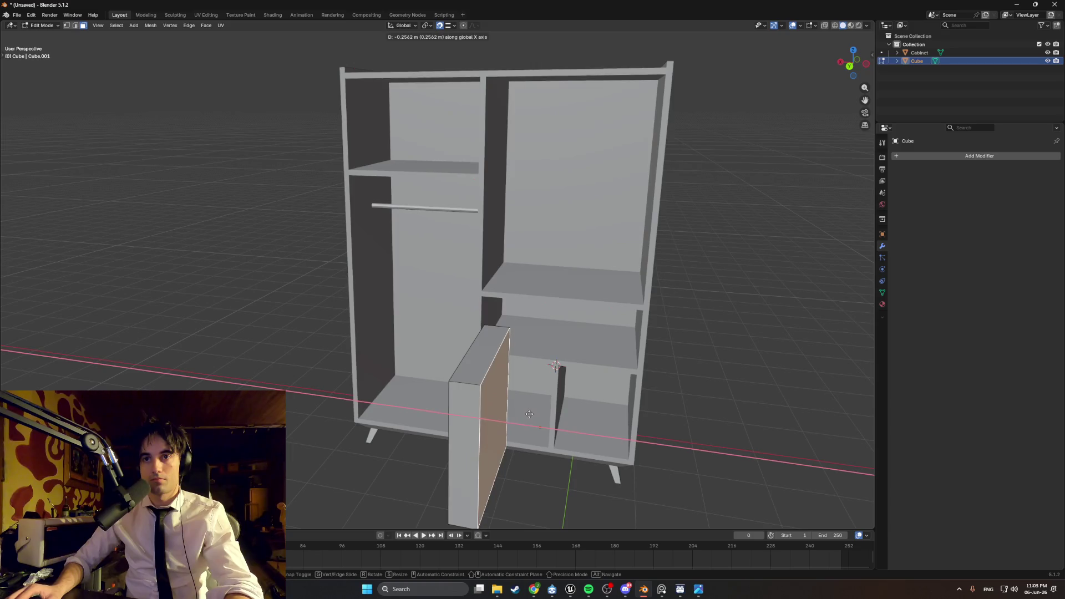
left_click(502, 409)
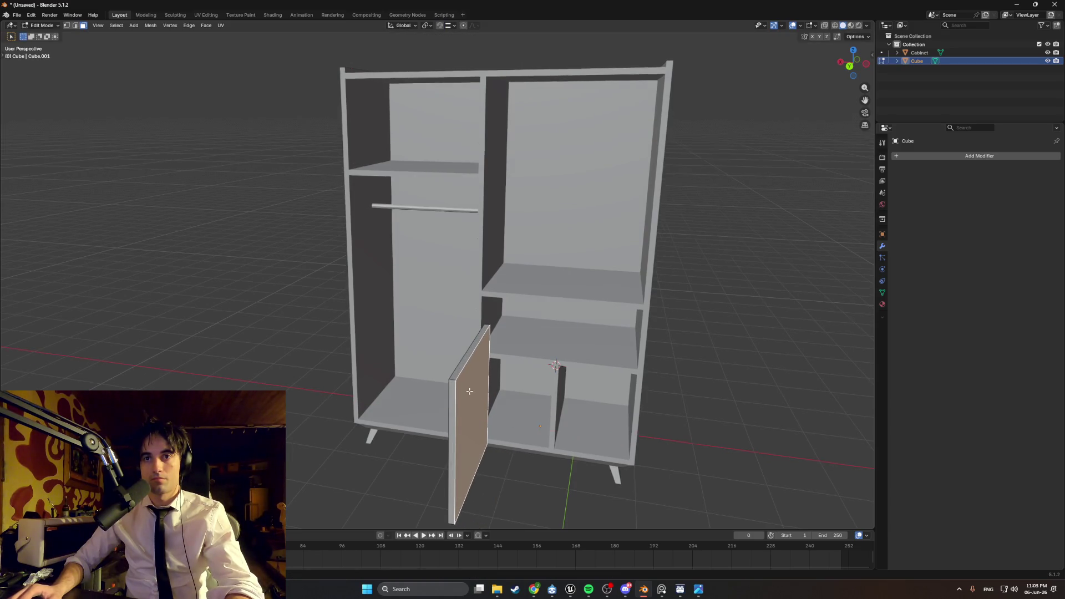
middle_click_drag(502, 409, 523, 397)
- Stretch the door's top face upward along Z
left_click(548, 363)
middle_click_drag(548, 360, 499, 322)
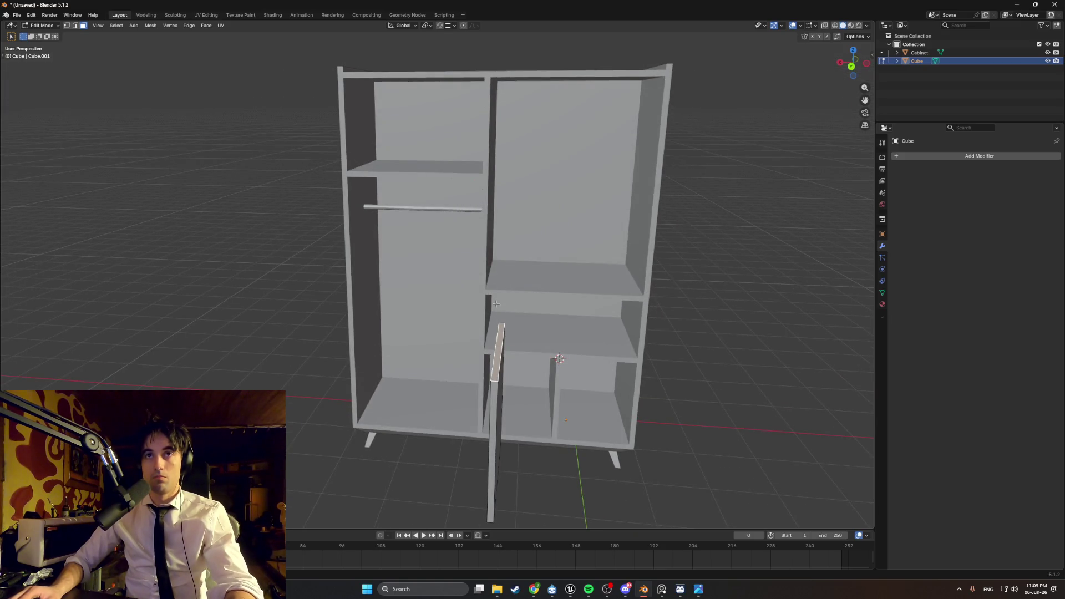
key("g")
key("z")
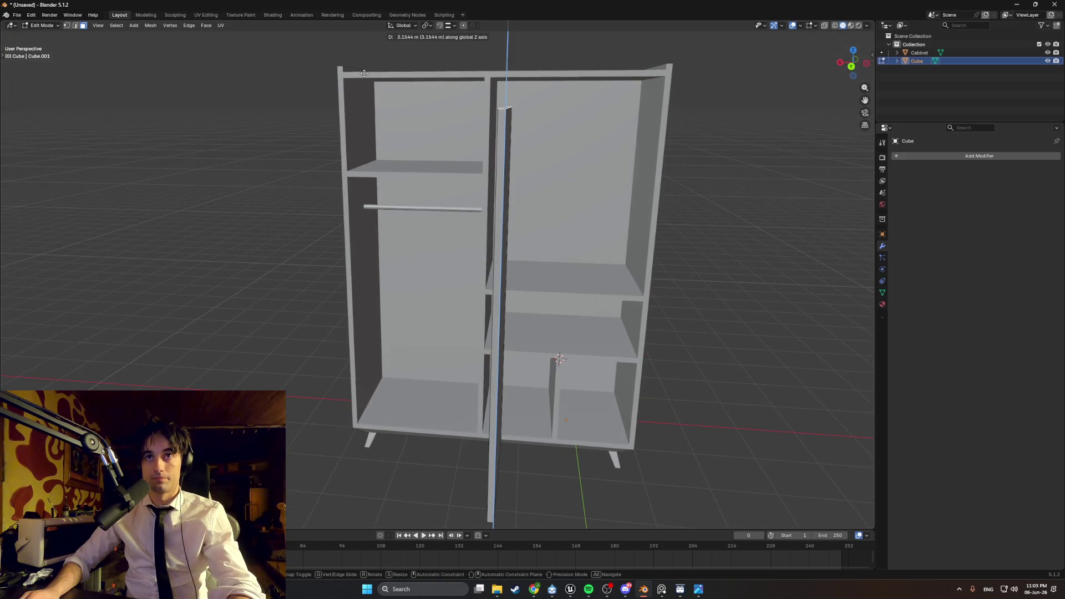
left_click(364, 56)
mouse_move(364, 56)
middle_mouse_down()
mouse_move(444, 200)
mouse_move(419, 210)
mouse_move(427, 166)
middle_mouse_up()
- Move the door's bottom face down along Z so the door spans full height
left_click(417, 208)
left_click(418, 208)
key("g")
key("z")
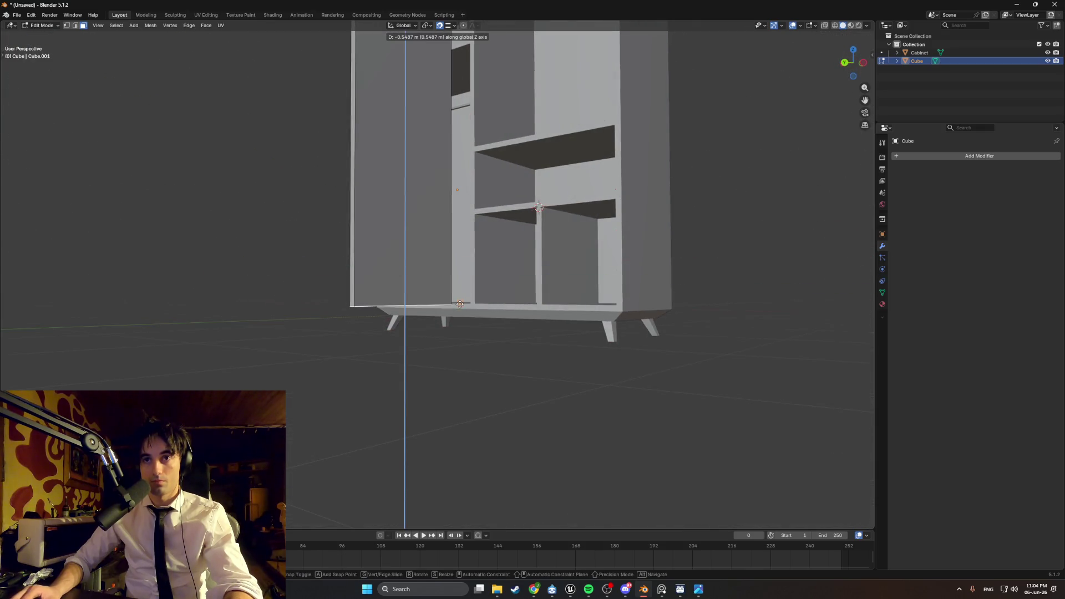
left_click(459, 309)
mouse_move(459, 308)
middle_mouse_down()
mouse_move(510, 255)
mouse_move(488, 286)
mouse_move(508, 325)
mouse_move(480, 297)
mouse_move(529, 307)
middle_mouse_up()
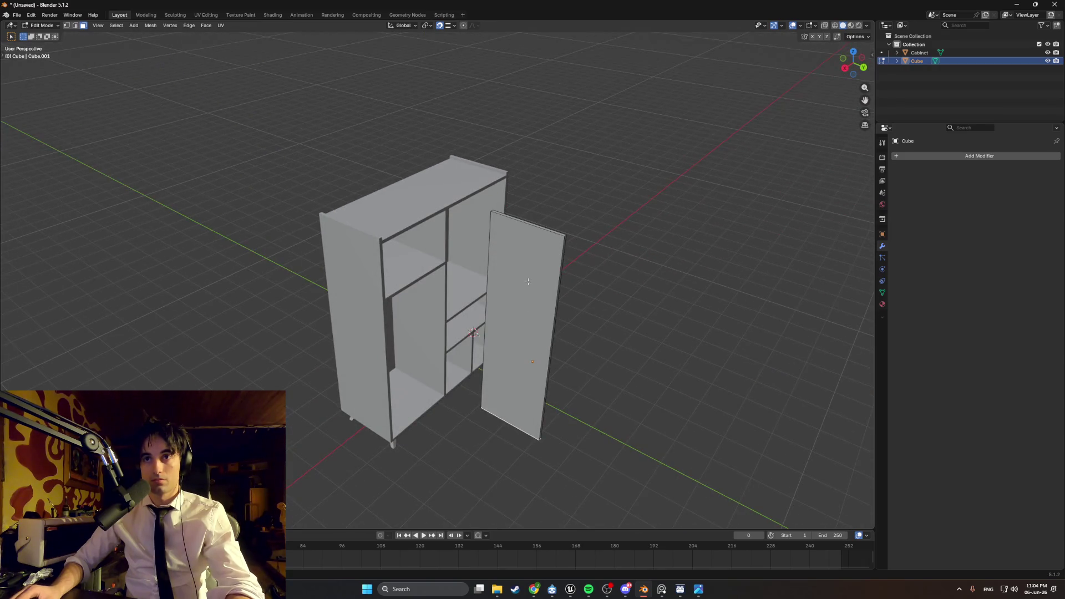
- Back in Object Mode, set the door panel's origin to its geometry
left_click(517, 289)
key("Tab")
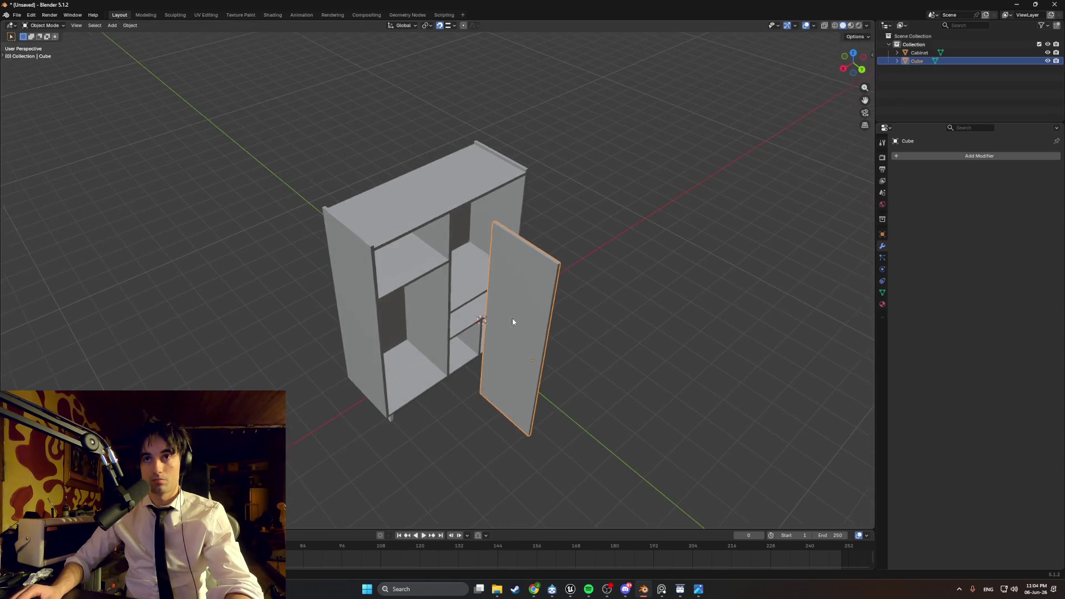
middle_click_drag(525, 312, 498, 314)
key("ctrl+KP_3")
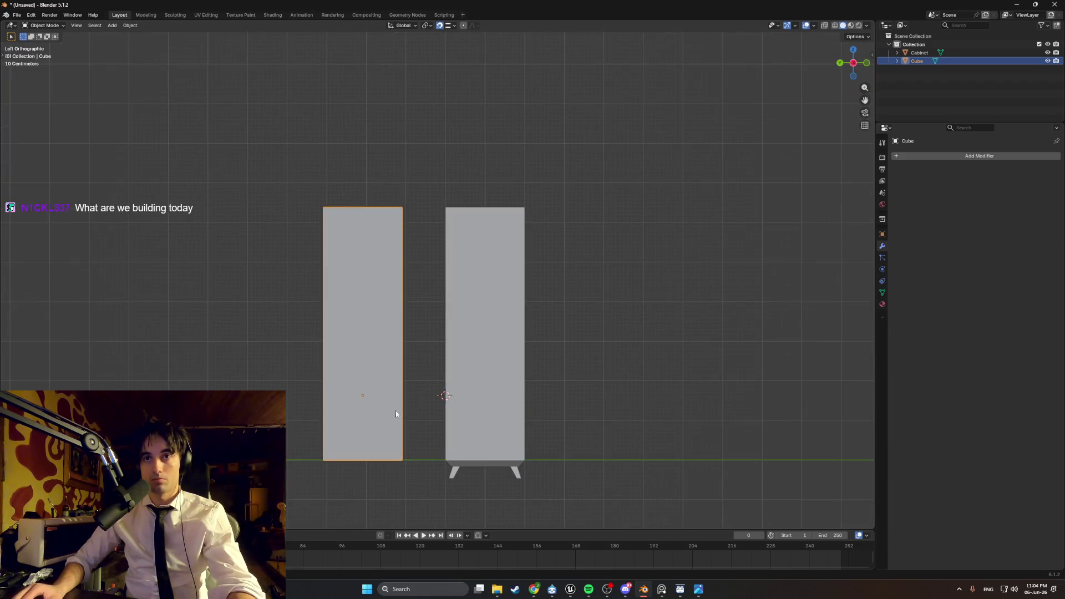
middle_click_drag(388, 350, 349, 436, "alt")
key("r")
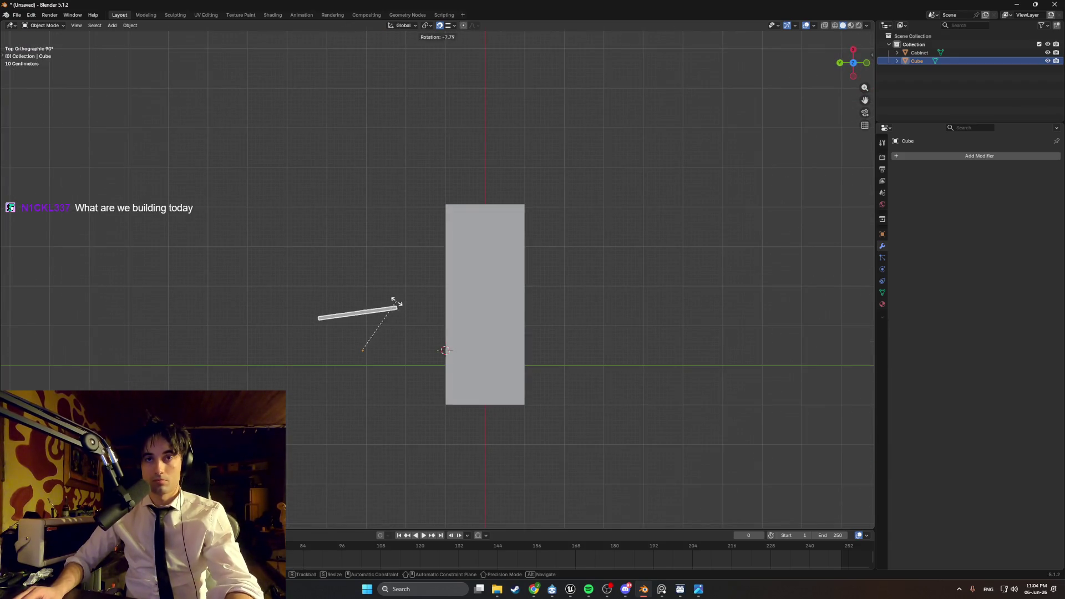
right_click(378, 299)
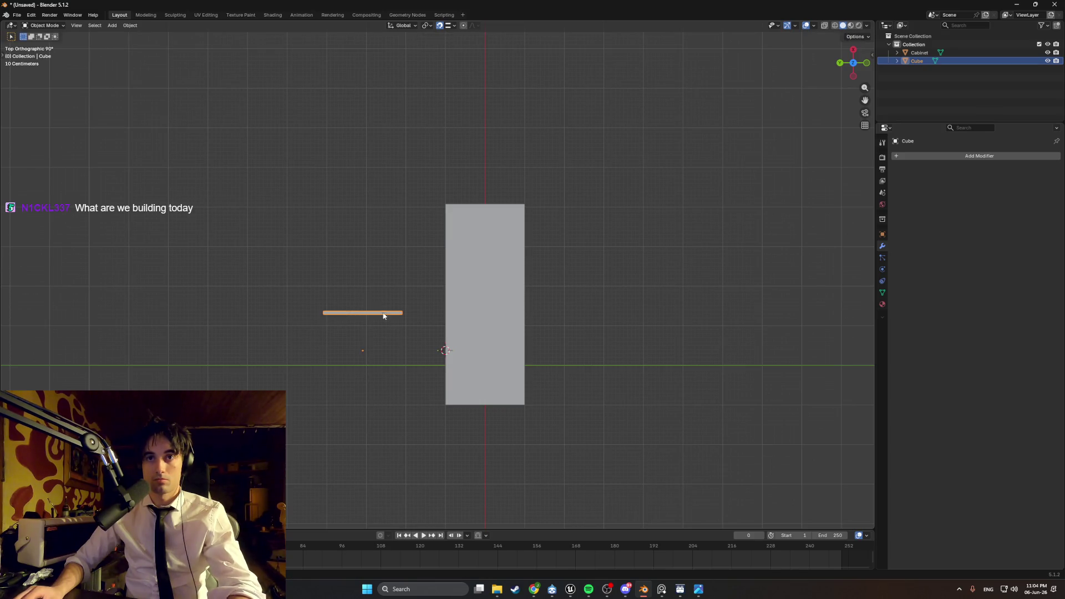
right_click(362, 293)
mouse_move(362, 293)
left_click(397, 302)
- Rotate the door panel 90 degrees, deselect it, and switch to the photo viewer
type("r")
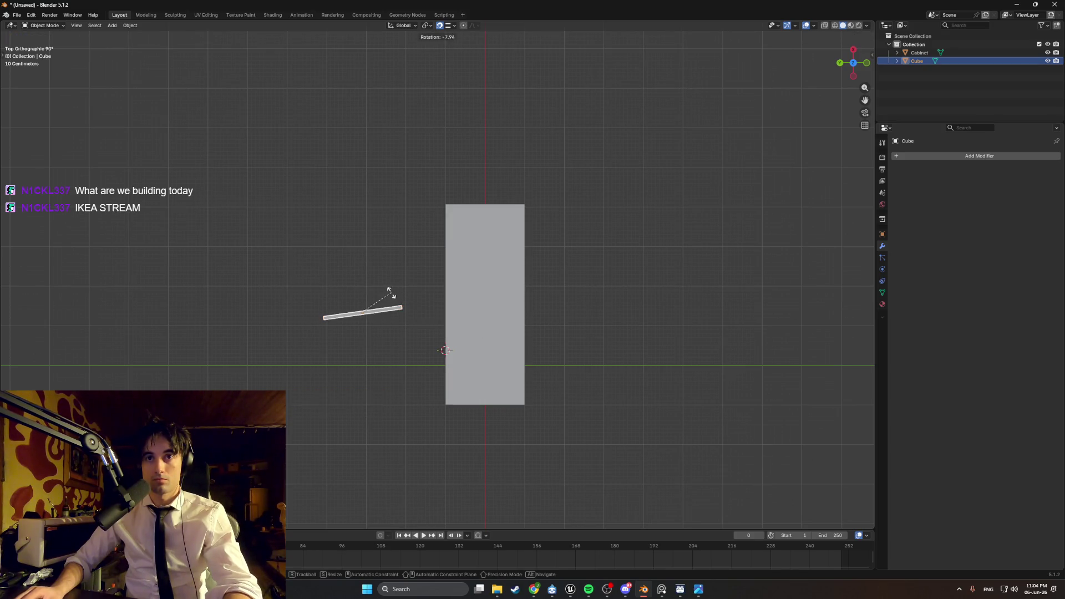
type("90")
key("Return")
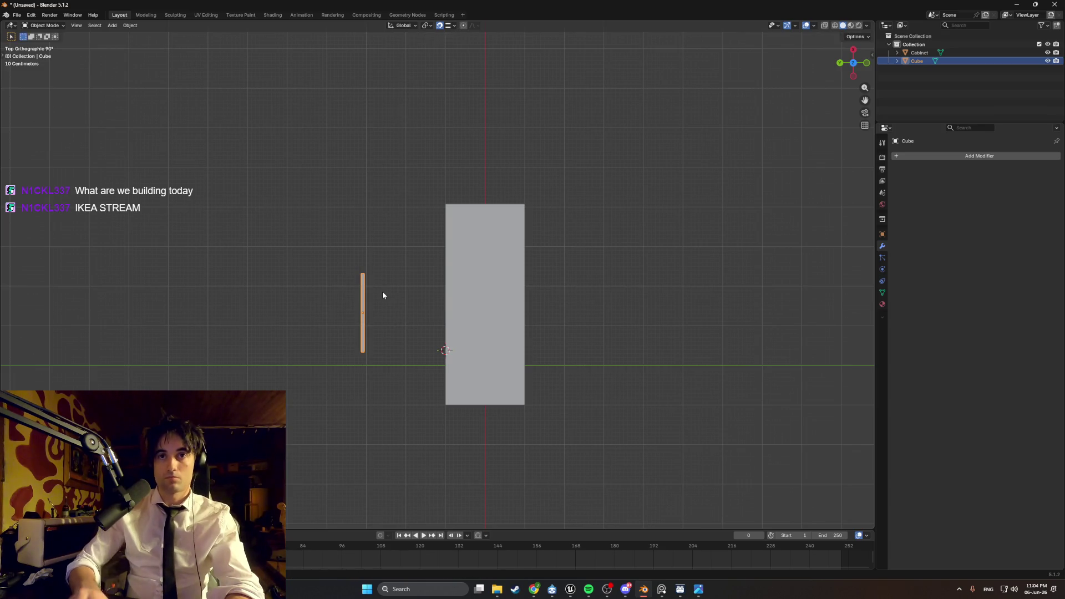
scroll(354, 305, "up", 5)
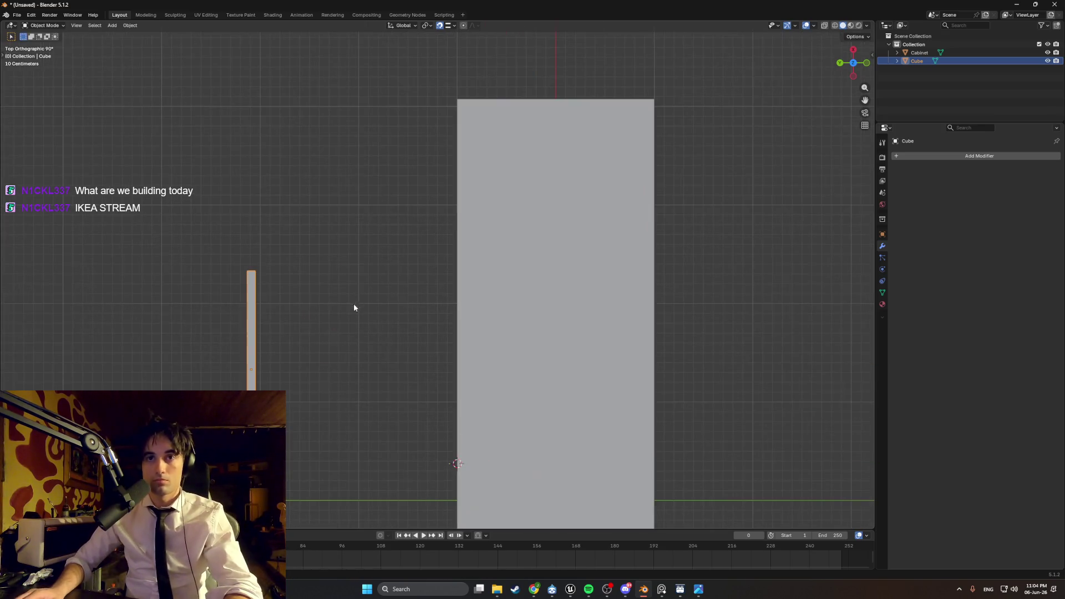
left_click(317, 327)
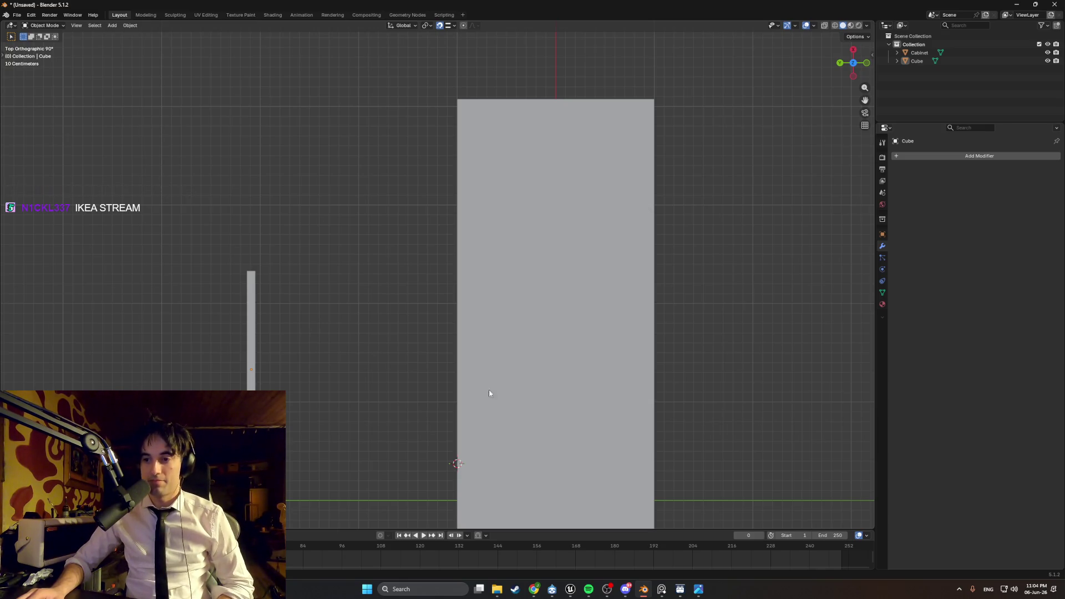
left_click(698, 590)
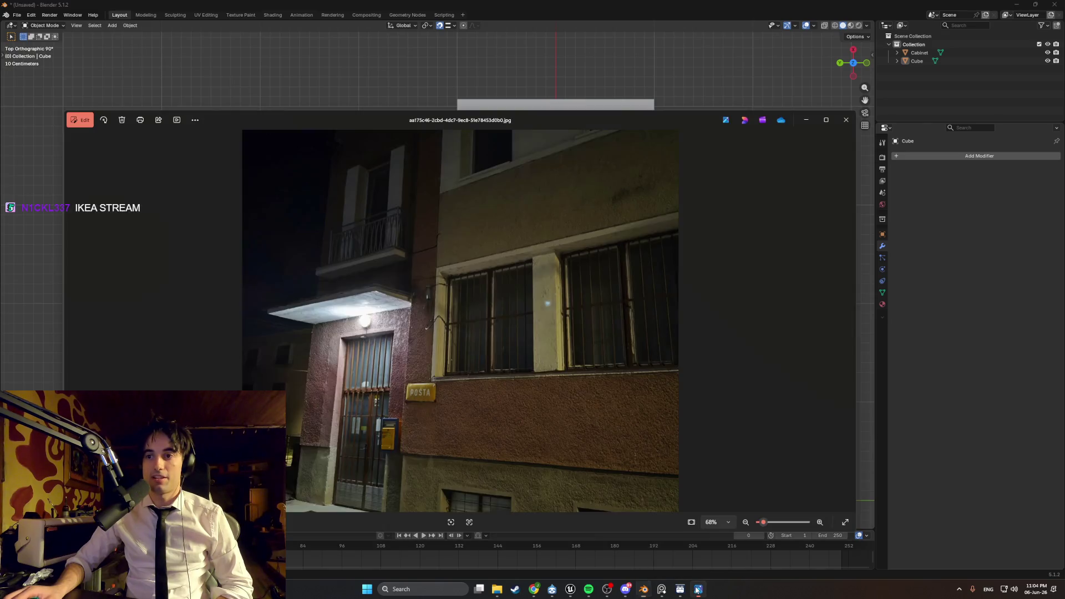
left_click(697, 589)
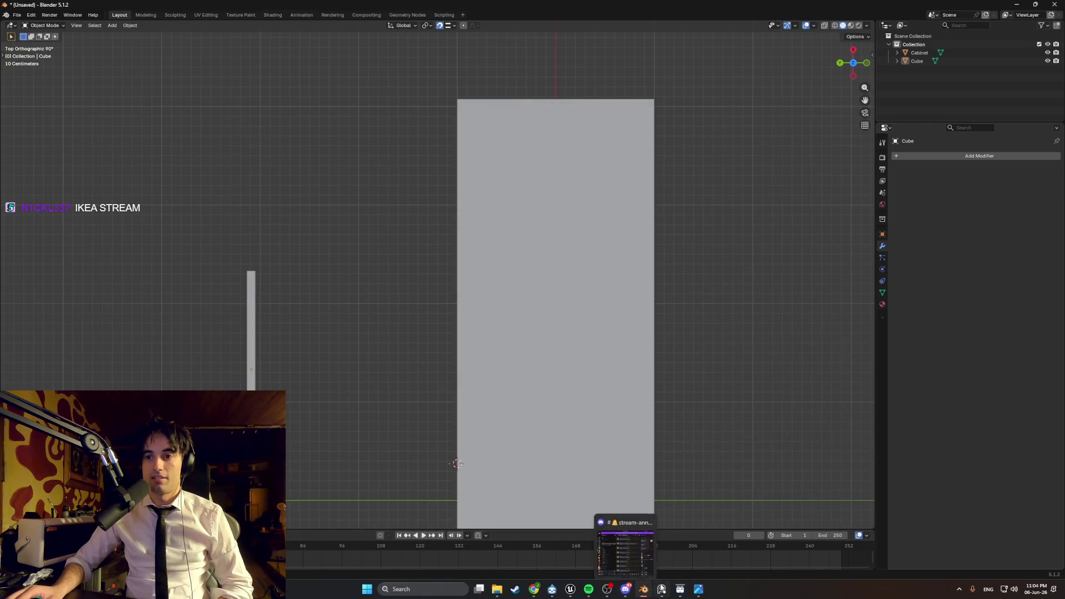
left_click(680, 589)
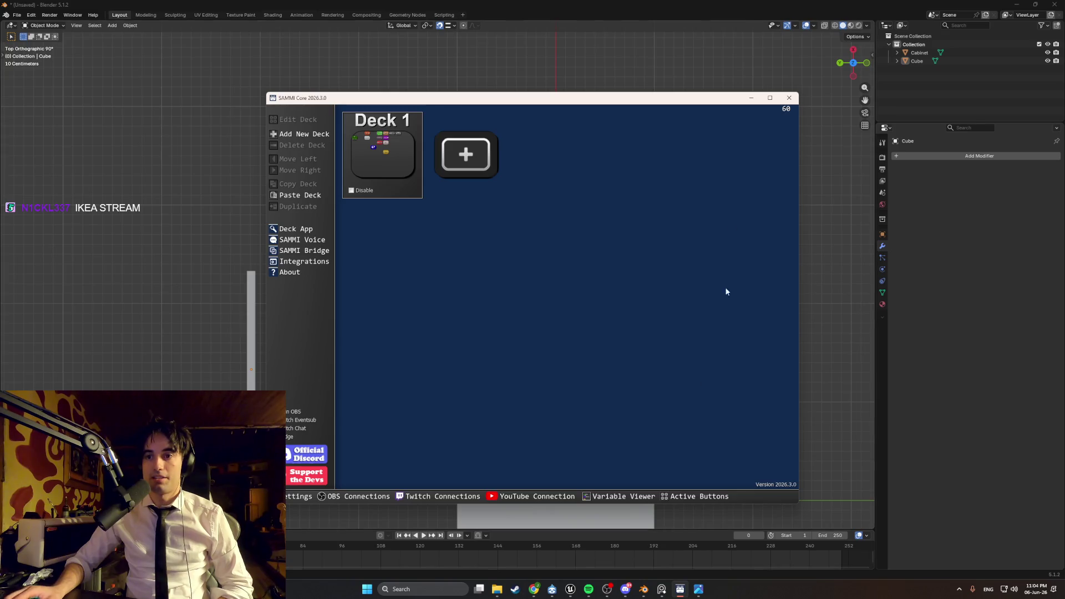
left_click(753, 98)
left_click(662, 589)
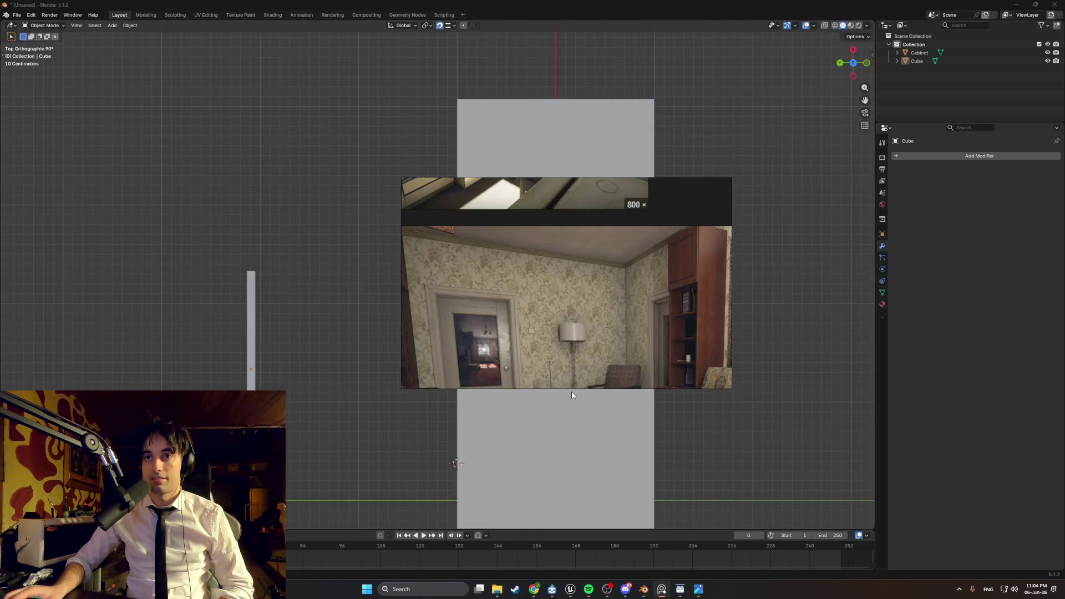
double_click(510, 301)
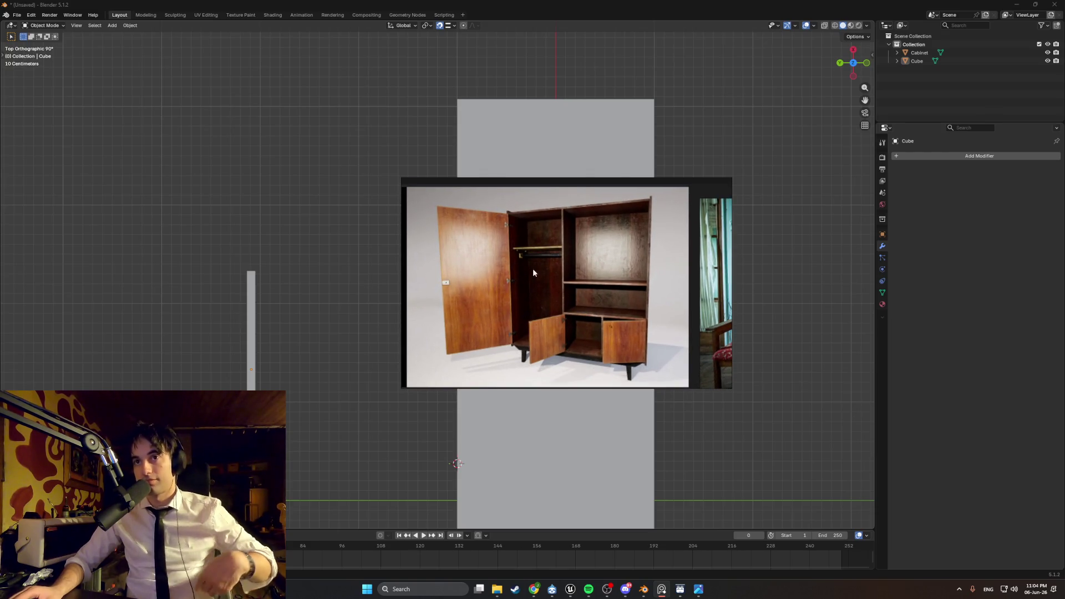
left_click(308, 272)
mouse_move(305, 285)
middle_mouse_down()
mouse_move(388, 285)
mouse_move(376, 280)
mouse_move(471, 324)
mouse_move(348, 307)
mouse_move(606, 309)
mouse_move(475, 290)
mouse_move(470, 307)
middle_mouse_up()
scroll(342, 280, "down", 5)
key("Tab")
- In right side view, move the whole door panel along Y flush with the cabinet front
scroll(470, 307, "down", 2)
key("g")
key("Escape")
key("Tab")
middle_click_drag(528, 336, 498, 333)
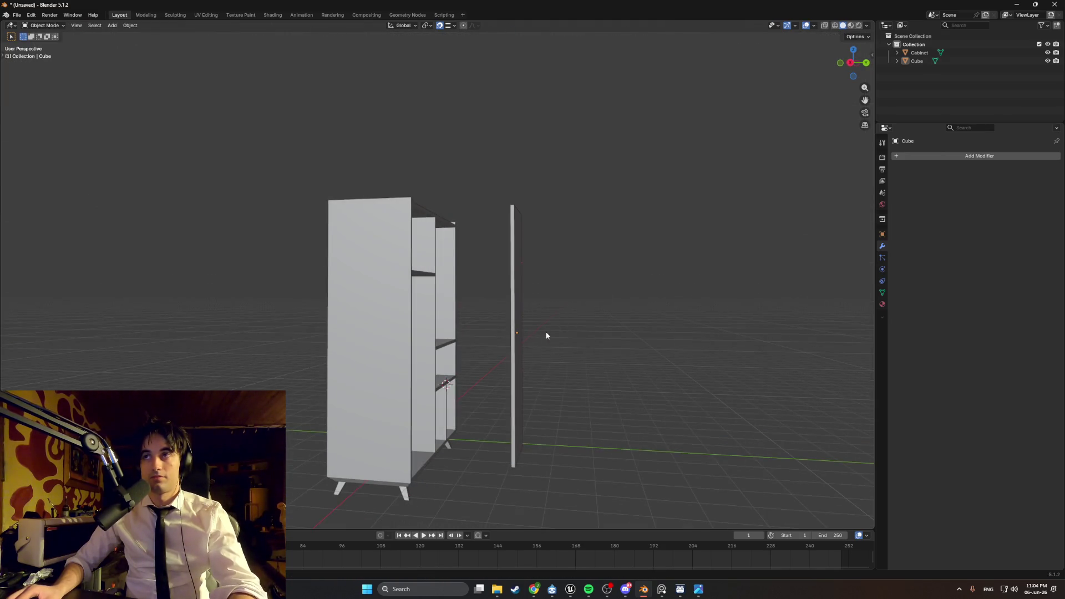
key("KP_3")
key("Tab")
key("a")
key("g")
key("y")
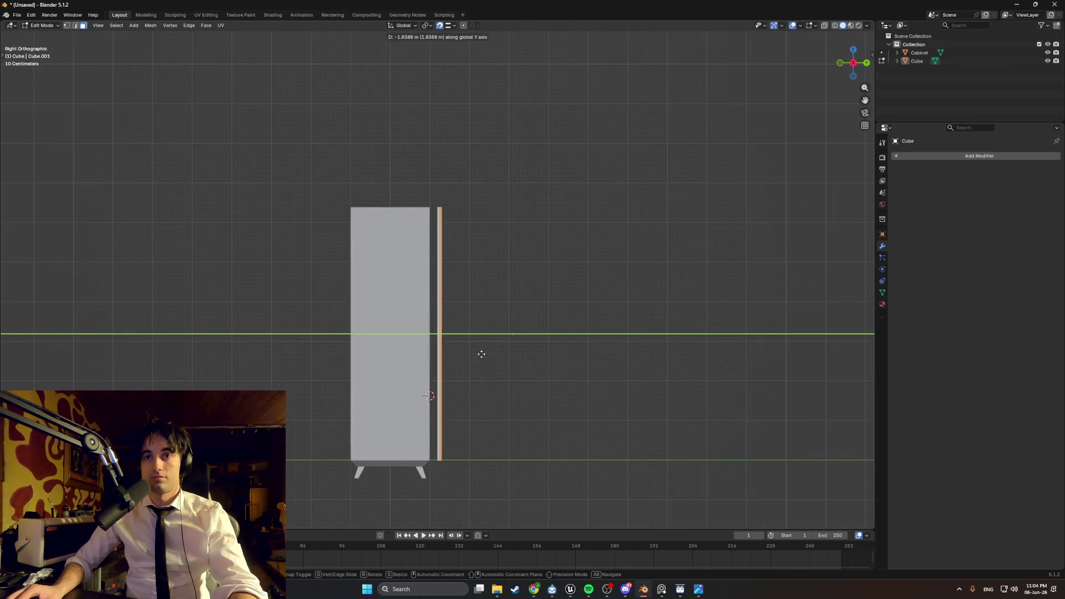
left_click(453, 272)
mouse_move(452, 272)
middle_mouse_down()
mouse_move(445, 255)
mouse_move(369, 267)
mouse_move(370, 234)
mouse_move(430, 270)
mouse_move(334, 200)
mouse_move(328, 185)
mouse_move(353, 163)
middle_mouse_up()
- Raise the door's top edge along Z to the cabinet's full height
scroll(370, 234, "up", 3)
scroll(410, 258, "up", 5)
left_click(334, 200)
key("g")
key("z")
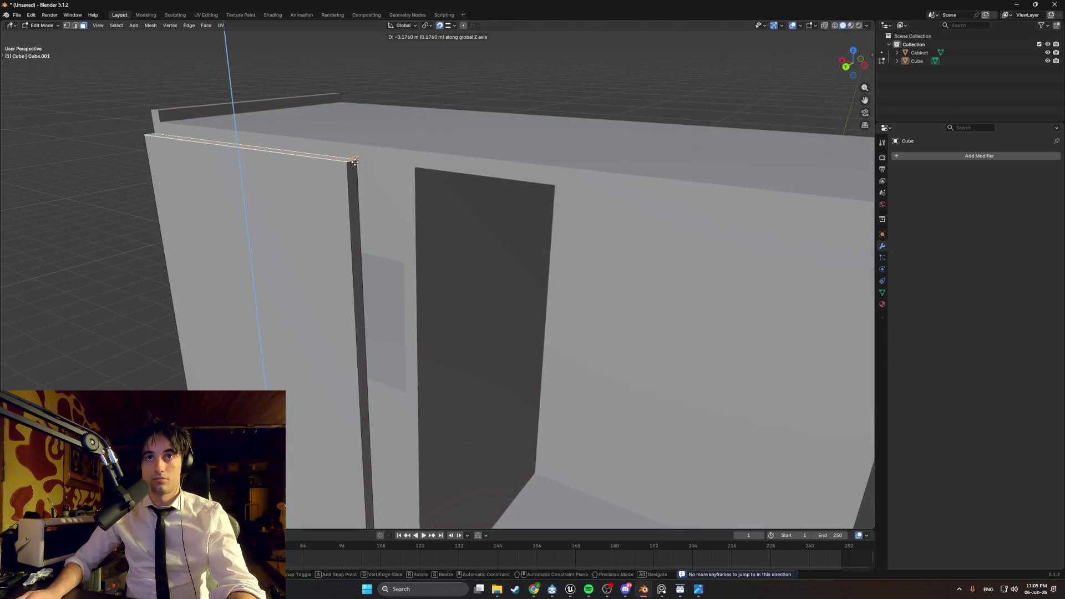
left_click(349, 160)
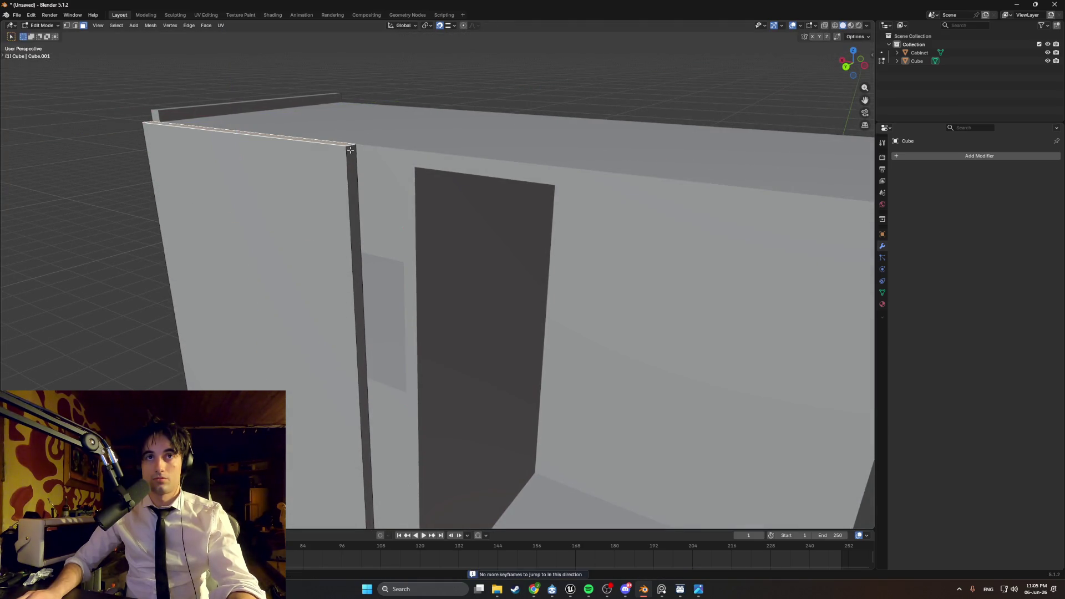
scroll(352, 148, "down", 5)
- Slide the door's side edge along X flush with the divider, then bring up the reference photo
mouse_move(355, 211)
middle_mouse_down()
mouse_move(381, 246)
mouse_move(302, 392)
mouse_move(333, 391)
mouse_move(352, 369)
mouse_move(378, 368)
mouse_move(350, 368)
mouse_move(366, 355)
middle_mouse_up()
scroll(381, 247, "down", 3)
scroll(327, 344, "up", 3)
middle_click_drag(406, 249, 438, 225)
key("g")
key("z")
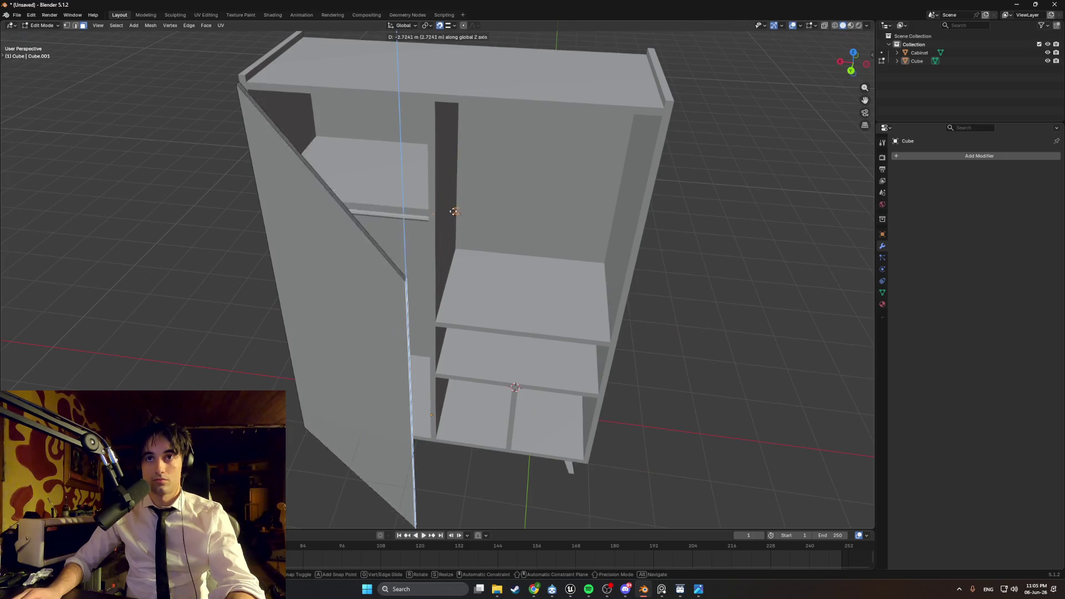
key("x")
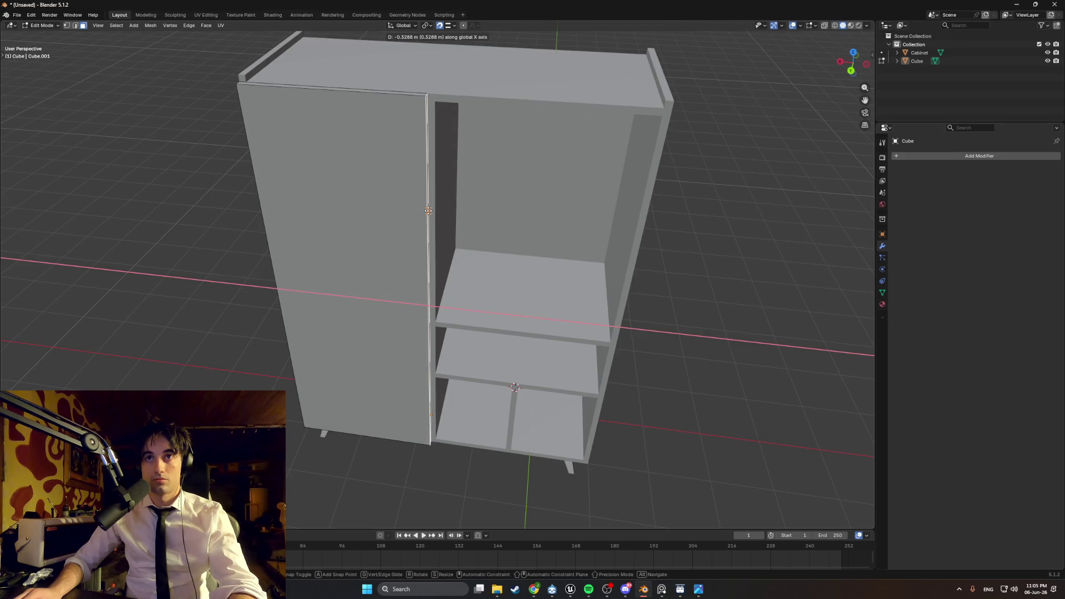
left_click(428, 211)
mouse_move(428, 211)
middle_mouse_down()
mouse_move(409, 213)
mouse_move(468, 198)
mouse_move(452, 221)
mouse_move(435, 201)
mouse_move(459, 181)
mouse_move(475, 194)
mouse_move(485, 256)
mouse_move(380, 274)
mouse_move(411, 288)
mouse_move(352, 278)
mouse_move(362, 259)
middle_mouse_up()
mouse_move(304, 256)
middle_mouse_down()
mouse_move(388, 260)
mouse_move(301, 261)
mouse_move(326, 267)
middle_mouse_up()
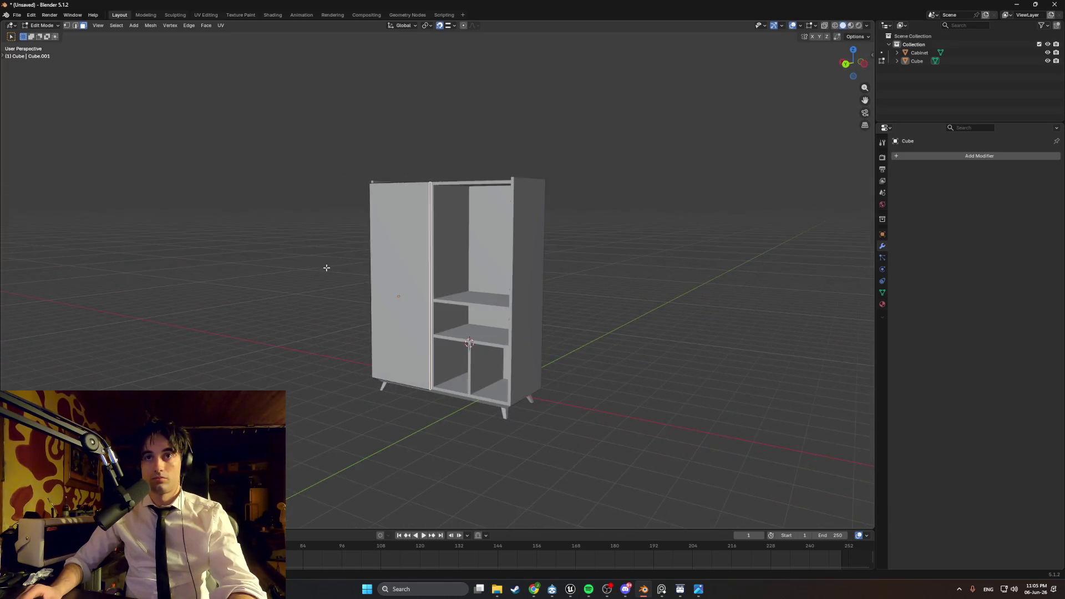
mouse_move(664, 591)
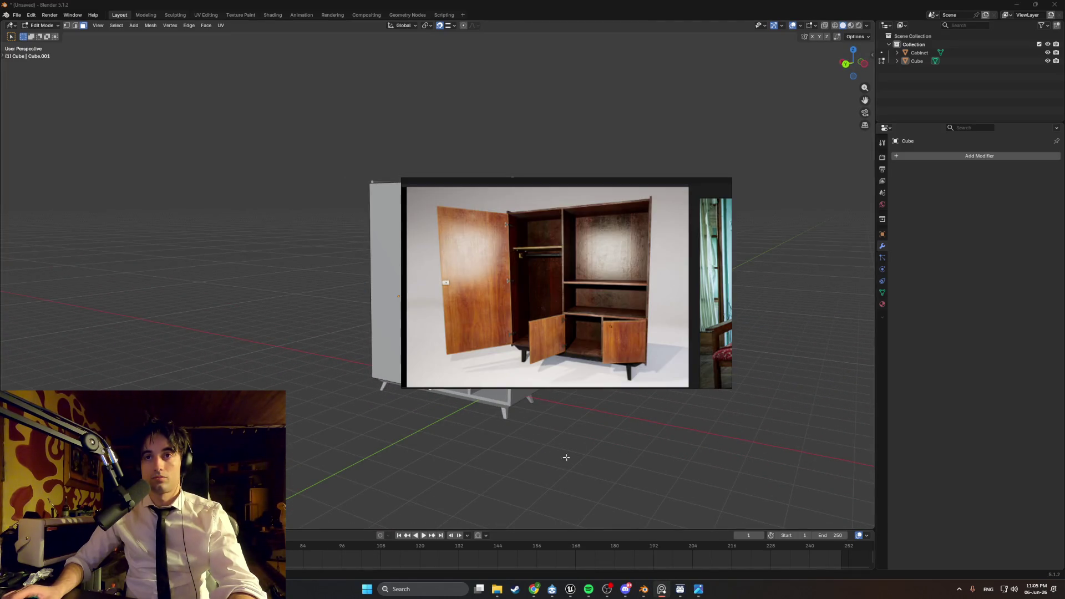
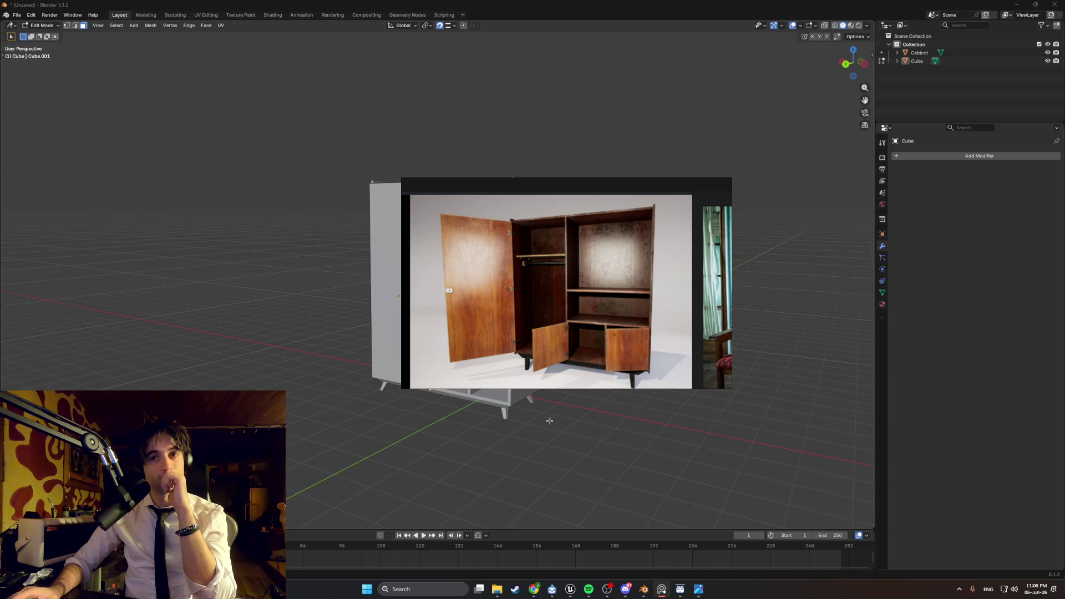
- Select the door's thin side strip and slide it left along X
scroll(457, 358, "up", 5)
scroll(457, 359, "down", 5)
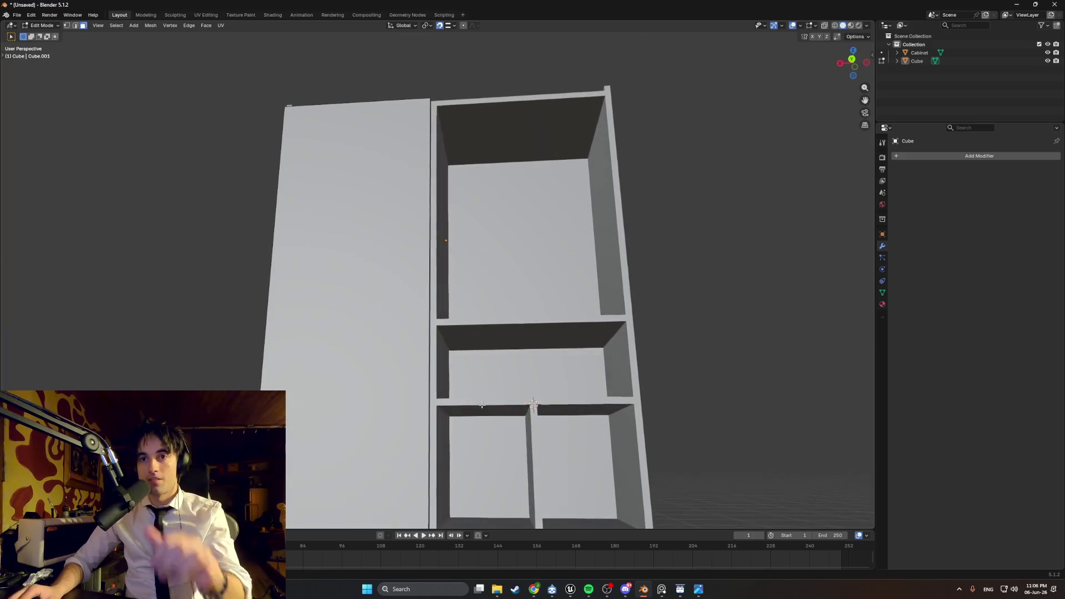
mouse_move(458, 358)
middle_mouse_down()
mouse_move(485, 342)
mouse_move(456, 377)
middle_mouse_up()
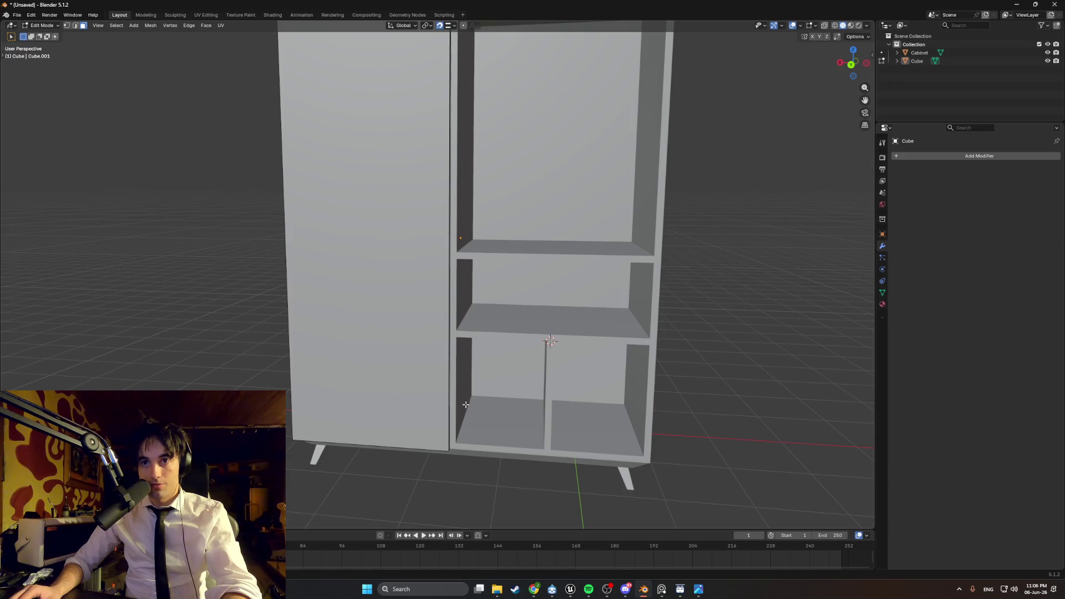
middle_click_drag(449, 353, 439, 346)
left_click(437, 345)
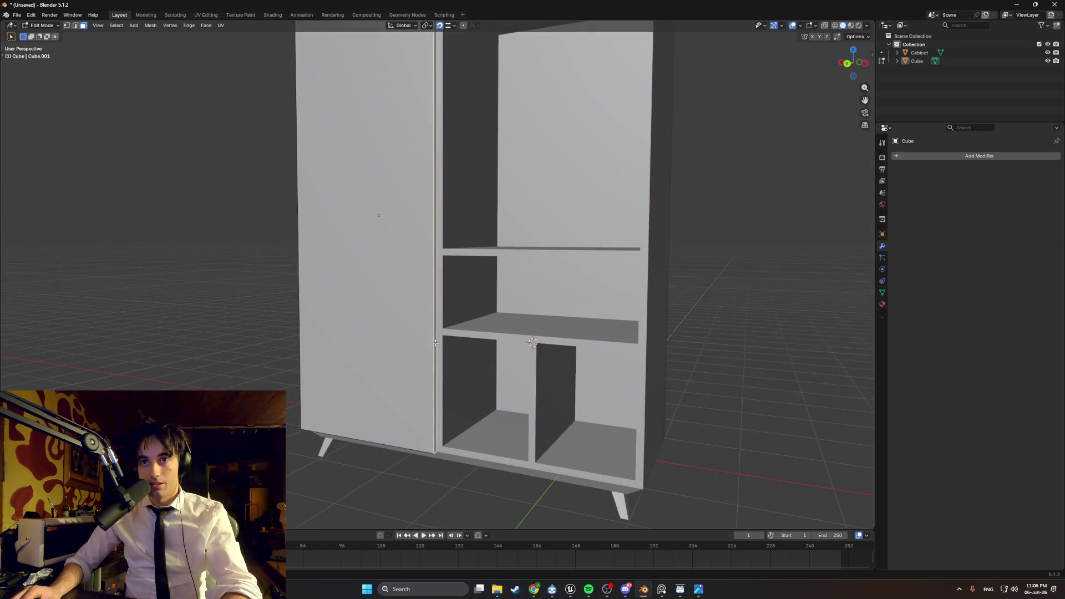
key("g")
key("y")
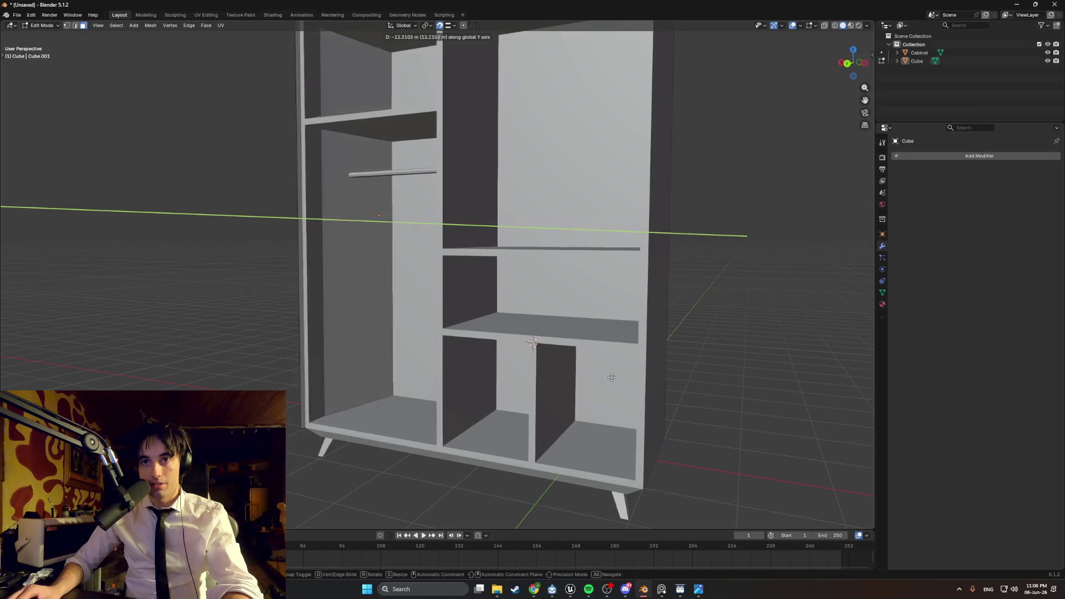
key("x")
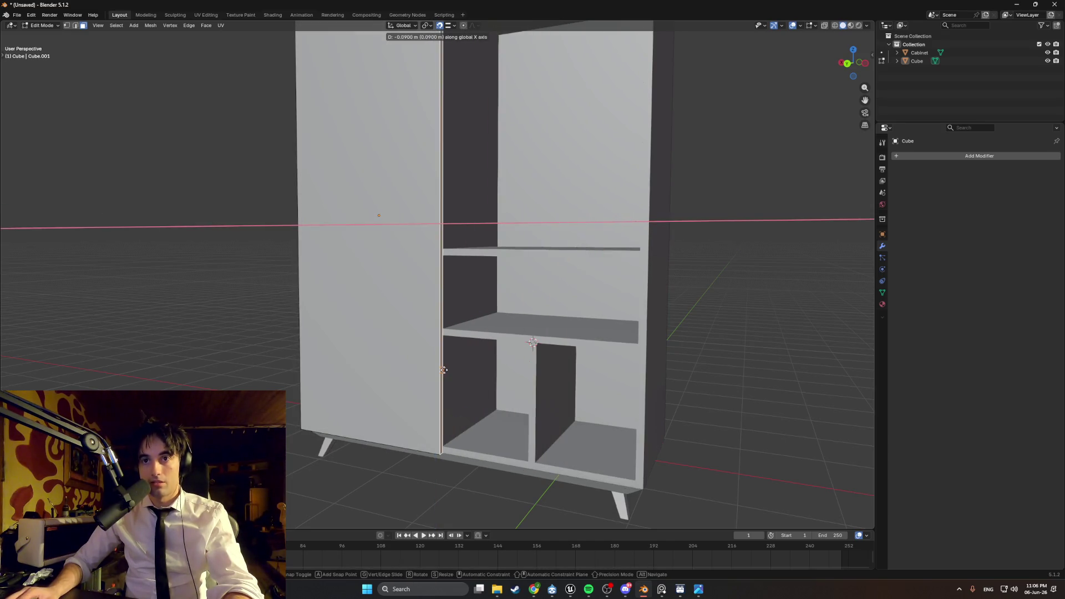
left_click(442, 362)
- Nudge the door a further 0.09 m along X
middle_click_drag(456, 386, 479, 388)
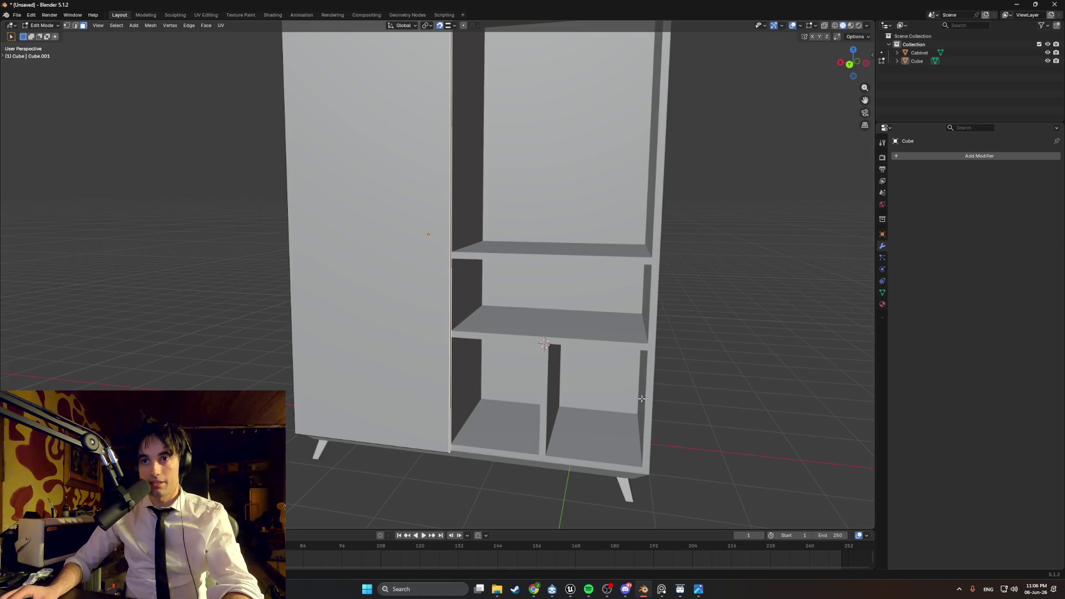
mouse_move(465, 407)
middle_mouse_down()
mouse_move(454, 407)
mouse_move(475, 392)
middle_mouse_up()
key("g")
key("x")
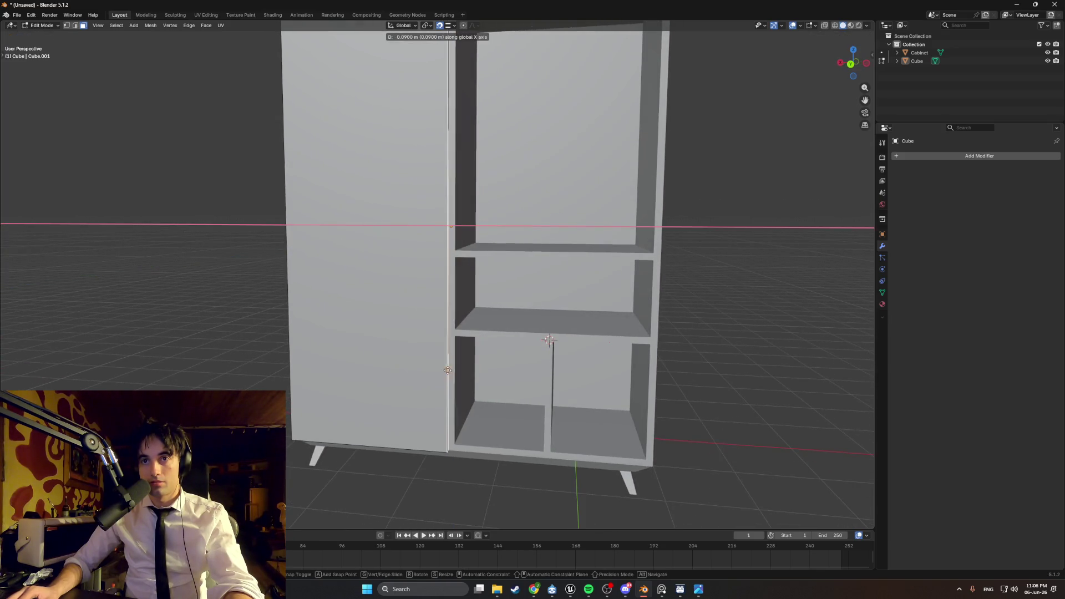
left_click(445, 371)
mouse_move(445, 371)
middle_mouse_down()
mouse_move(413, 396)
mouse_move(431, 377)
mouse_move(467, 382)
mouse_move(421, 349)
mouse_move(501, 334)
mouse_move(832, 144)
middle_mouse_up()
scroll(467, 383, "down", 4)
- Rename the Cube object to BigDoor in the Outliner
double_click(917, 61)
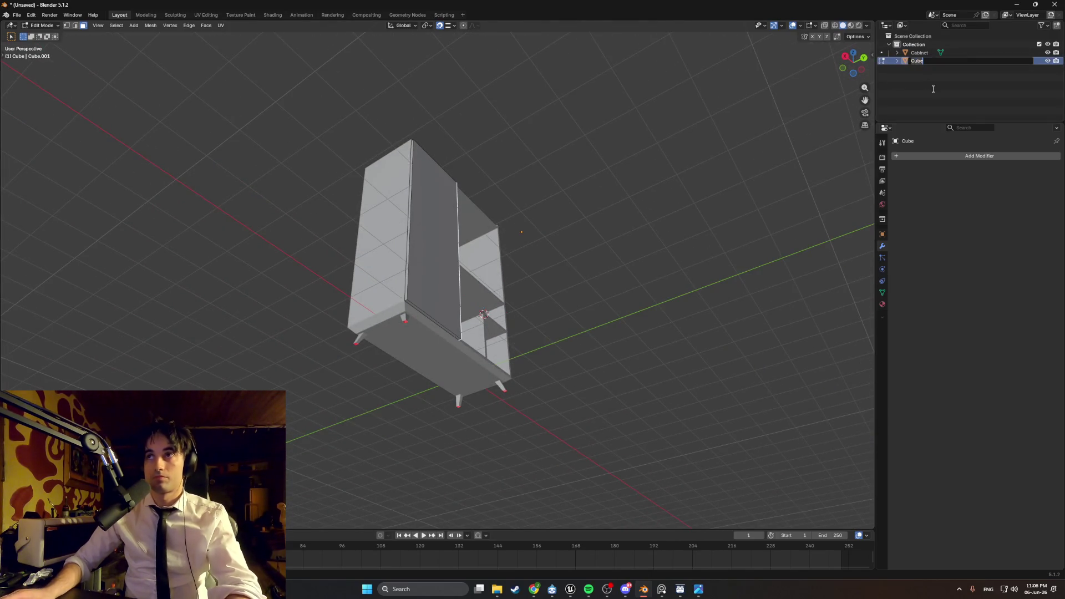
type("B")
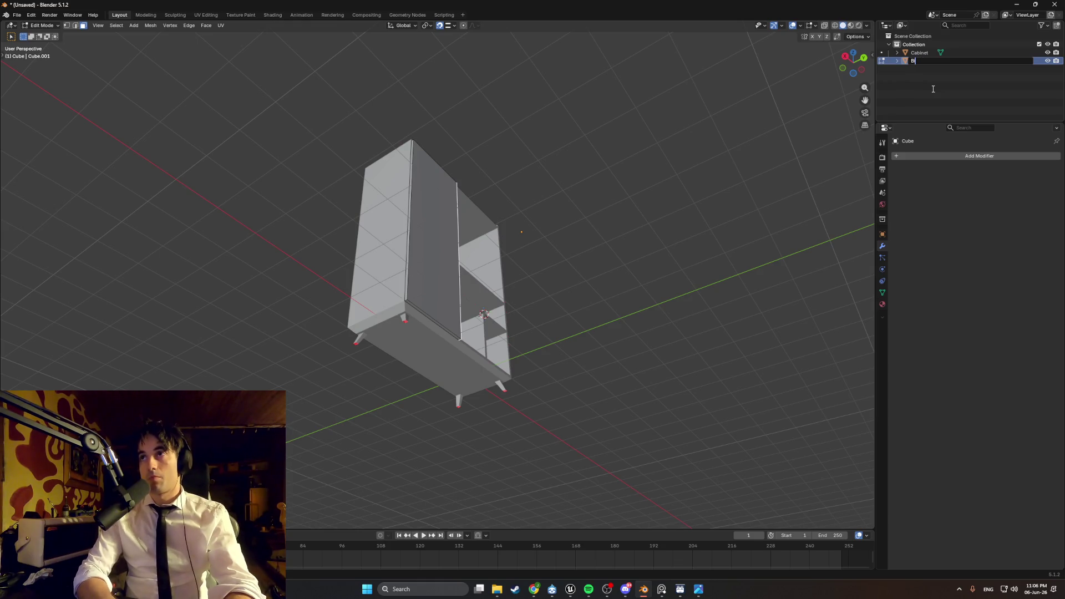
type("r")
key("Return")
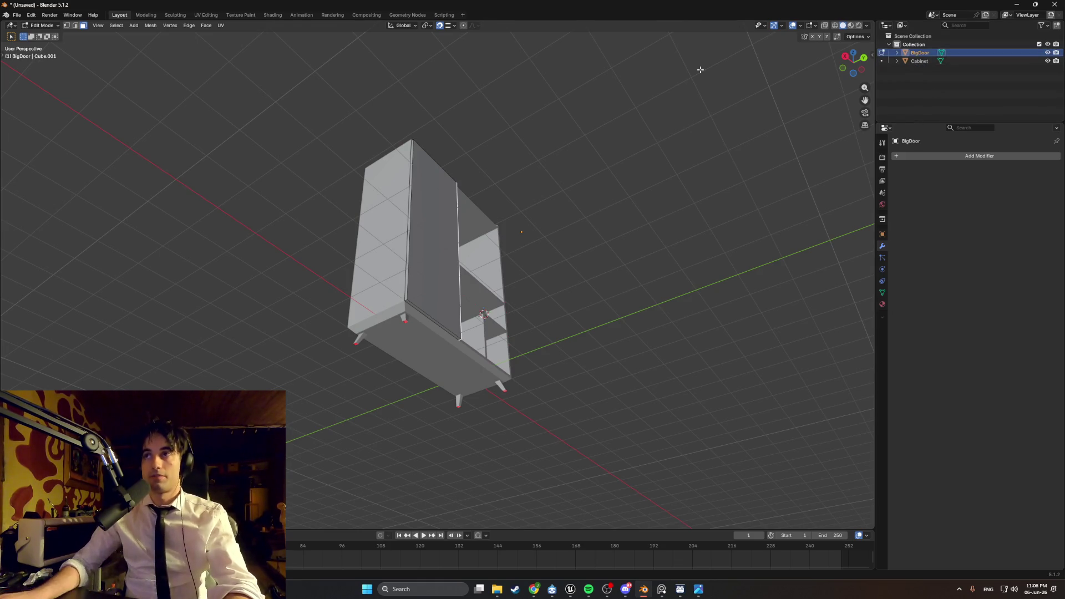
- Delete the door's thin bottom face
mouse_move(528, 261)
middle_mouse_down()
mouse_move(411, 287)
mouse_move(514, 256)
mouse_move(521, 236)
mouse_move(492, 214)
mouse_move(375, 305)
mouse_move(397, 310)
mouse_move(390, 273)
mouse_move(411, 250)
mouse_move(419, 266)
mouse_move(399, 246)
mouse_move(410, 177)
mouse_move(500, 312)
middle_mouse_up()
scroll(411, 287, "down", 2)
scroll(472, 271, "up", 3)
left_click(396, 311)
key("x")
left_click(391, 271)
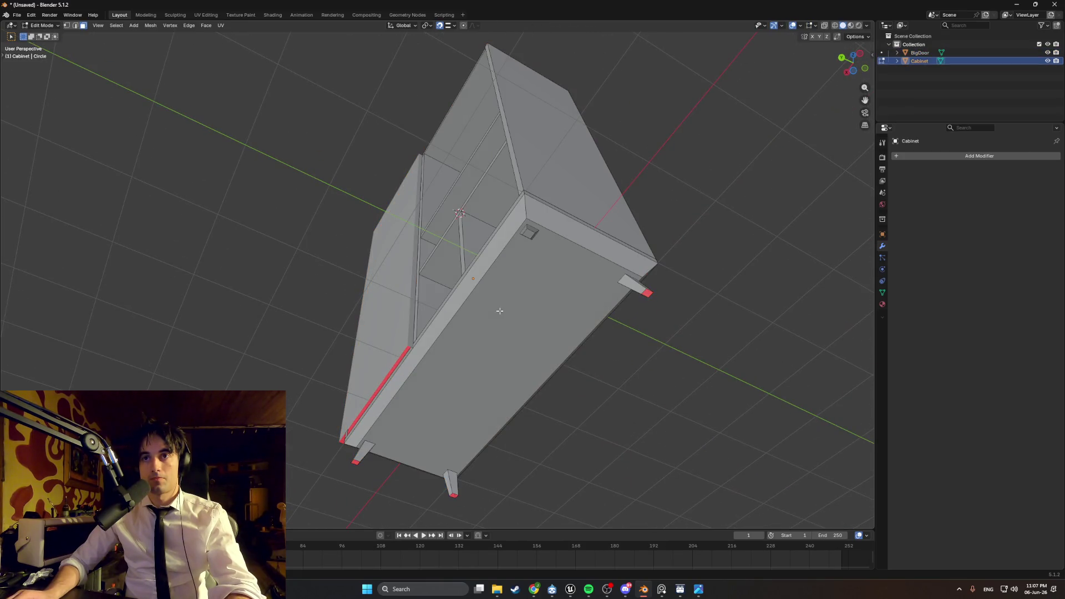
- Select the cabinet body's bottom face and delete it
left_click(499, 311)
key("x")
left_click(502, 302)
mouse_move(502, 302)
middle_mouse_down()
mouse_move(515, 328)
mouse_move(533, 245)
mouse_move(545, 289)
mouse_move(529, 338)
mouse_move(677, 320)
mouse_move(630, 272)
mouse_move(620, 305)
mouse_move(577, 311)
mouse_move(587, 312)
mouse_move(583, 302)
mouse_move(533, 290)
mouse_move(519, 310)
mouse_move(507, 302)
mouse_move(464, 328)
mouse_move(497, 318)
mouse_move(474, 294)
mouse_move(510, 299)
mouse_move(337, 404)
mouse_move(375, 410)
mouse_move(322, 384)
middle_mouse_up()
- Toggle selection of the cabinet's bottom front strip, then switch to the browser
right_click(319, 382)
left_click(319, 384)
right_click(319, 384)
left_click(319, 384)
mouse_move(320, 384)
middle_mouse_down()
mouse_move(316, 392)
mouse_move(397, 402)
mouse_move(387, 404)
mouse_move(408, 392)
middle_mouse_up()
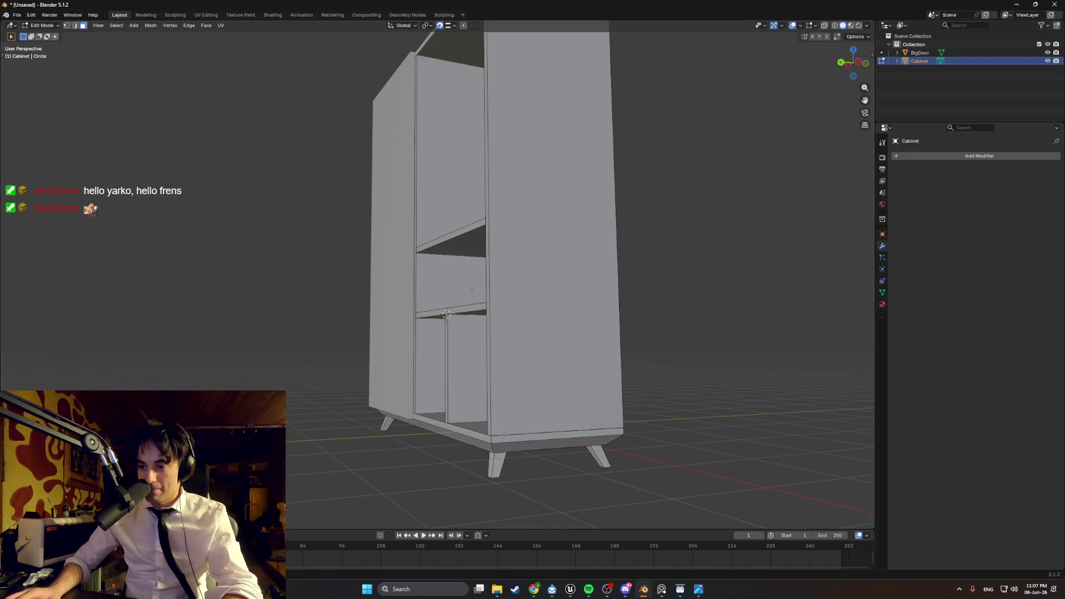
key("alt+Tab")
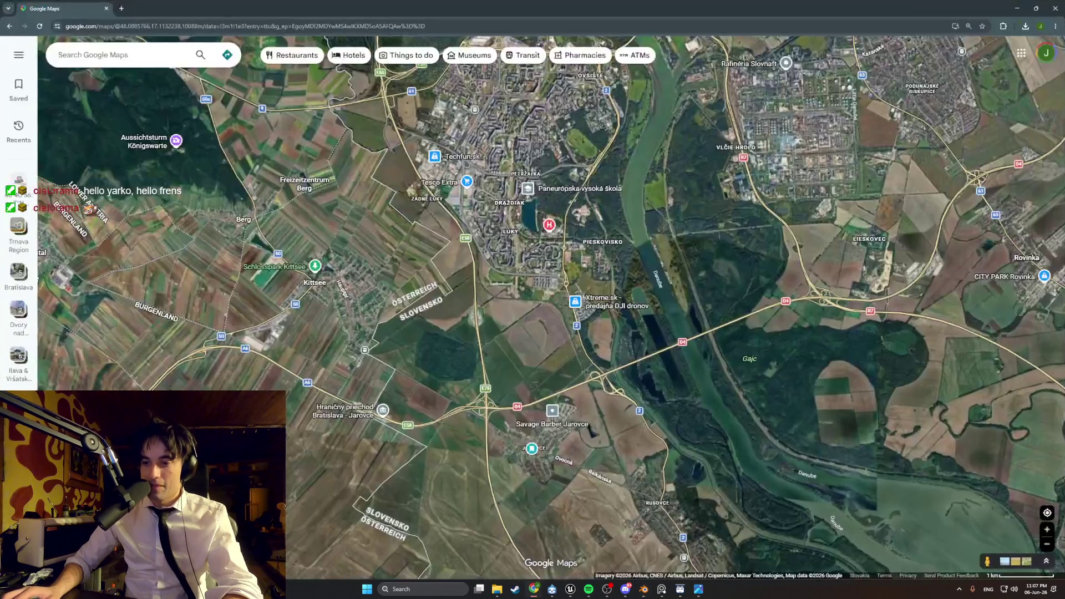
key("alt+Tab")
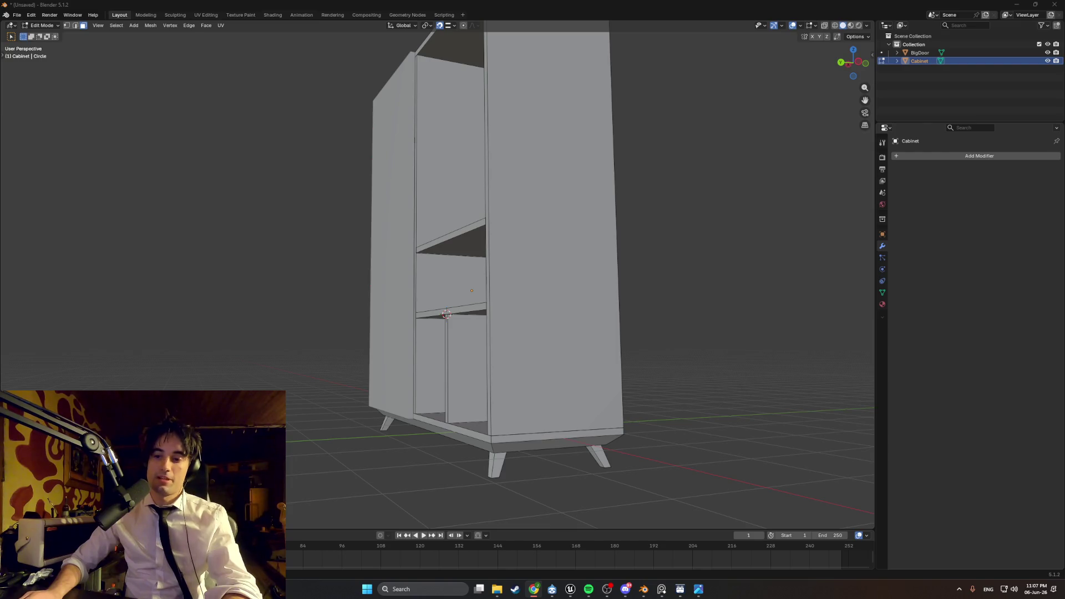
key("alt+Tab")
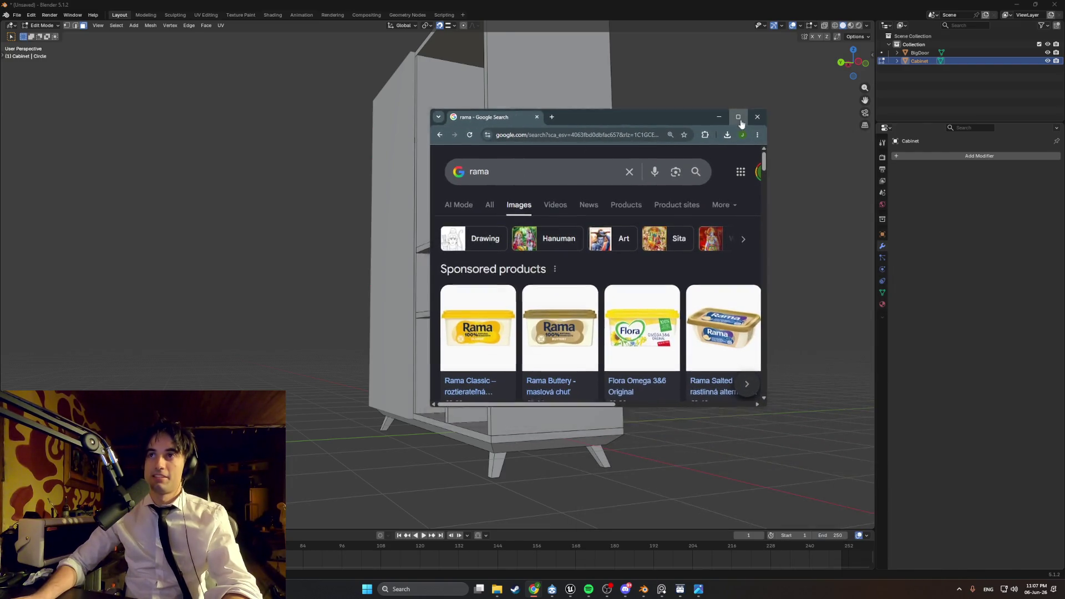
double_click(572, 117)
left_click(138, 229)
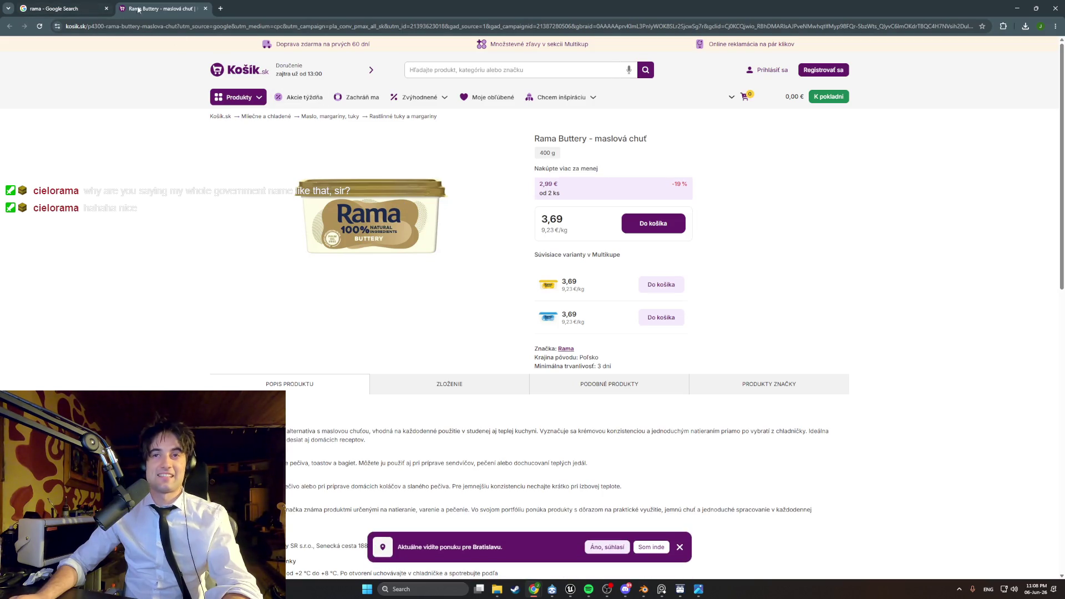
left_click(205, 9)
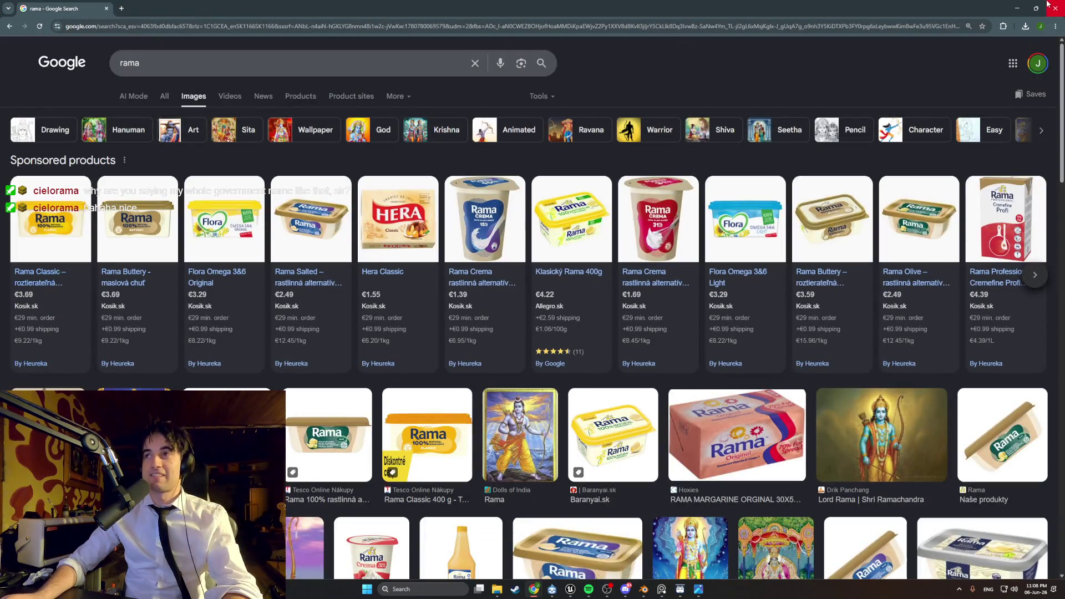
left_click(1019, 7)
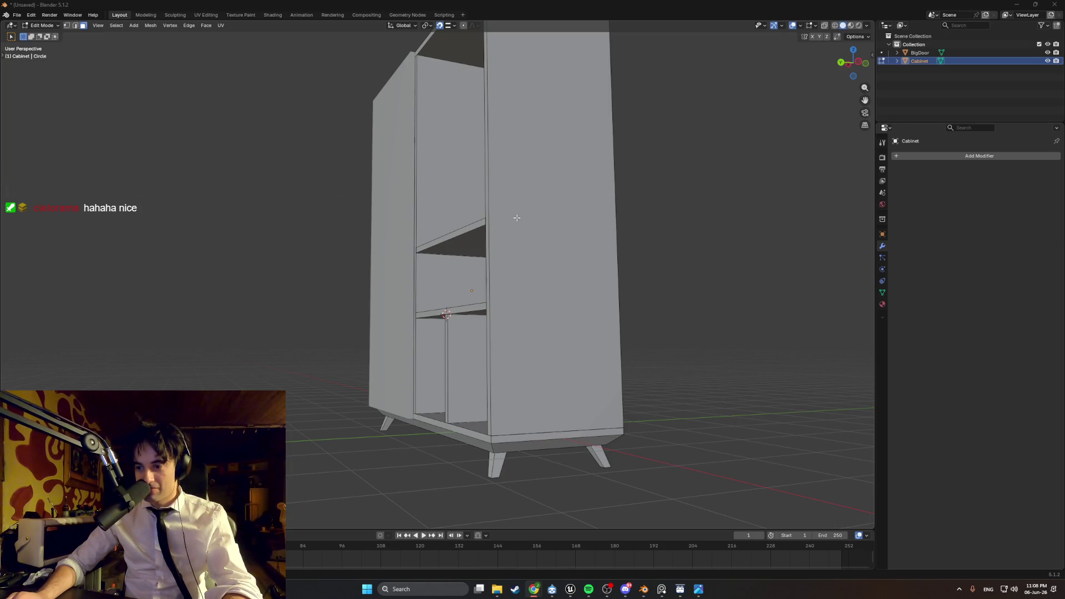
mouse_move(398, 241)
middle_mouse_down()
mouse_move(435, 218)
mouse_move(490, 221)
mouse_move(405, 164)
mouse_move(361, 172)
mouse_move(385, 161)
mouse_move(381, 229)
mouse_move(519, 255)
mouse_move(452, 228)
mouse_move(451, 207)
mouse_move(534, 232)
mouse_move(611, 190)
mouse_move(623, 200)
middle_mouse_up()
scroll(382, 229, "down", 8)
scroll(519, 254, "up", 5)
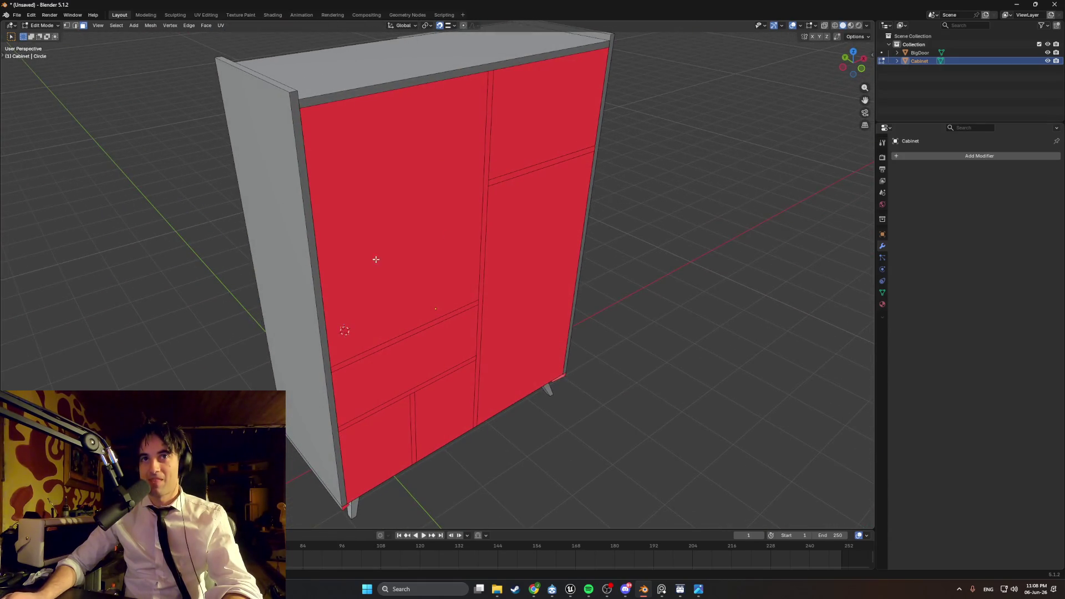
left_click(319, 283, "shift")
right_click(319, 280)
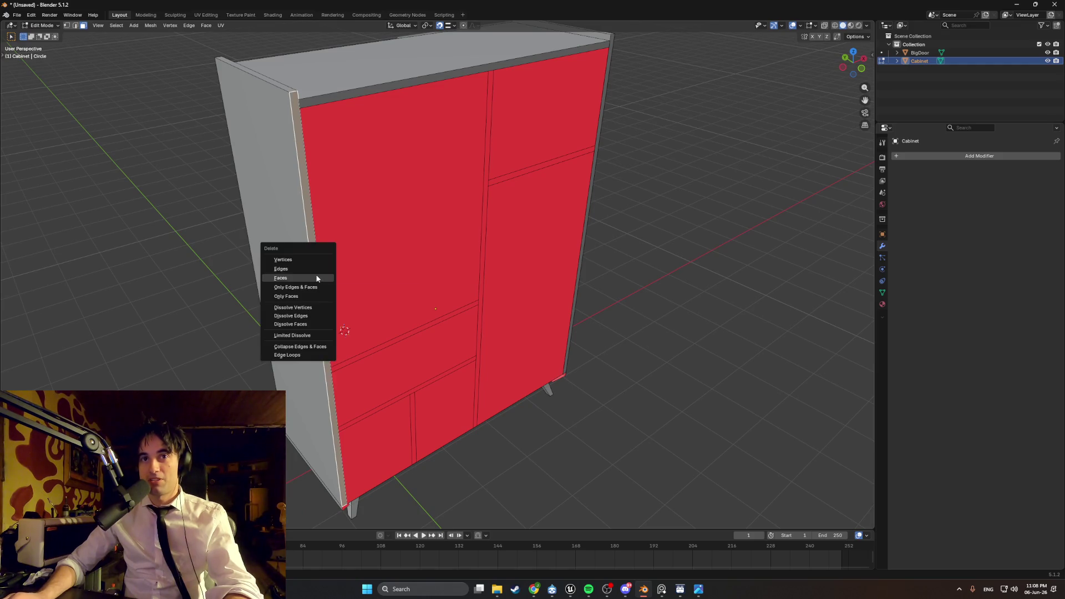
right_click(329, 101)
mouse_move(330, 101)
middle_mouse_down()
mouse_move(563, 126)
mouse_move(516, 157)
mouse_move(648, 155)
mouse_move(616, 161)
mouse_move(430, 105)
mouse_move(336, 94)
mouse_move(418, 100)
mouse_move(447, 115)
mouse_move(290, 109)
mouse_move(288, 128)
mouse_move(188, 148)
mouse_move(167, 119)
mouse_move(281, 161)
mouse_move(270, 196)
mouse_move(343, 191)
middle_mouse_up()
scroll(344, 190, "down", 3)
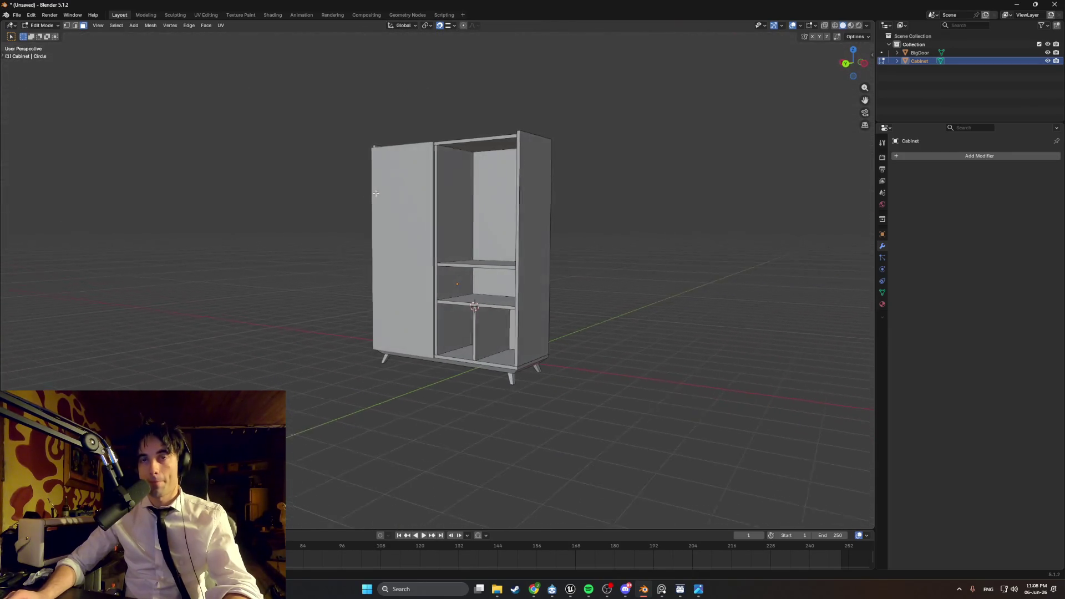
middle_click_drag(438, 230, 480, 233)
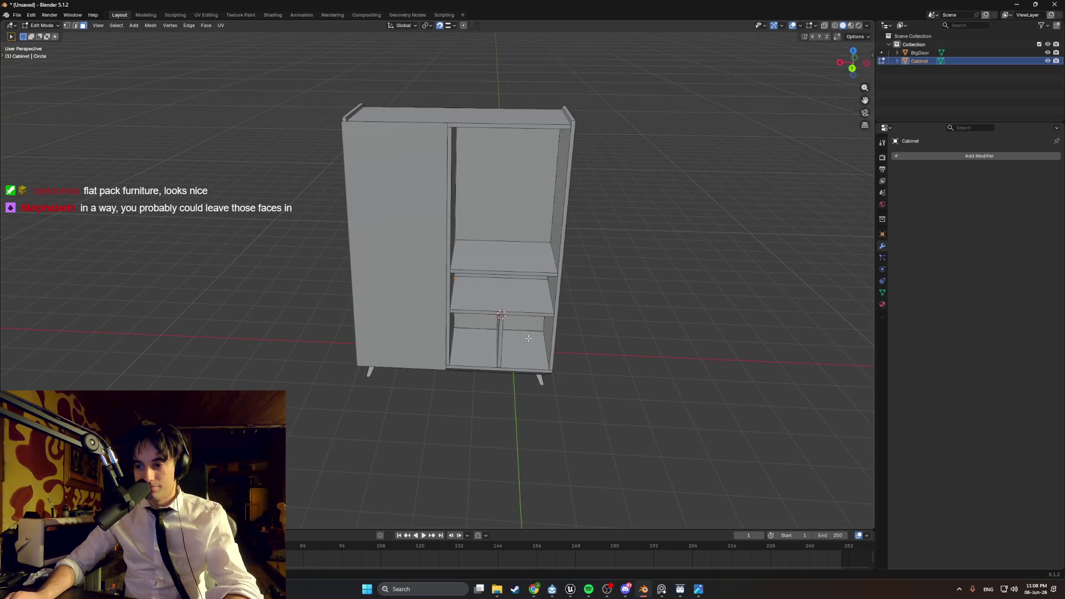
key("a")
mouse_move(547, 349)
middle_mouse_down()
mouse_move(351, 297)
mouse_move(441, 307)
middle_mouse_up()
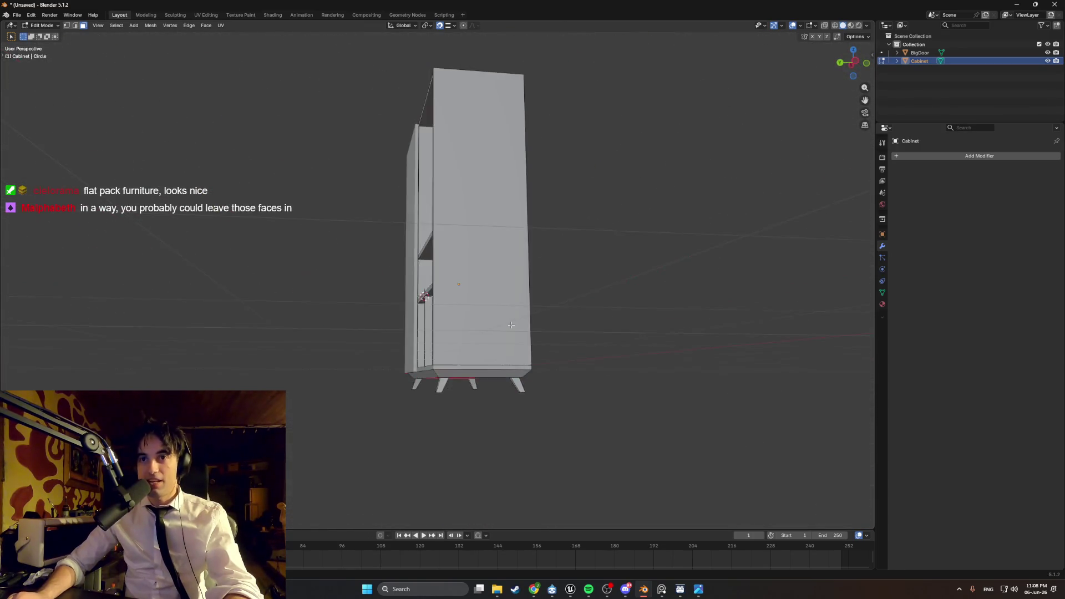
mouse_move(485, 337)
middle_mouse_down()
mouse_move(407, 311)
mouse_move(388, 333)
mouse_move(472, 351)
mouse_move(417, 313)
mouse_move(553, 383)
mouse_move(585, 347)
mouse_move(550, 368)
mouse_move(606, 393)
mouse_move(652, 392)
middle_mouse_up()
key("alt+a")
scroll(652, 391, "down", 5)
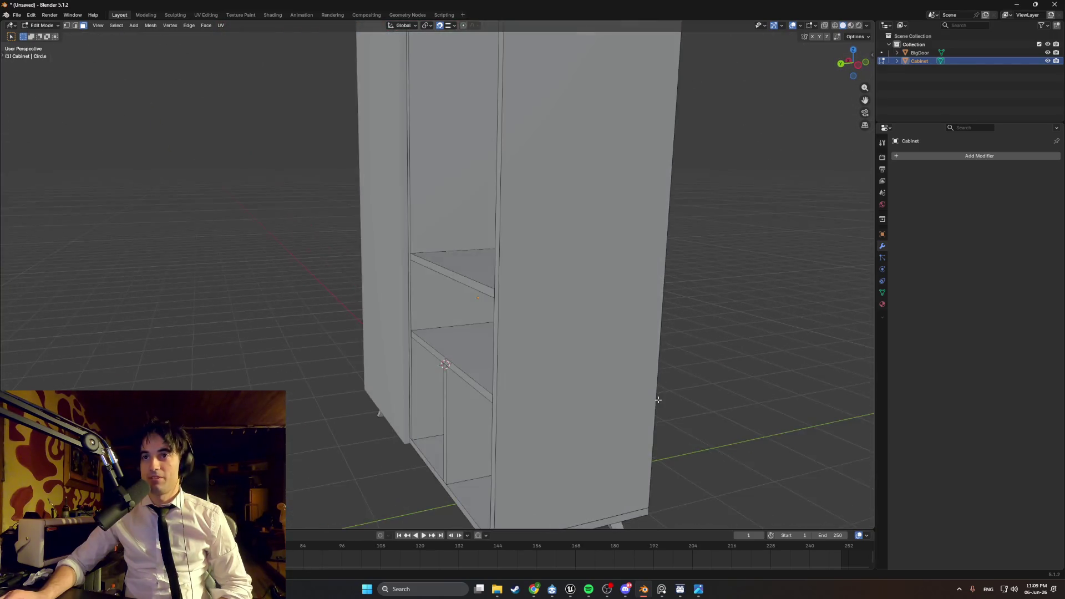
middle_click_drag(579, 305, 556, 297)
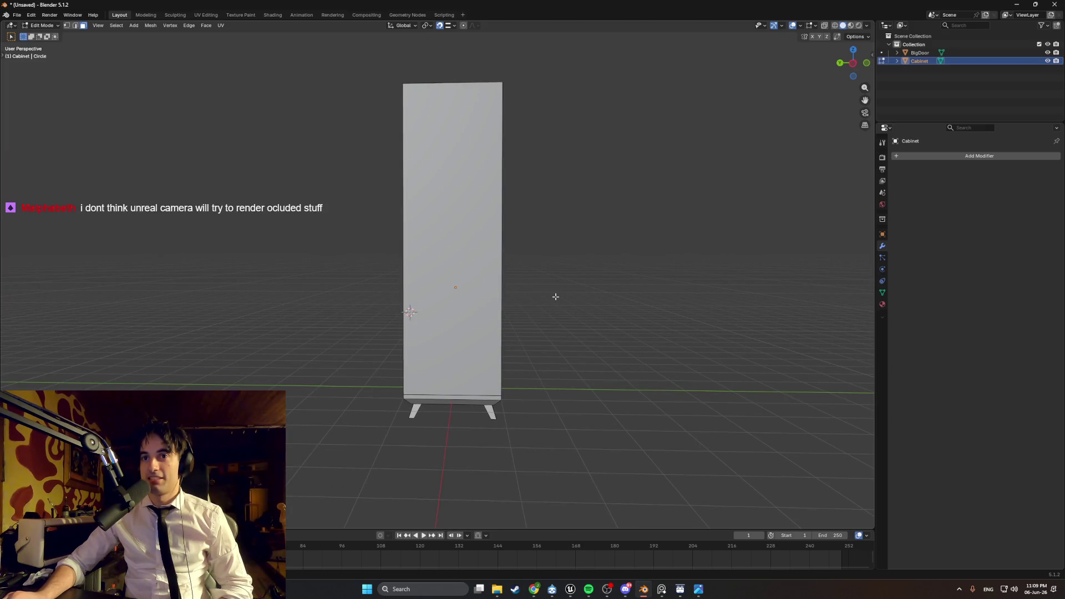
mouse_move(553, 297)
middle_mouse_down()
mouse_move(560, 284)
mouse_move(728, 288)
mouse_move(566, 292)
mouse_move(723, 297)
mouse_move(647, 319)
mouse_move(587, 293)
mouse_move(697, 288)
mouse_move(616, 304)
middle_mouse_up()
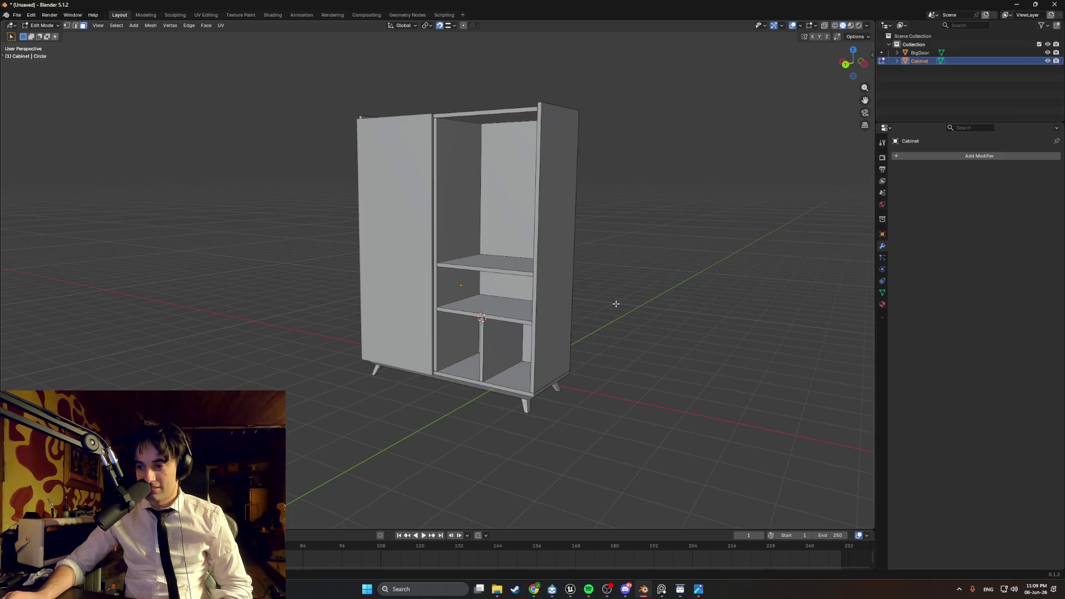
mouse_move(616, 306)
middle_mouse_down()
mouse_move(547, 317)
mouse_move(447, 268)
mouse_move(501, 261)
mouse_move(438, 311)
mouse_move(540, 292)
mouse_move(444, 298)
mouse_move(463, 309)
middle_mouse_up()
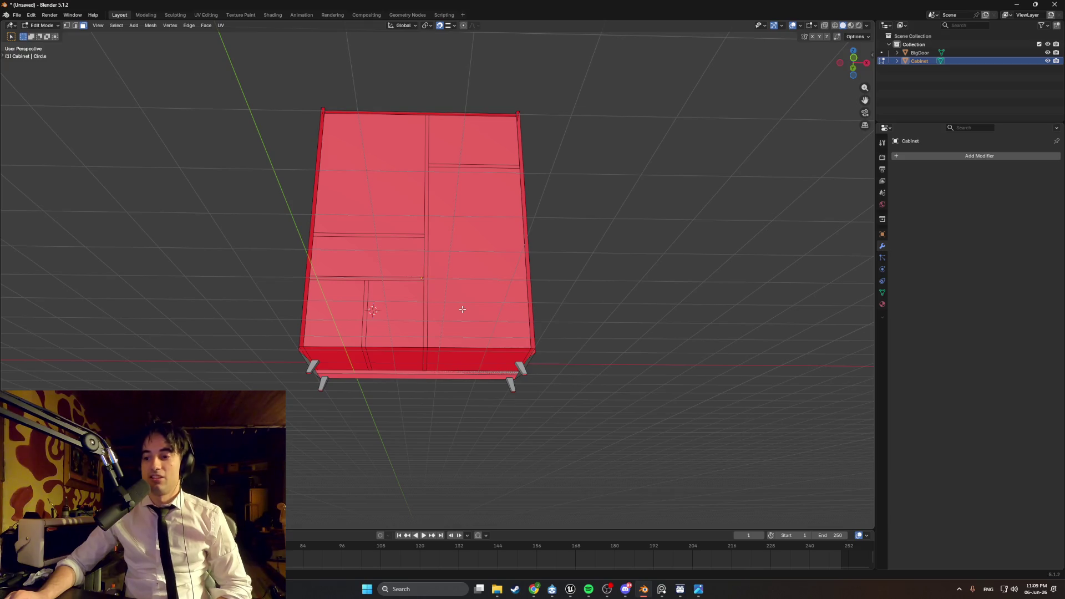
mouse_move(399, 304)
middle_mouse_down()
mouse_move(412, 309)
mouse_move(394, 351)
mouse_move(380, 317)
mouse_move(394, 310)
middle_mouse_up()
scroll(405, 340, "up", 3)
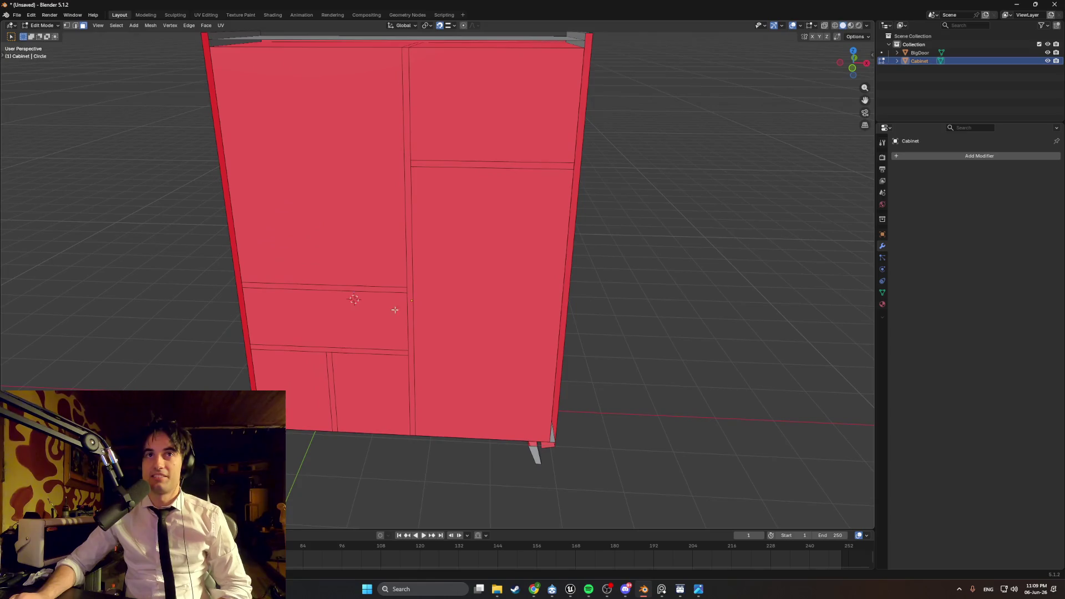
mouse_move(448, 217)
middle_mouse_down()
mouse_move(485, 267)
mouse_move(485, 319)
mouse_move(468, 317)
mouse_move(684, 316)
mouse_move(651, 336)
middle_mouse_up()
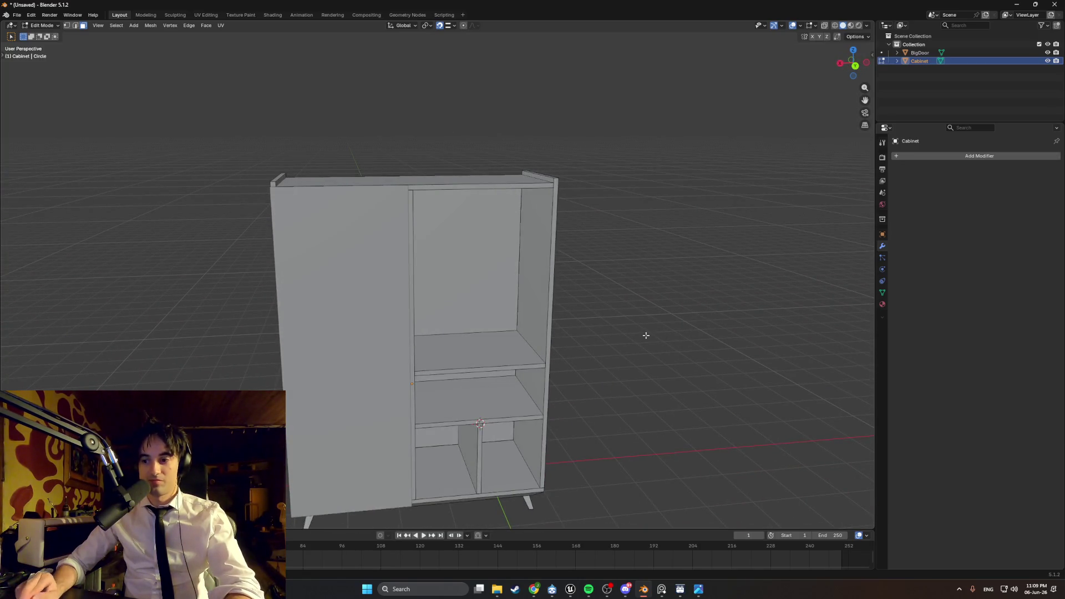
mouse_move(578, 391)
middle_mouse_down()
mouse_move(544, 372)
mouse_move(562, 408)
mouse_move(549, 330)
mouse_move(574, 390)
mouse_move(518, 390)
mouse_move(652, 357)
mouse_move(596, 316)
mouse_move(549, 250)
middle_mouse_up()
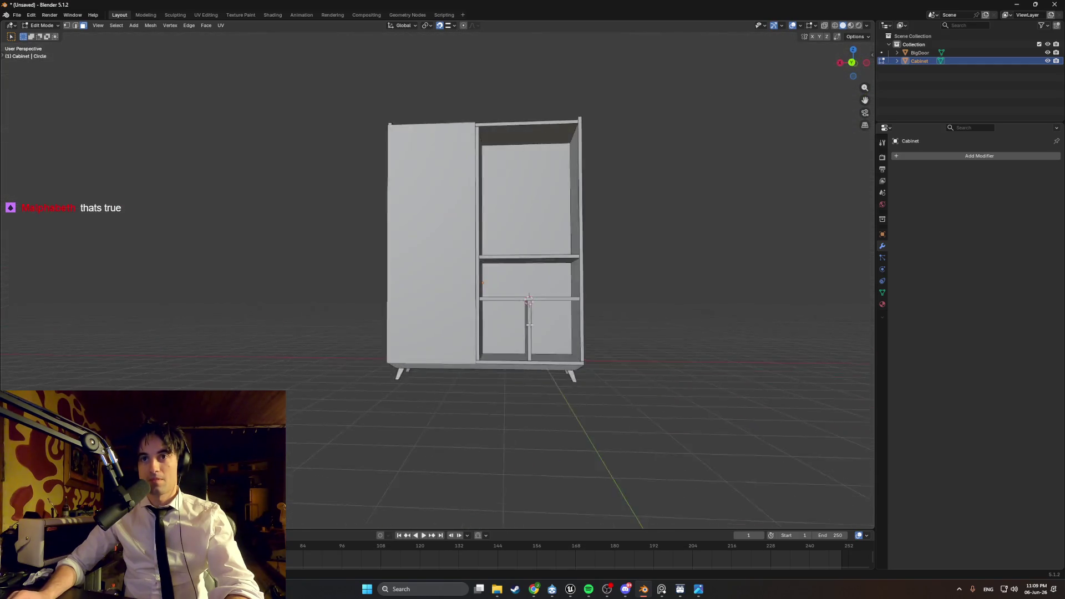
- Move BigDoor's right vertical edge slightly left to narrow the door
scroll(549, 250, "up", 5)
scroll(538, 233, "down", 3)
scroll(532, 219, "up", 5)
scroll(532, 219, "down", 6)
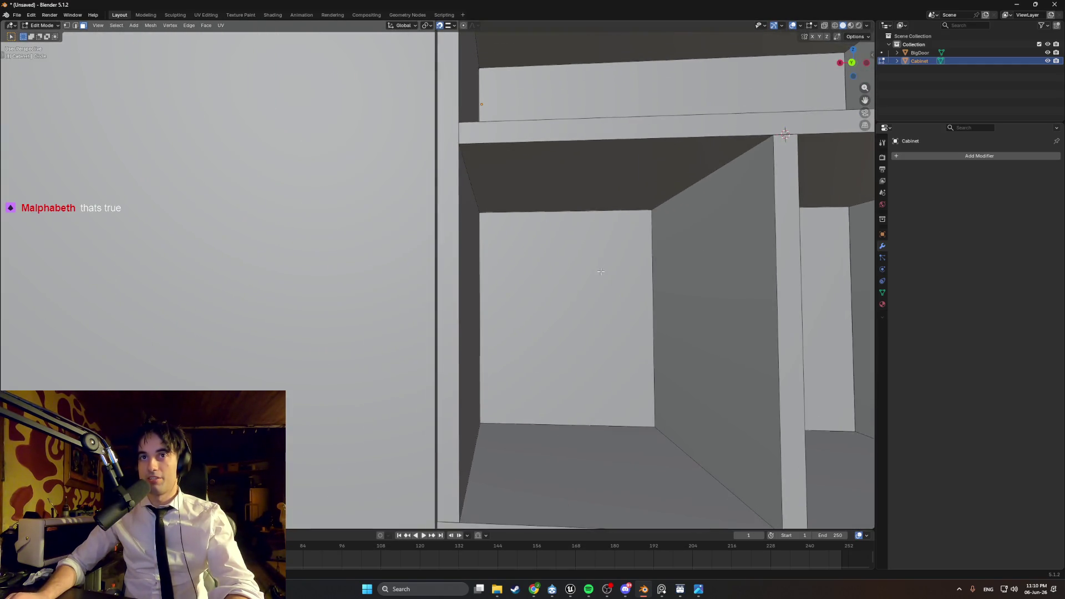
middle_click_drag(533, 219, 431, 277)
scroll(430, 277, "up", 4)
middle_click_drag(334, 275, 378, 288)
key("alt+q")
left_click(345, 278)
key("g")
left_click(352, 280)
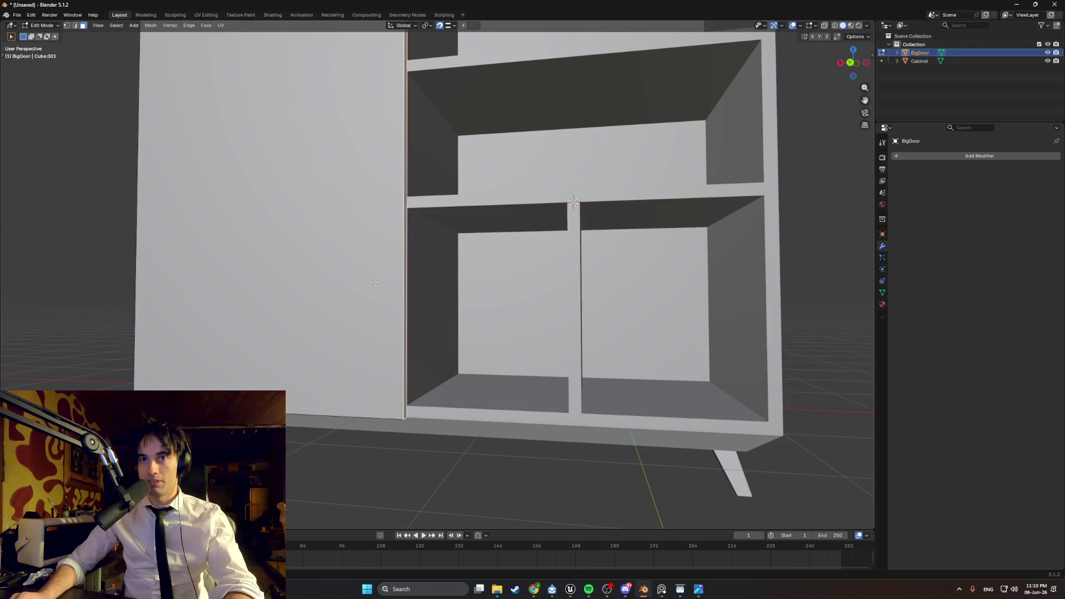
key("s")
left_click(395, 296)
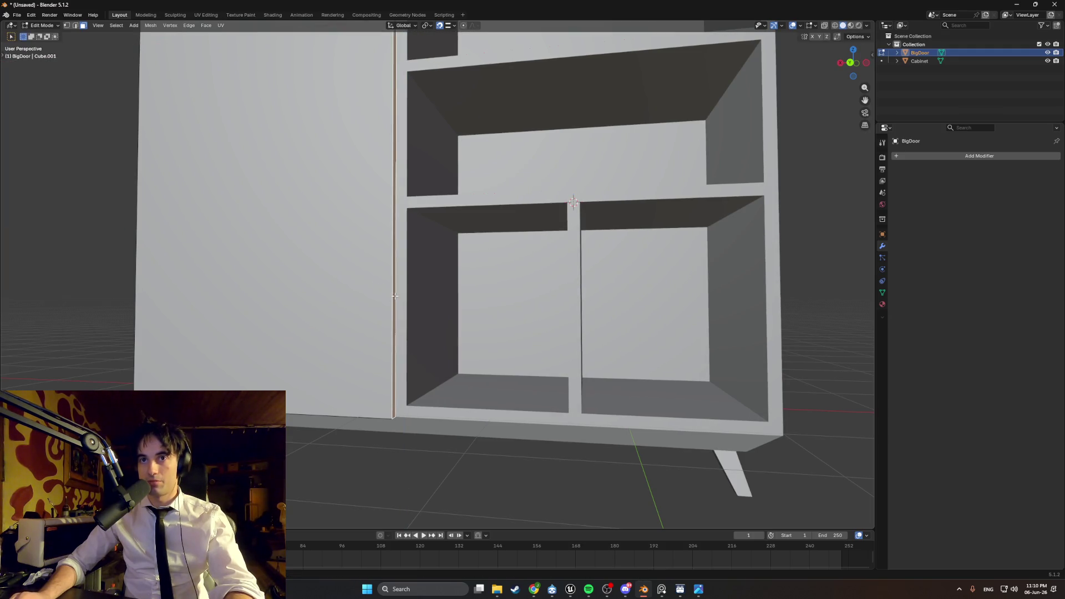
- Copy and paste the door to create BigDoor.001
middle_click_drag(453, 306, 454, 296)
middle_click_drag(510, 329, 461, 334)
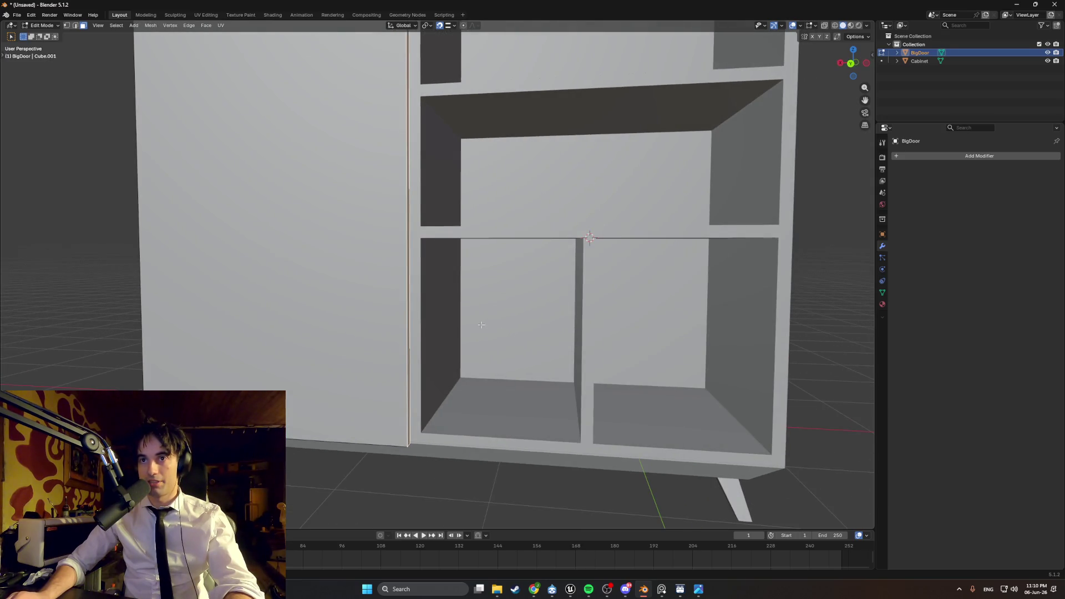
scroll(481, 325, "down", 4)
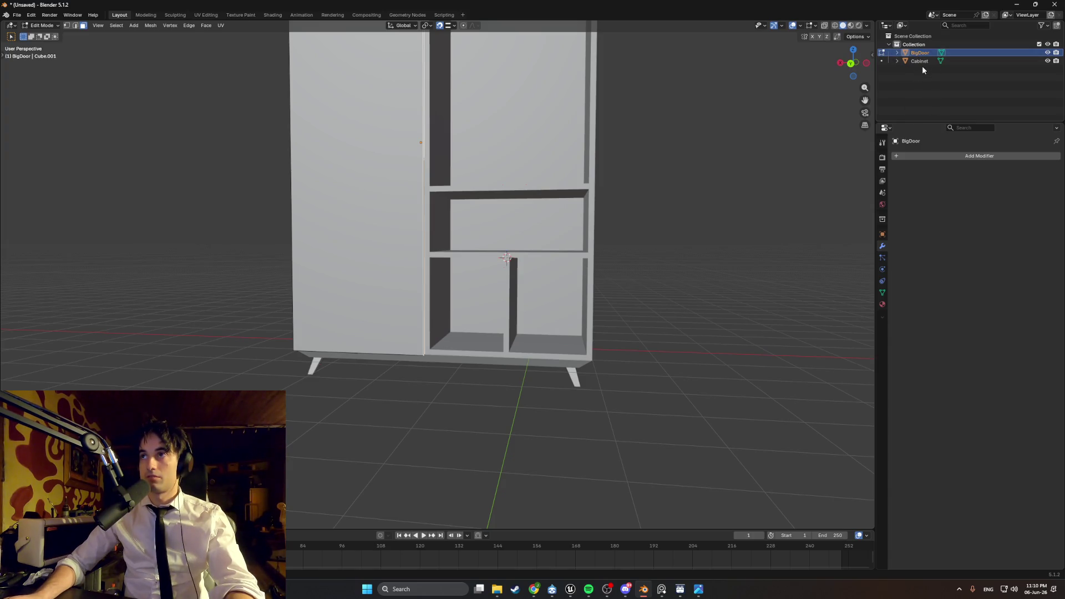
key("ctrl+c")
key("ctrl+v")
middle_click_drag(630, 197, 515, 244)
key("Tab")
- Slide BigDoor.001 along X across to the lower compartments
key("g")
key("x")
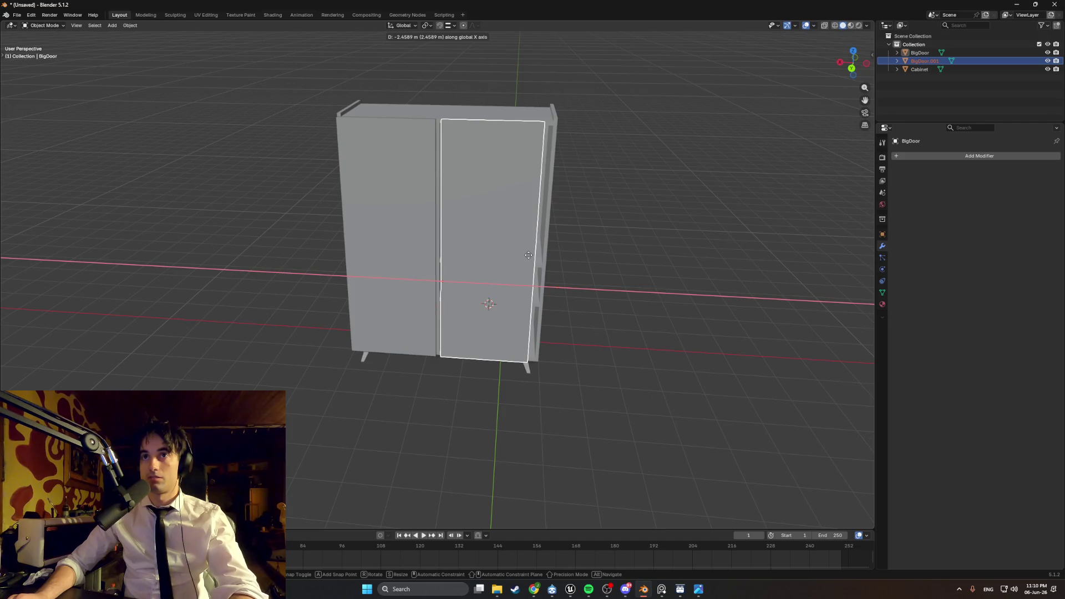
left_click(529, 245)
middle_click_drag(528, 240, 490, 222)
- Lower the door copy's top edge along Z to make it a short door
key("Tab")
left_click(456, 202)
key("g")
key("z")
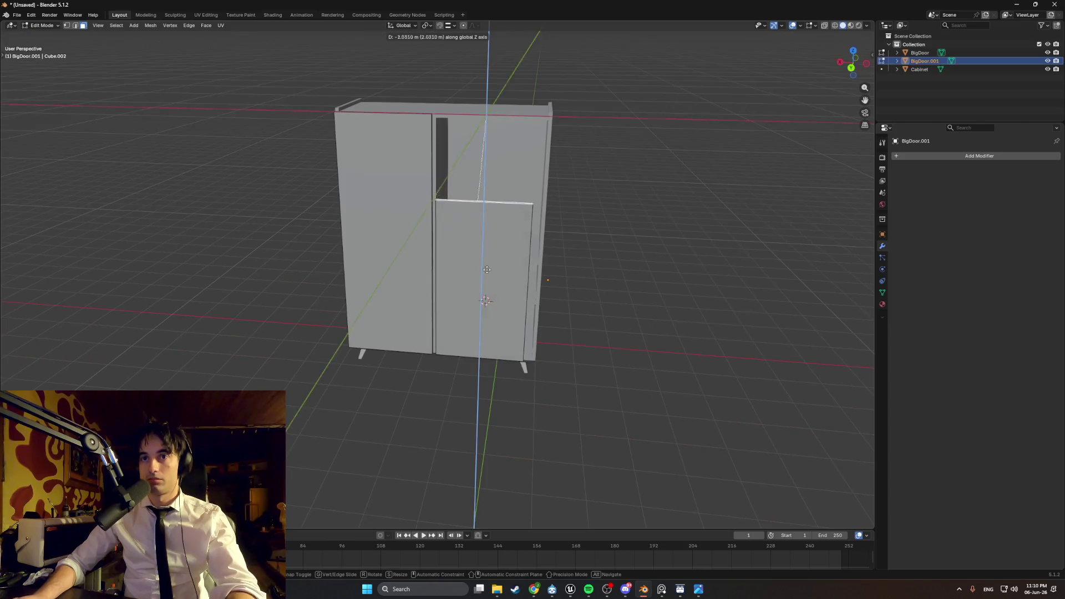
left_click(483, 308)
scroll(456, 326, "up", 6)
middle_click_drag(457, 327, 388, 347)
- Move the copy's side edge along X to set the small door's width
key("g")
key("x")
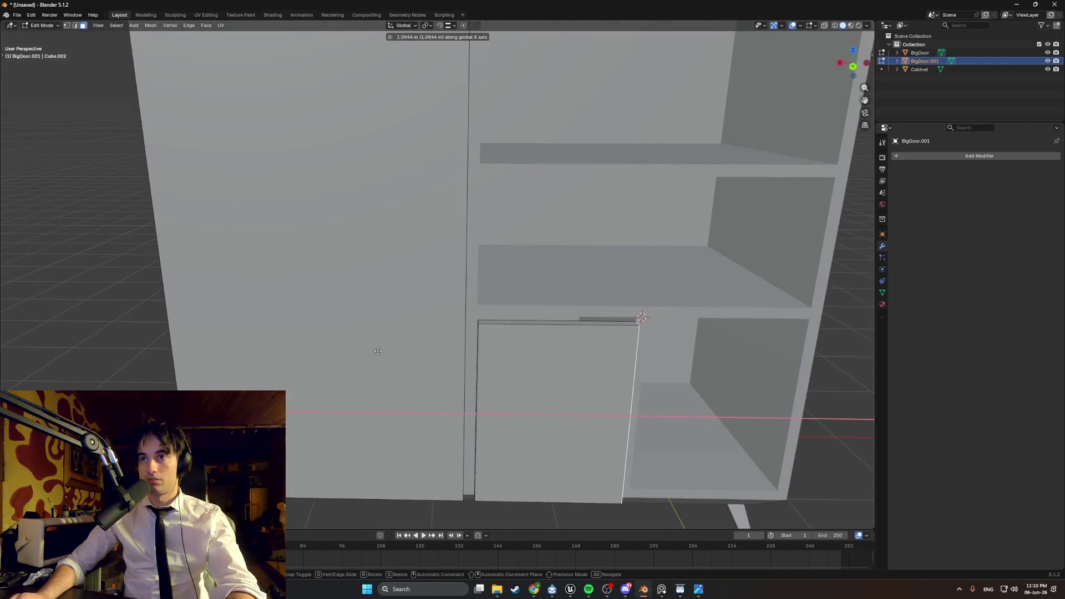
left_click(377, 351)
middle_click_drag(469, 351, 518, 326)
- Select the small door's left edge and inspect its fit from several angles
left_click(549, 315)
scroll(549, 315, "down", 4)
scroll(467, 289, "up", 6)
mouse_move(467, 289)
middle_mouse_down()
mouse_move(356, 268)
mouse_move(435, 289)
mouse_move(393, 284)
middle_mouse_up()
scroll(440, 272, "up", 2)
scroll(322, 261, "down", 6)
scroll(366, 266, "down", 2)
scroll(438, 292, "up", 4)
scroll(437, 292, "up", 5)
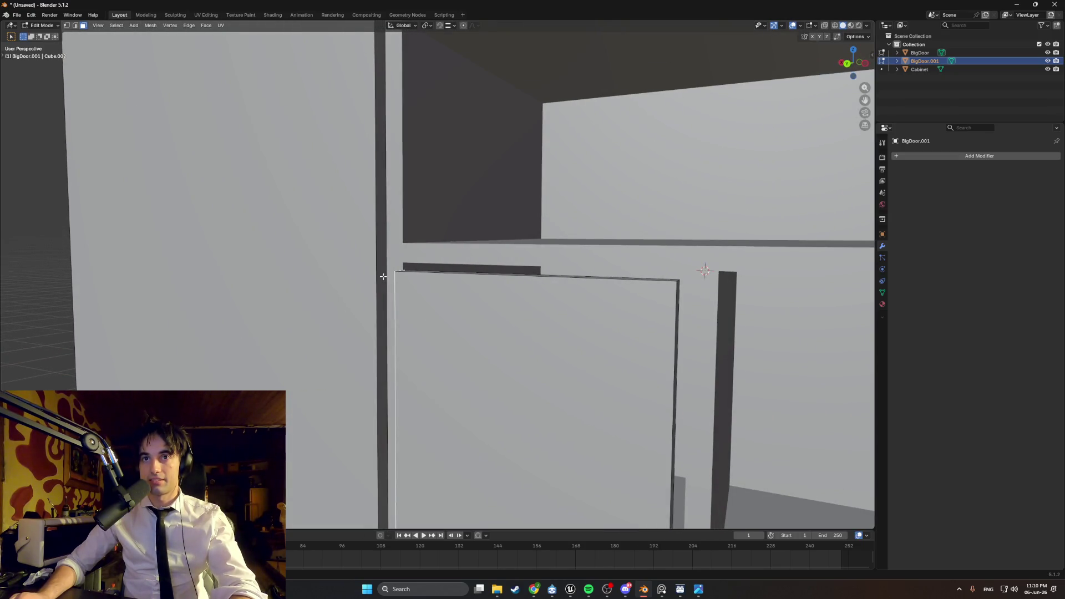
- Make BigDoor the active object and leave Edit Mode
key("alt+q")
scroll(383, 287, "down", 3)
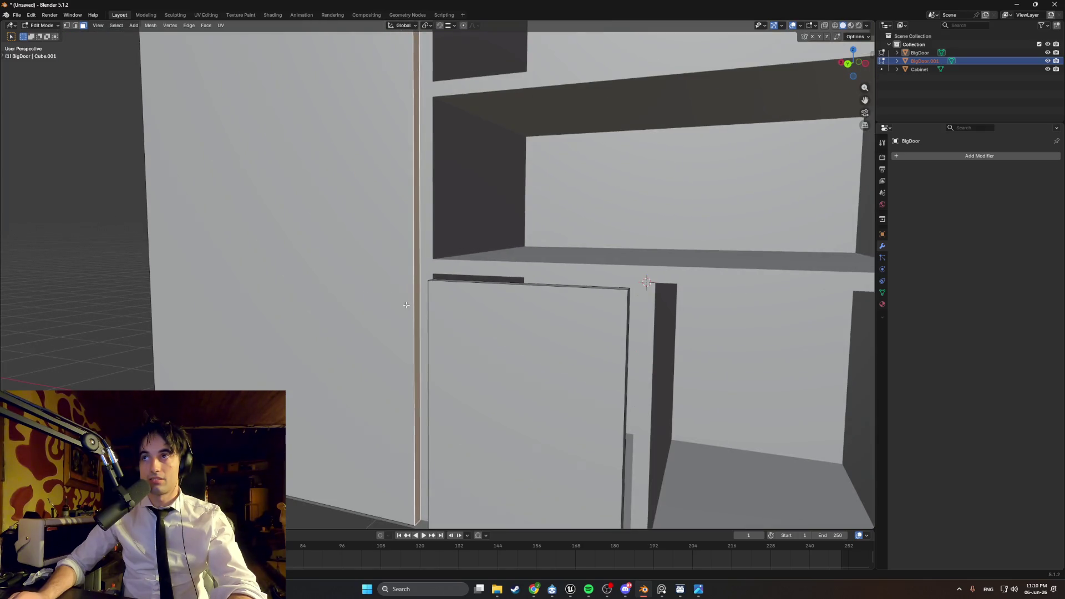
middle_click_drag(406, 305, 399, 299)
key("Tab")
key("Tab")
key("Tab")
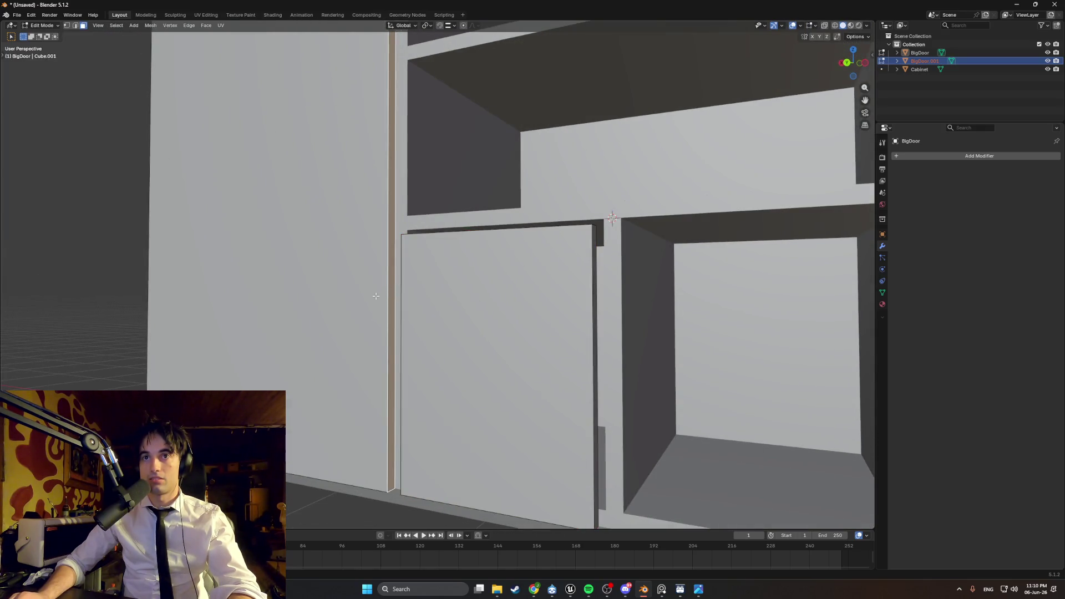
- Select BigDoor, enter Edit Mode and move its inner edge along X
left_click(340, 296)
key("Tab")
scroll(388, 305, "up", 3)
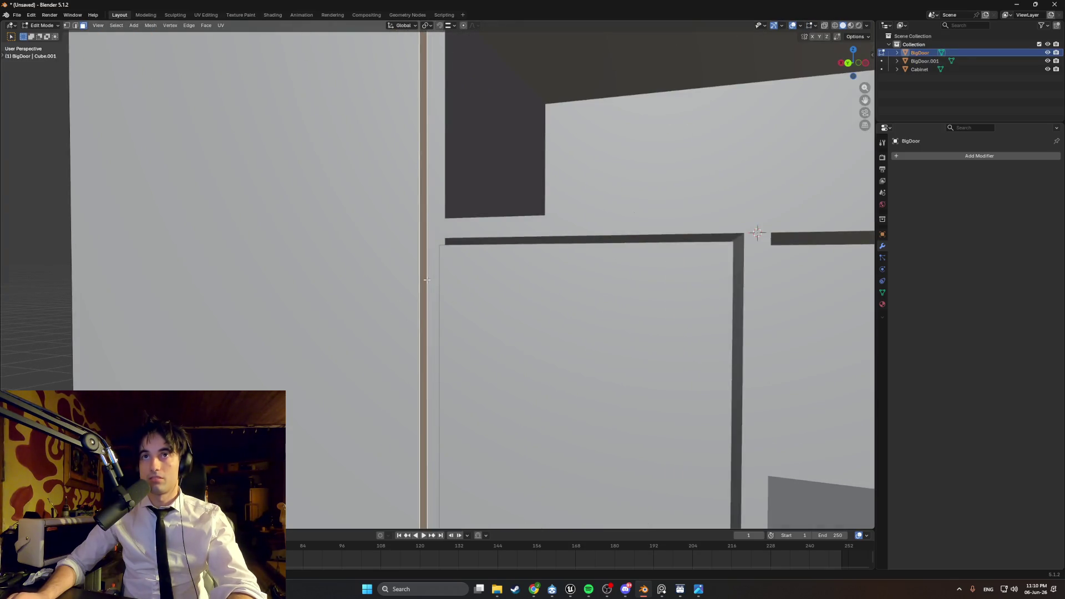
key("g")
key("z")
key("x")
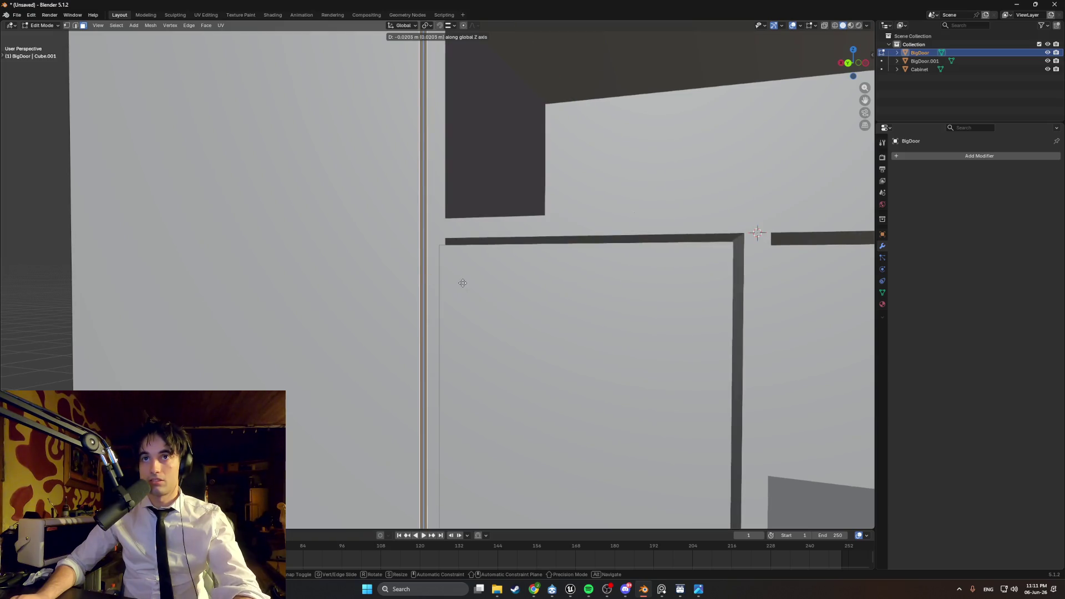
scroll(427, 260, "down", 8)
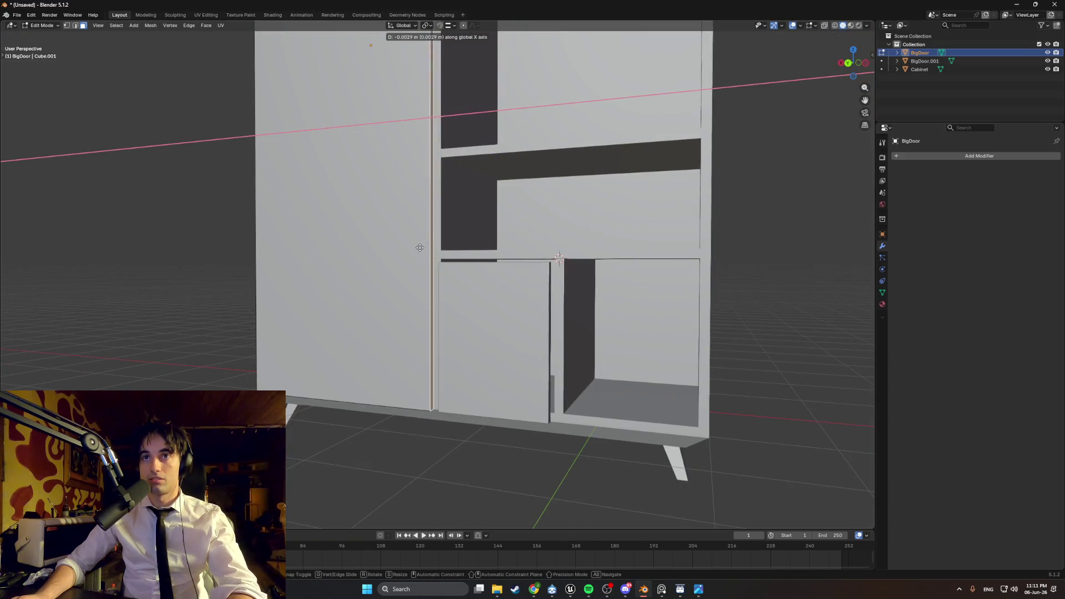
left_click(426, 247)
scroll(432, 284, "up", 4)
- Nudge the edge again along X, totalling -0.0212 m toward the divider
key("g")
key("x")
scroll(438, 277, "down", 3)
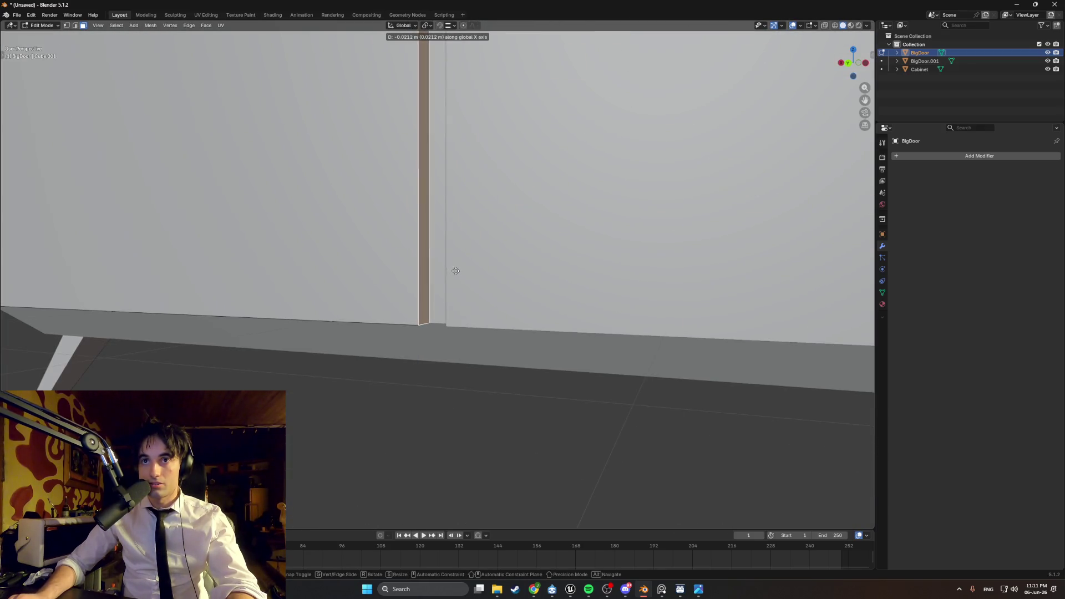
left_click(458, 272)
scroll(457, 272, "down", 5)
middle_click_drag(458, 271, 456, 329)
scroll(456, 328, "up", 5)
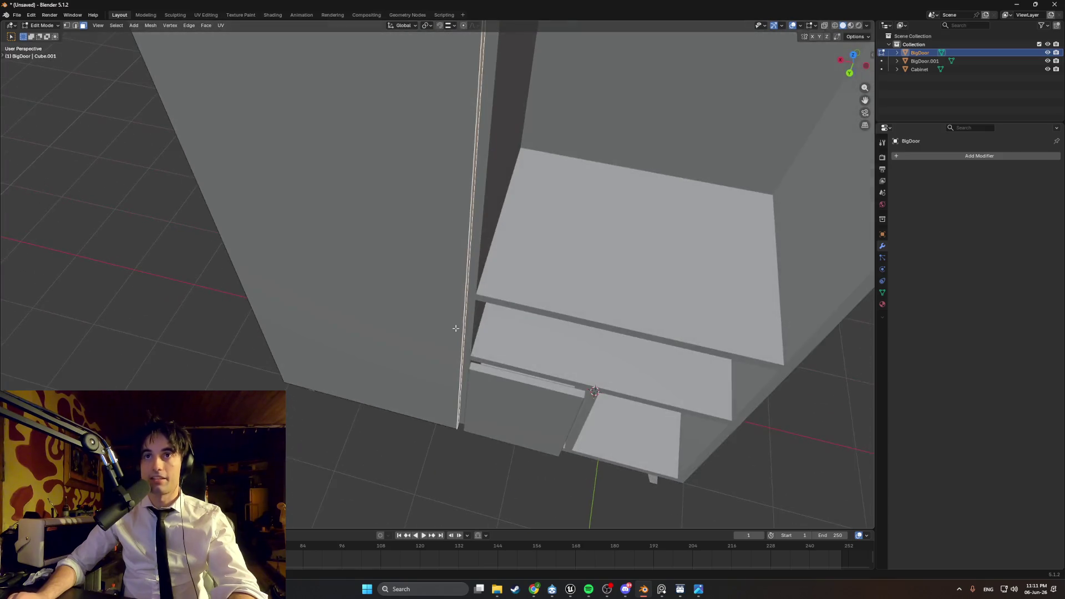
- Check the door's fit against the divider in X-ray and back orthographic view
key("alt+z")
key("ctrl+KP_1")
scroll(589, 300, "up", 4)
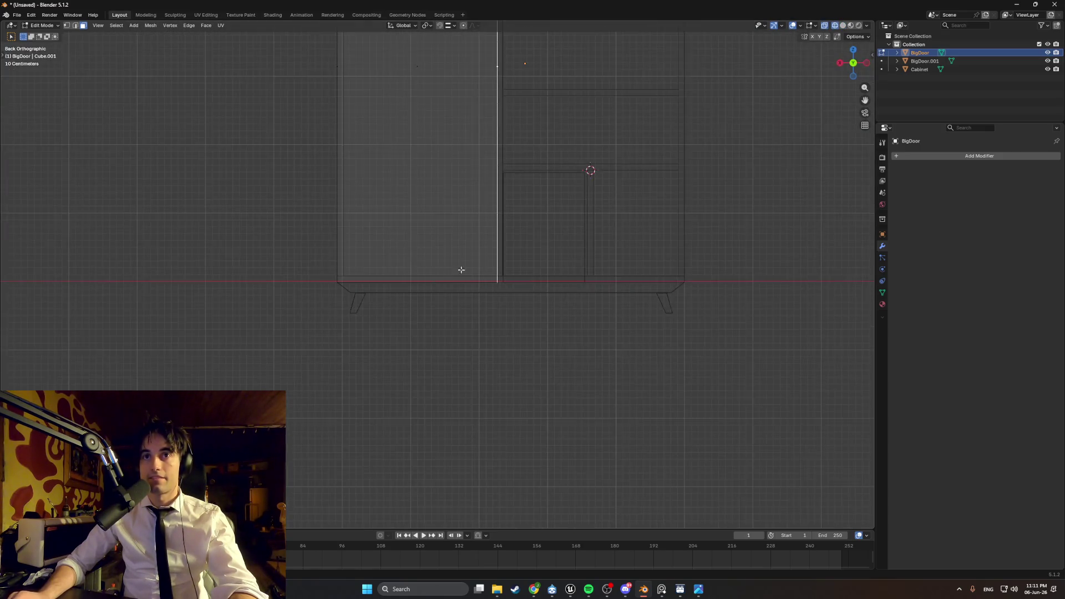
scroll(550, 292, "up", 2)
scroll(650, 295, "up", 2)
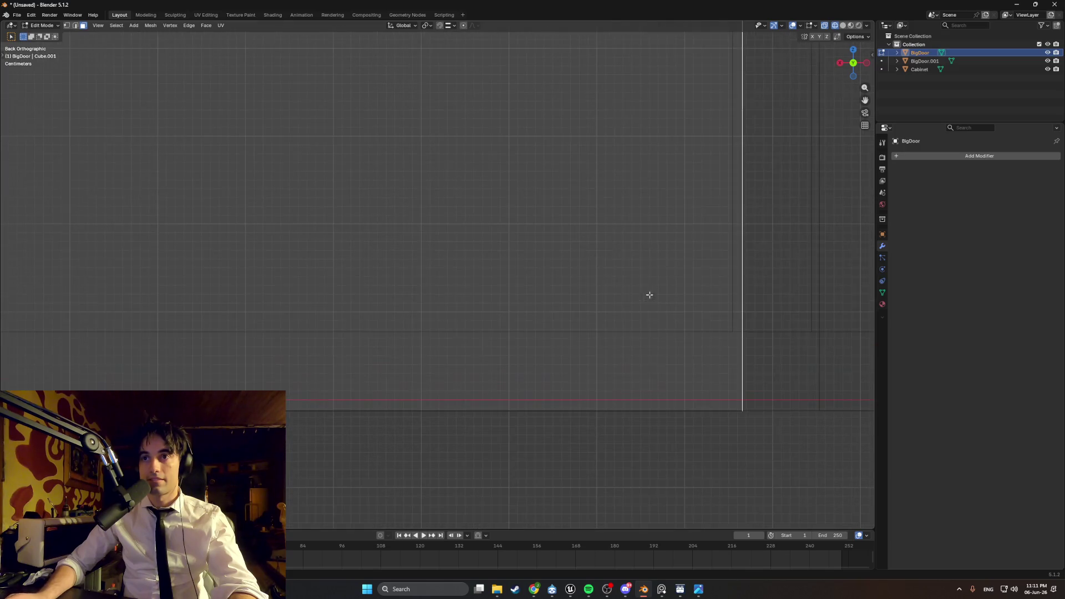
scroll(644, 301, "down", 5)
mouse_move(561, 385)
middle_mouse_down()
mouse_move(544, 338)
mouse_move(537, 352)
middle_mouse_up()
scroll(537, 351, "up", 4)
scroll(513, 335, "down", 3)
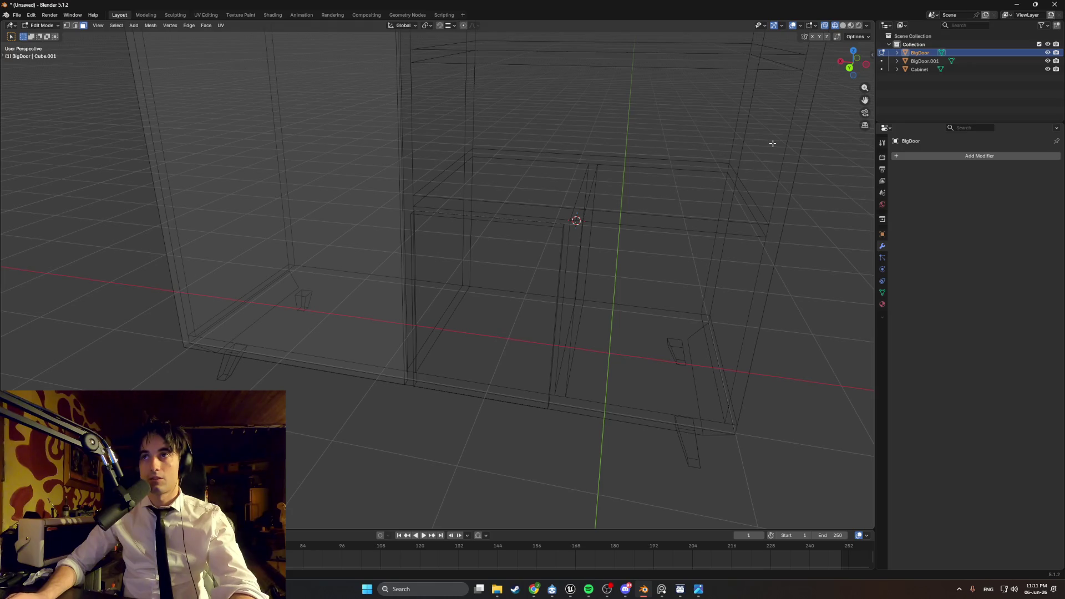
left_click(925, 61)
- Select the small door and switch back to solid shading
left_click(566, 286)
key("z")
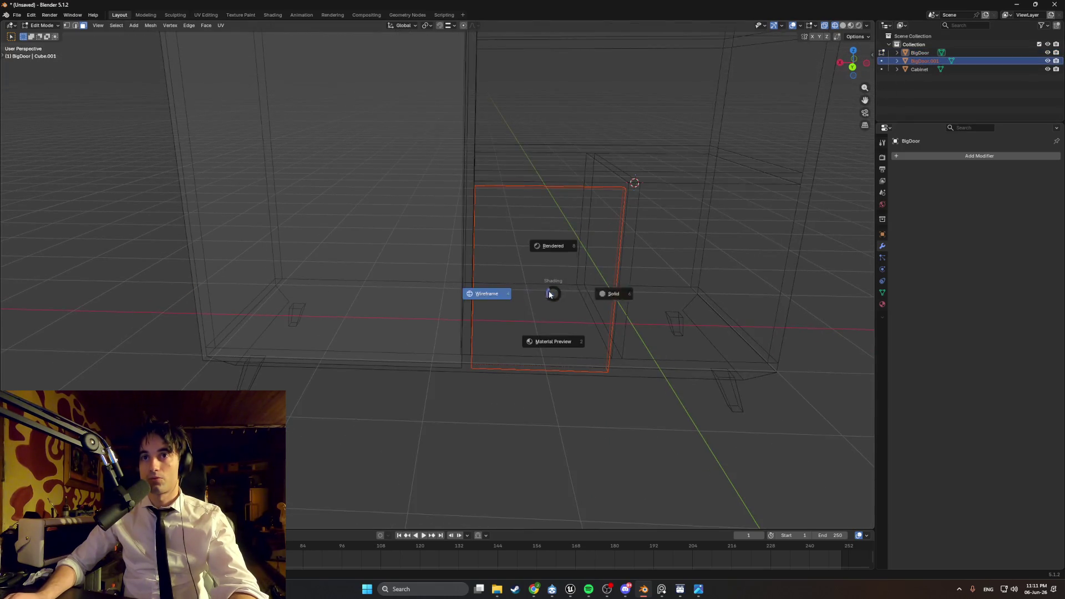
left_click(578, 298)
scroll(578, 298, "up", 4, "shift")
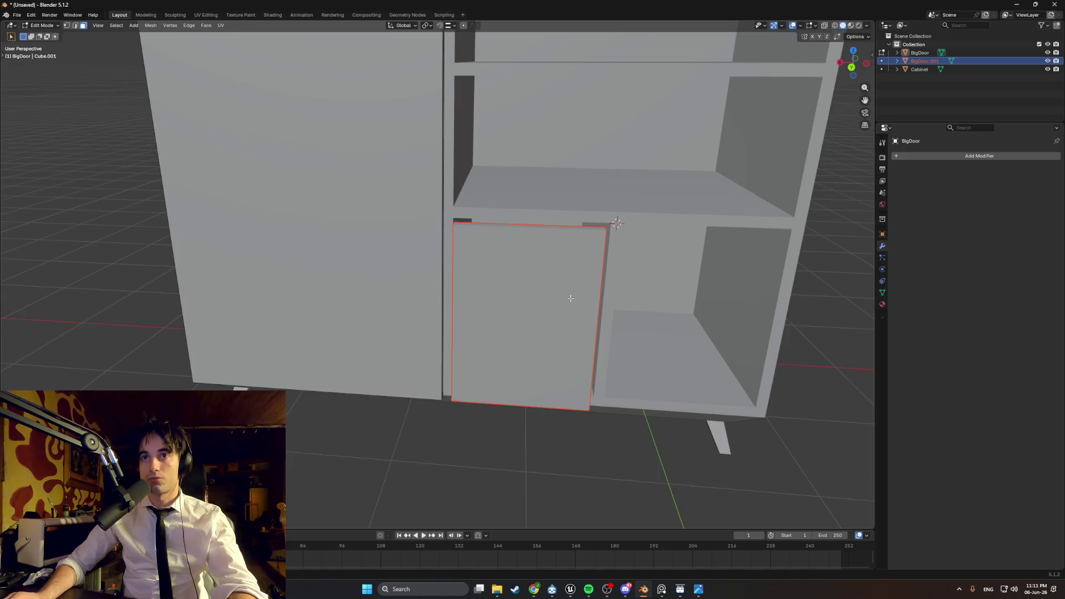
scroll(576, 291, "up", 5)
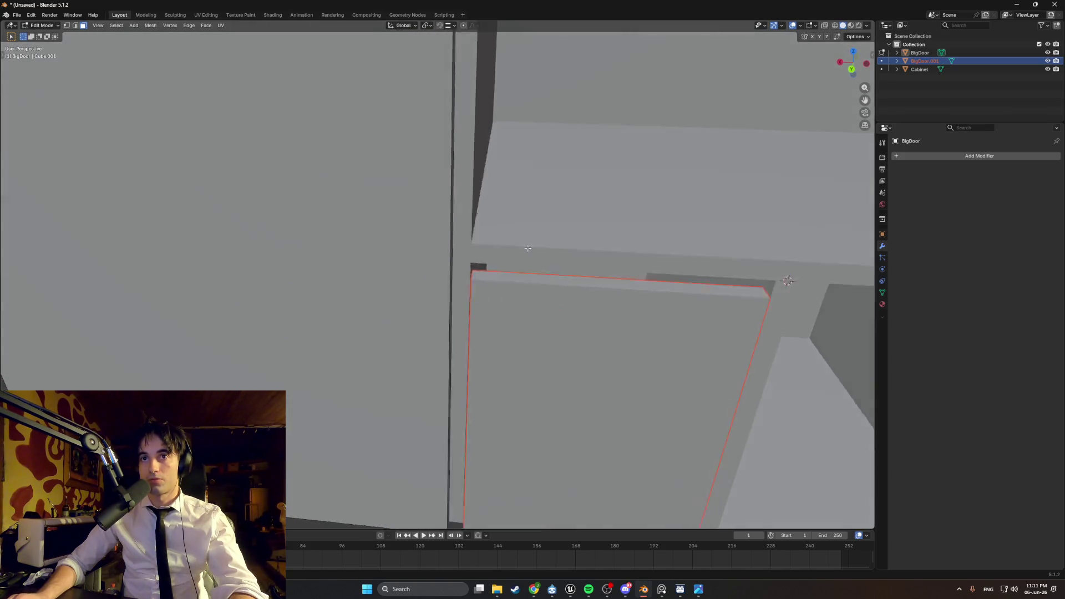
scroll(536, 237, "down", 4, "ctrl")
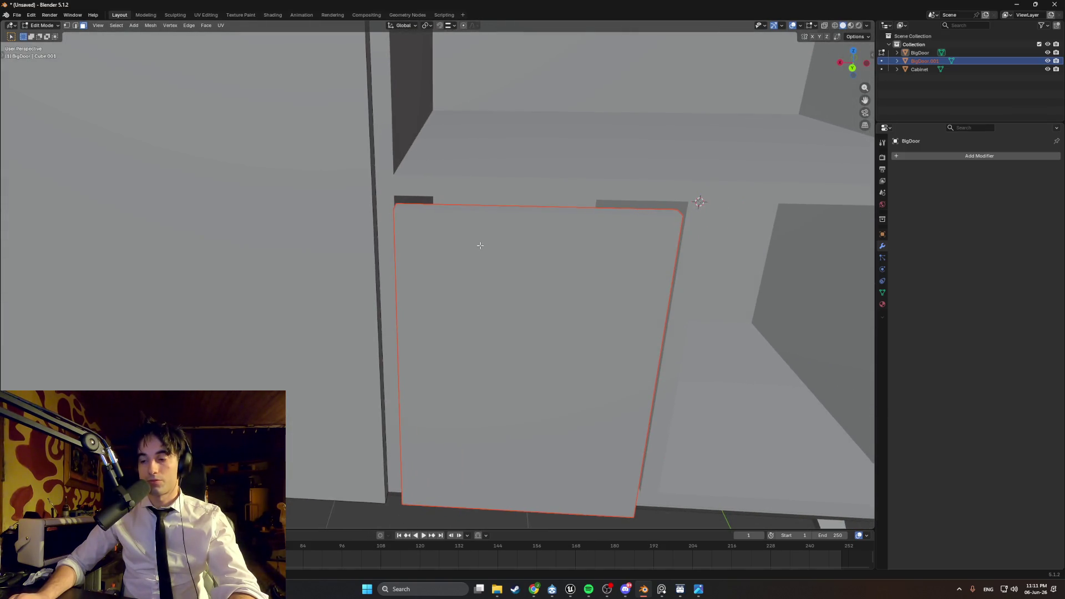
mouse_move(480, 250)
middle_mouse_down()
mouse_move(466, 253)
mouse_move(486, 245)
middle_mouse_up()
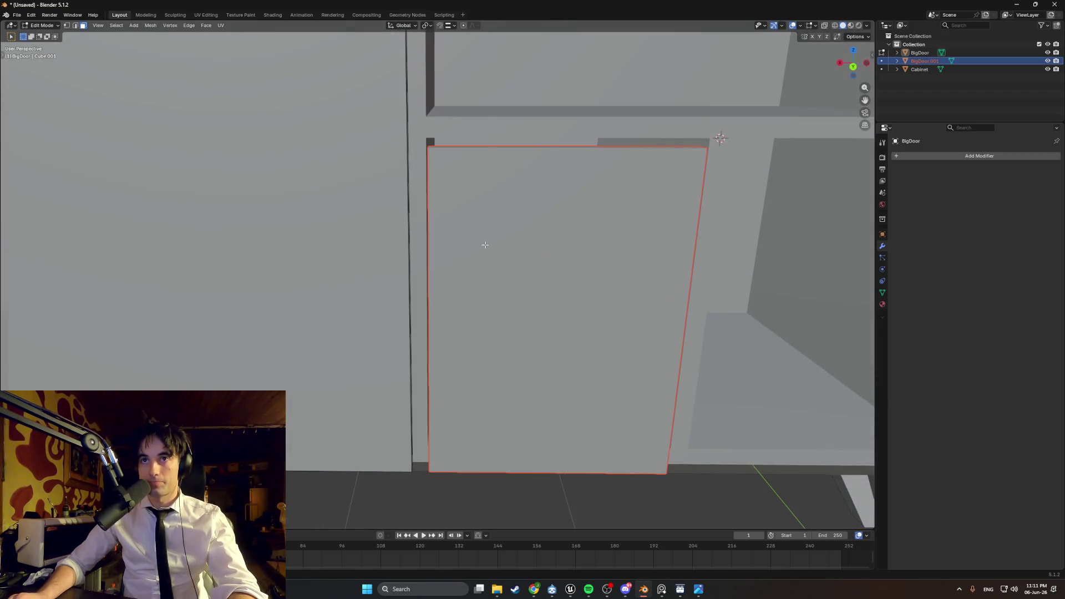
- In Object Mode, nudge the small door slightly along Y
key("Tab")
key("g")
key("y")
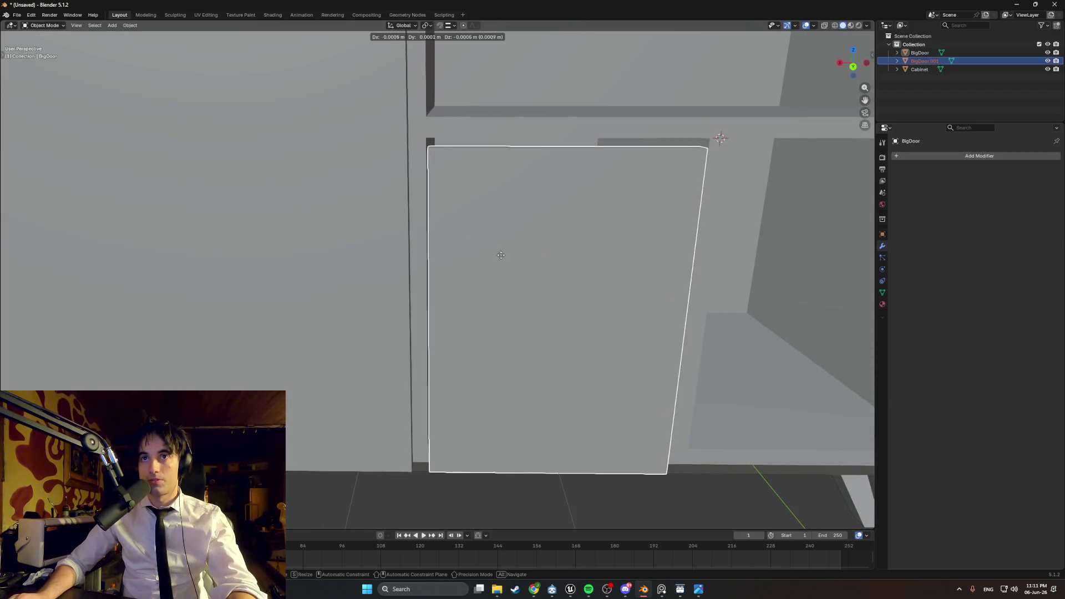
left_click(461, 265)
middle_click_drag(460, 265, 547, 300)
- Set the small door's origin to its geometry and move it along X
right_click(535, 276)
mouse_move(528, 279)
left_click(579, 288)
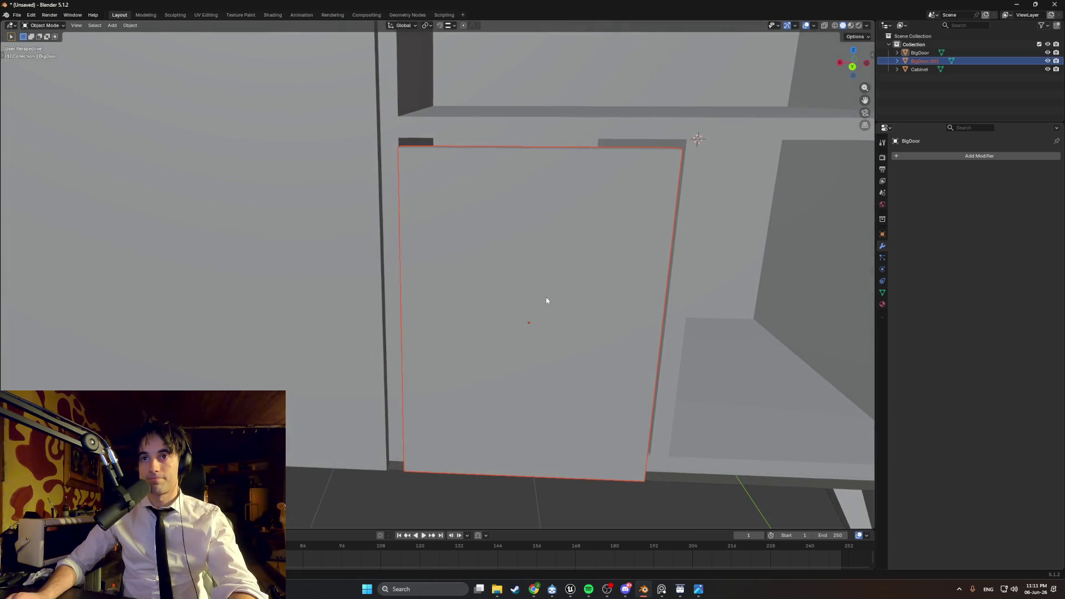
key("g")
key("x")
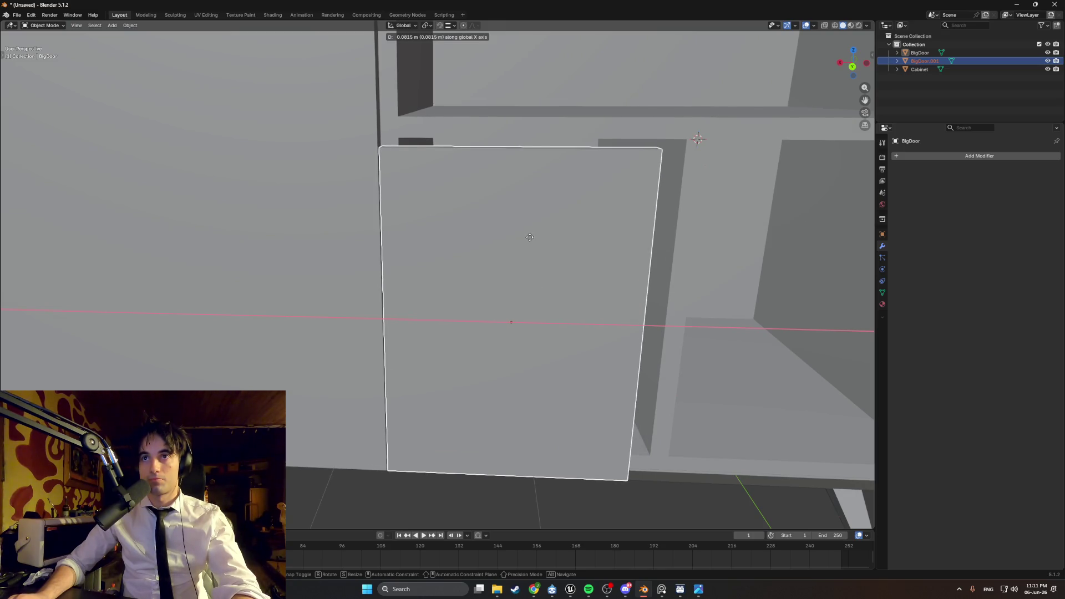
left_click(529, 238)
mouse_move(528, 239)
middle_mouse_down()
mouse_move(518, 250)
mouse_move(453, 215)
middle_mouse_up()
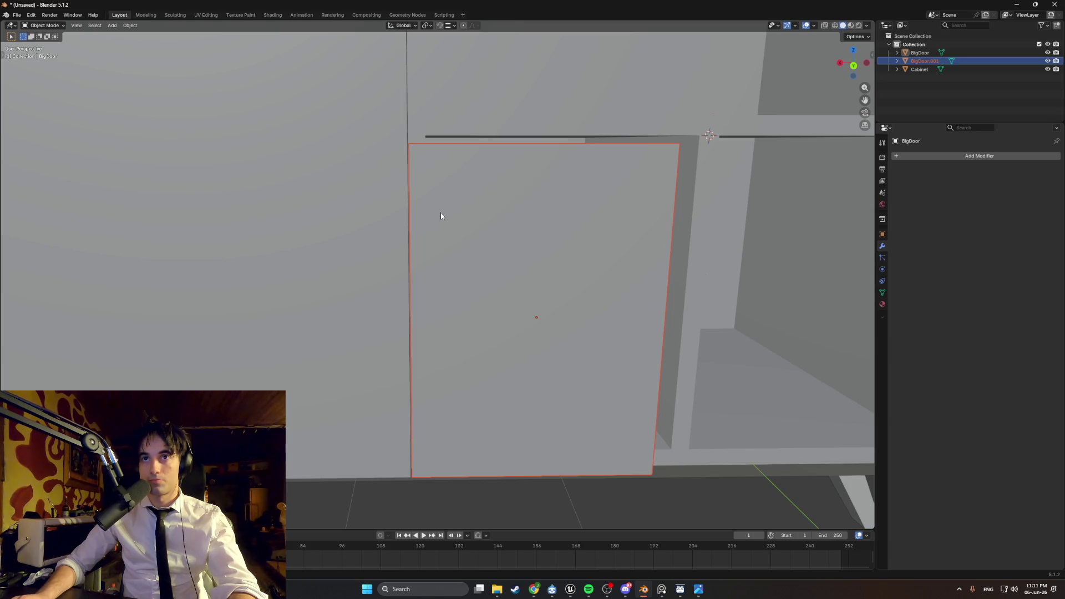
- Fine-tune the door's X position twice so its edge sits close to the divider
key("g")
key("x")
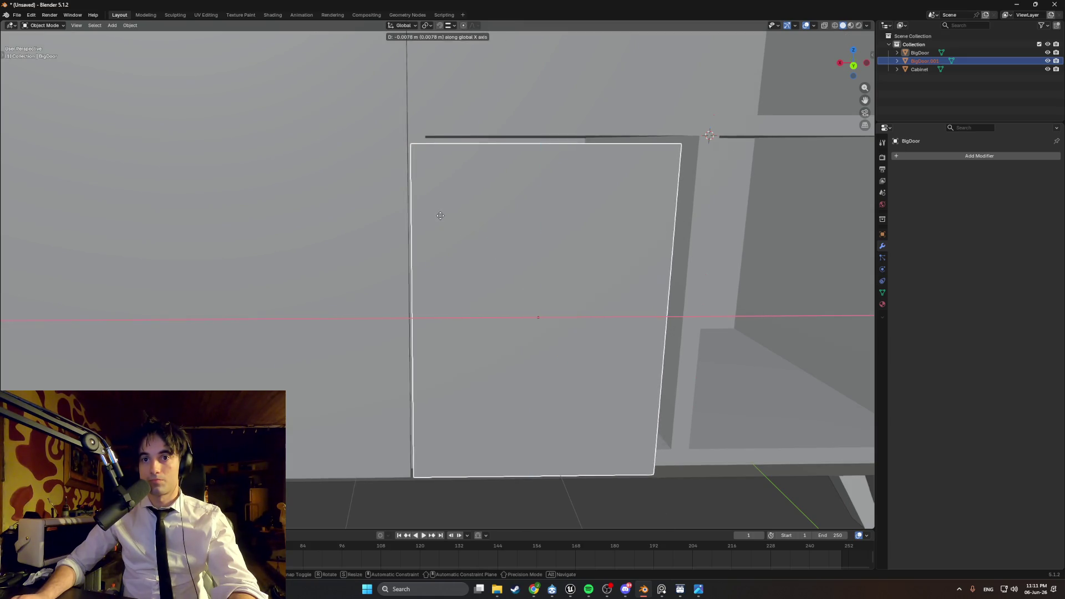
left_click(440, 215)
middle_click_drag(441, 216, 444, 228)
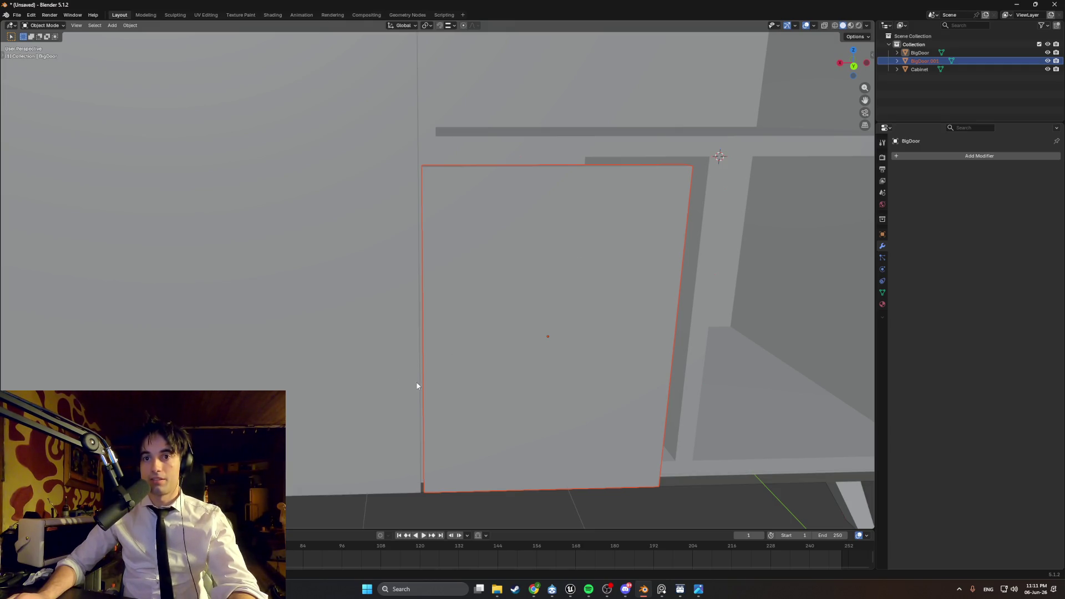
middle_click_drag(412, 359, 411, 359)
middle_click_drag(395, 309, 415, 310)
key("g")
key("x")
left_click(411, 314)
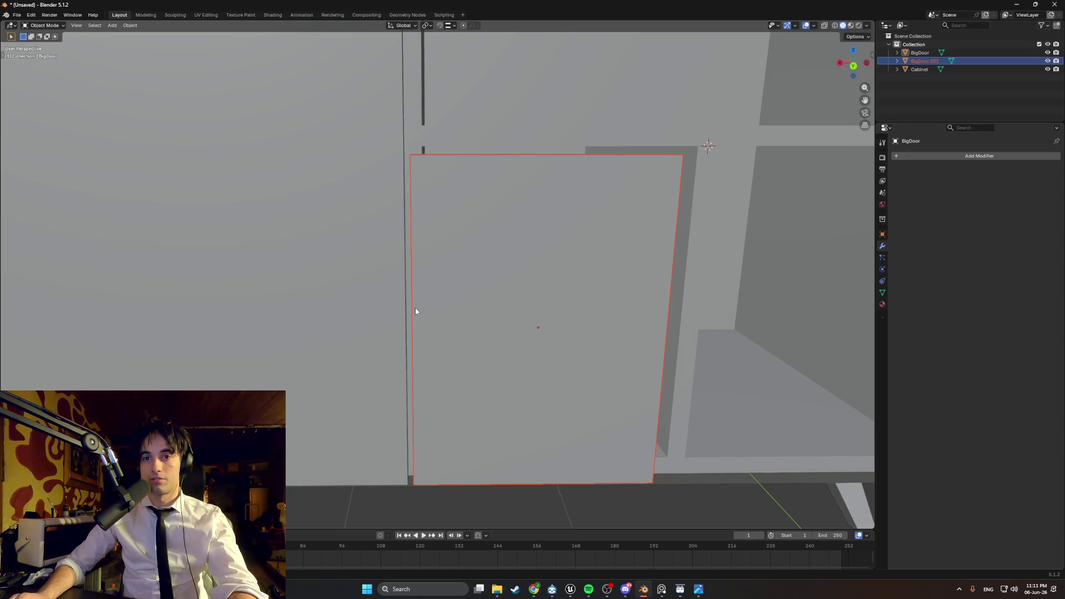
mouse_move(424, 464)
middle_mouse_down()
mouse_move(424, 419)
mouse_move(442, 427)
mouse_move(445, 301)
mouse_move(435, 387)
mouse_move(422, 290)
middle_mouse_up()
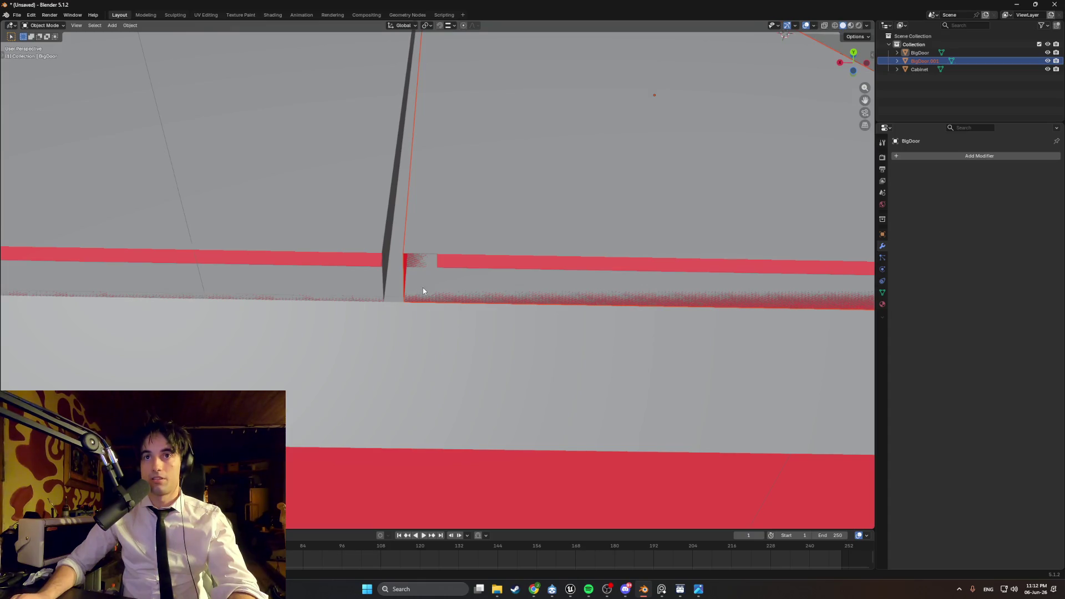
- Enter Edit Mode on BigDoor.001, select its corner vertex, and inspect the gap beside the neighbouring door
key("Tab")
left_click(402, 254)
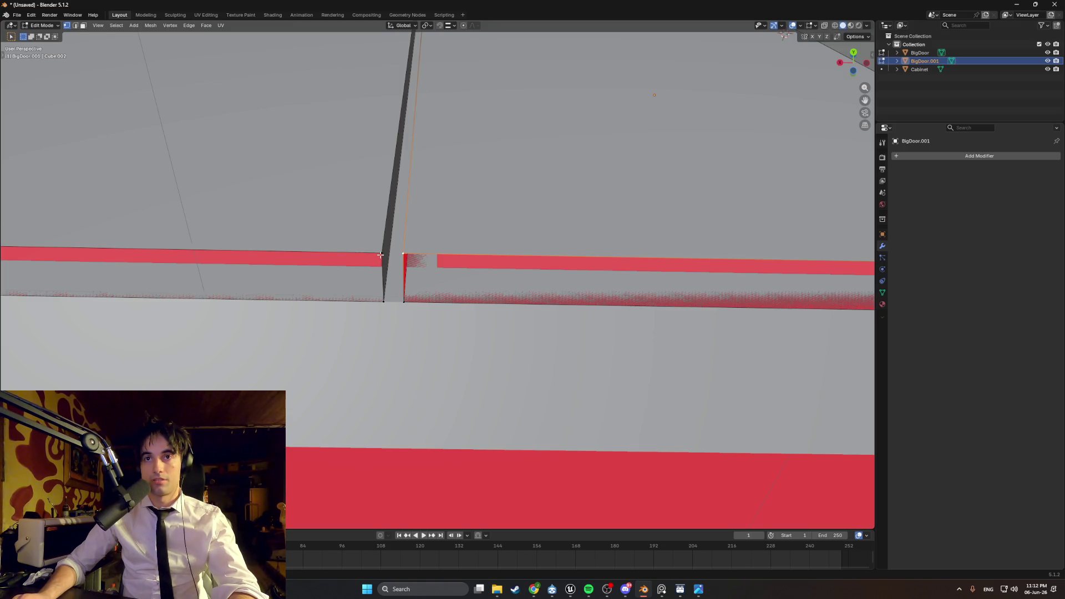
scroll(383, 258, "down", 3)
middle_click_drag(419, 290, 410, 298)
scroll(409, 300, "up", 1)
scroll(400, 306, "down", 1)
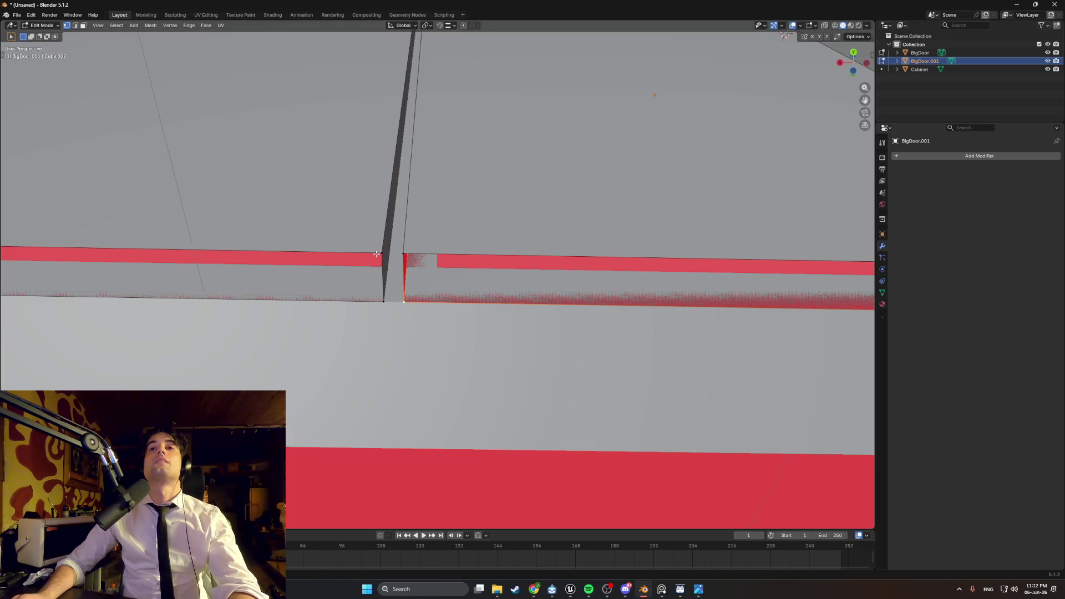
middle_click_drag(408, 278, 407, 272)
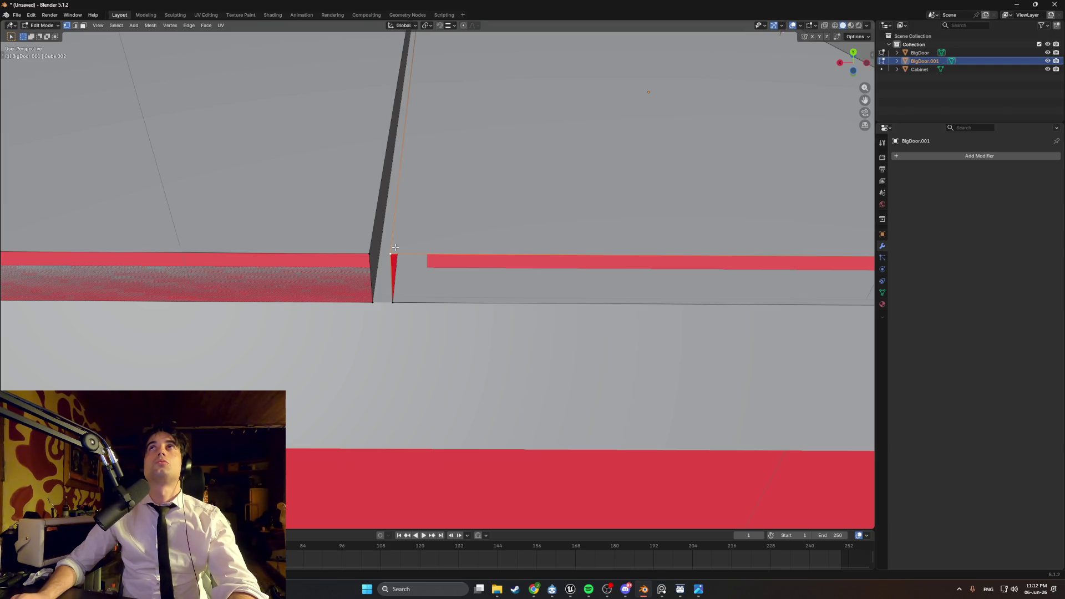
mouse_move(420, 266)
middle_mouse_down()
mouse_move(376, 261)
mouse_move(406, 307)
mouse_move(412, 278)
middle_mouse_up()
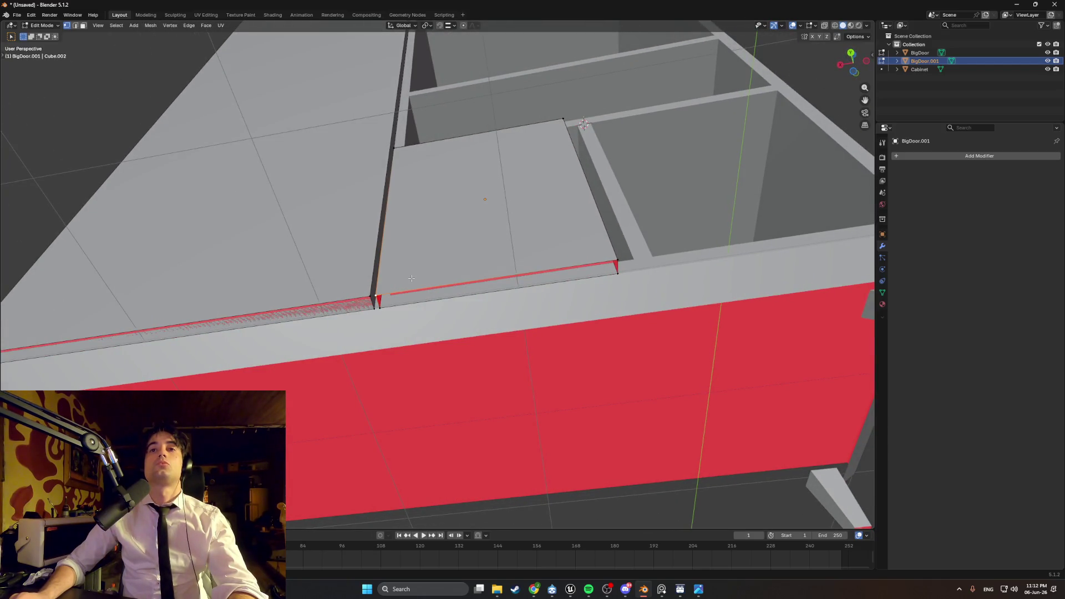
- Move the door's top face up along Z until it reaches the shelf
middle_click_drag(411, 288, 387, 342)
left_click(379, 333)
left_click(381, 332)
key("g")
key("z")
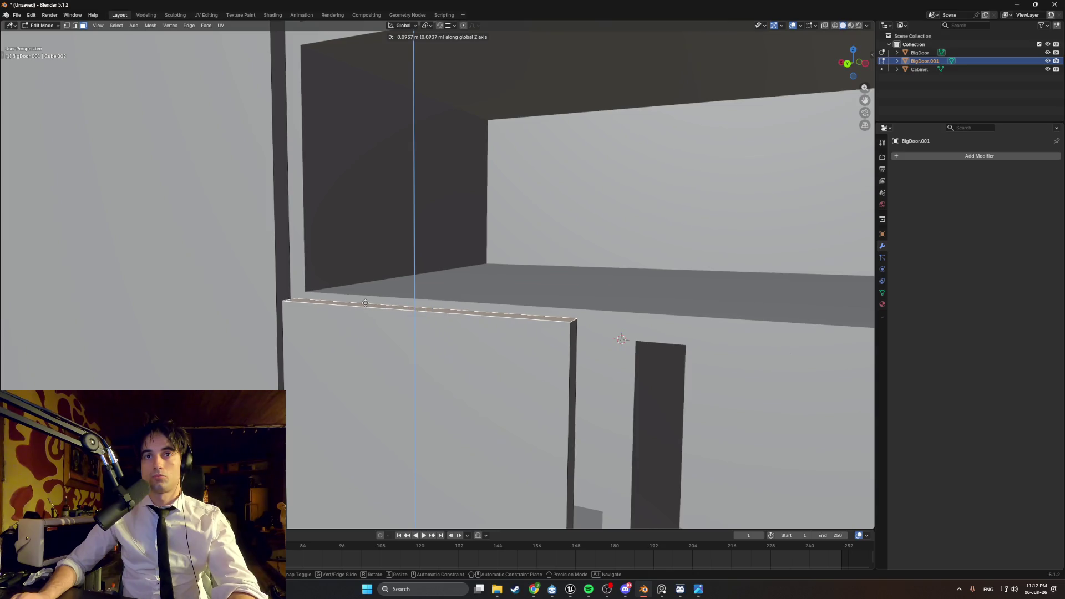
left_click(385, 314)
mouse_move(385, 314)
middle_mouse_down()
mouse_move(397, 309)
mouse_move(364, 305)
mouse_move(383, 334)
mouse_move(365, 312)
mouse_move(404, 328)
middle_mouse_up()
key("g")
key("z")
left_click(358, 314)
- Slide the door's side edge along X so it closes against the opening
mouse_move(461, 302)
middle_mouse_down()
mouse_move(453, 308)
mouse_move(457, 300)
mouse_move(522, 320)
mouse_move(456, 284)
middle_mouse_up()
scroll(509, 360, "down", 3)
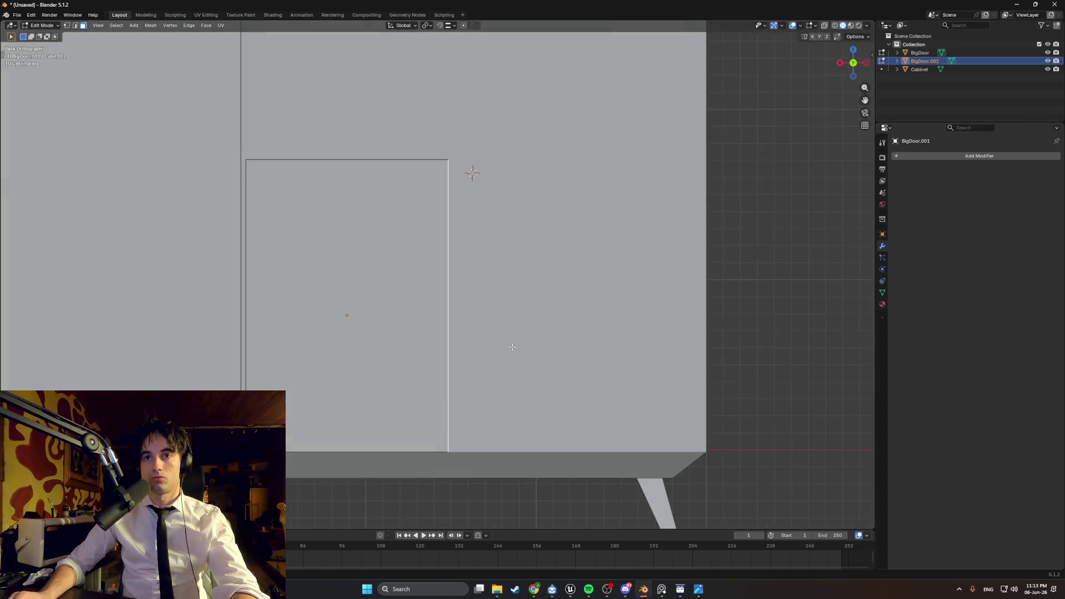
scroll(418, 289, "up", 4)
mouse_move(418, 290)
middle_mouse_down()
mouse_move(380, 274)
mouse_move(391, 311)
middle_mouse_up()
key("g")
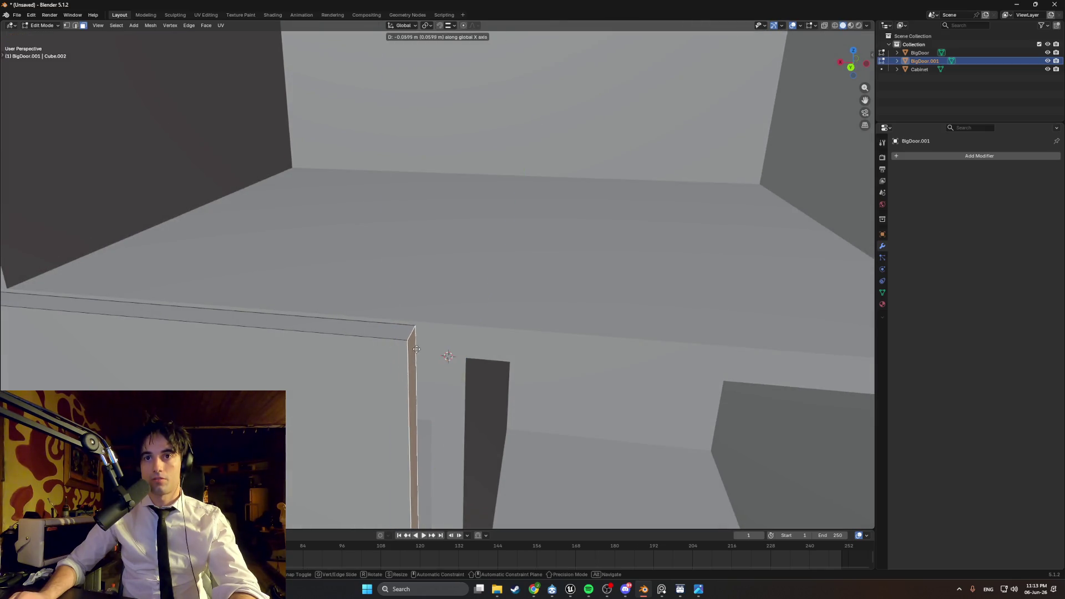
left_click(449, 360)
mouse_move(449, 361)
middle_mouse_down()
mouse_move(518, 274)
mouse_move(491, 267)
middle_mouse_up()
scroll(517, 274, "up", 8)
key("g")
key("x")
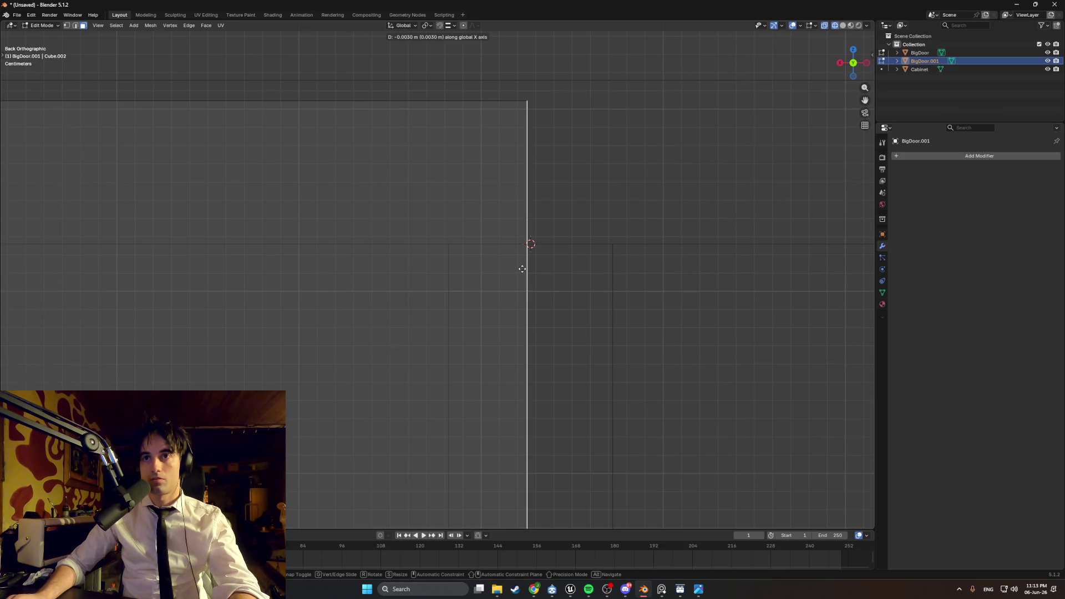
left_click(522, 269)
scroll(518, 278, "down", 8)
mouse_move(461, 309)
middle_mouse_down()
mouse_move(428, 328)
mouse_move(410, 350)
mouse_move(420, 357)
mouse_move(450, 331)
mouse_move(394, 342)
mouse_move(421, 293)
mouse_move(433, 312)
mouse_move(384, 330)
mouse_move(372, 353)
middle_mouse_up()
- Return to Object Mode with solid shading
key("Tab")
key("z")
scroll(444, 331, "down", 3)
scroll(411, 348, "up", 2)
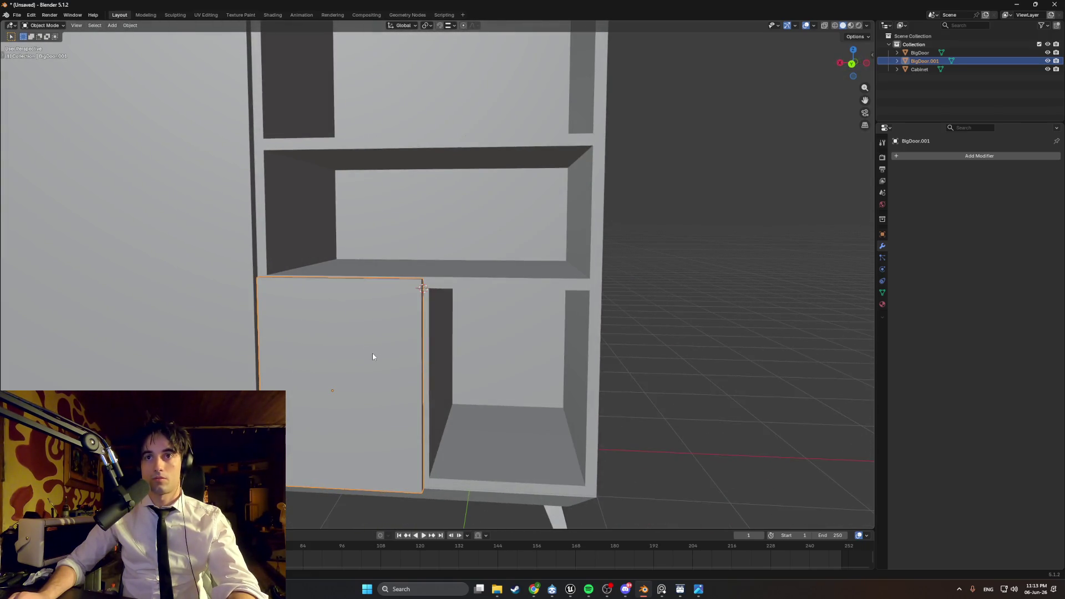
- Rename BigDoor.001 to SmolDoor in the Outliner
key("g")
right_click(388, 360)
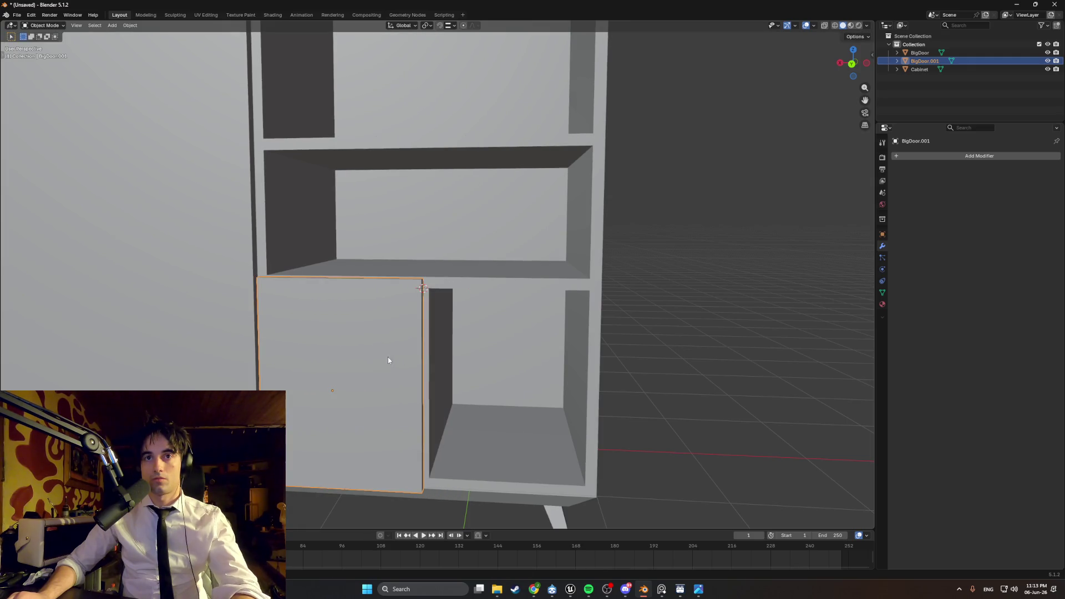
double_click(923, 62)
type("SmallDoor")
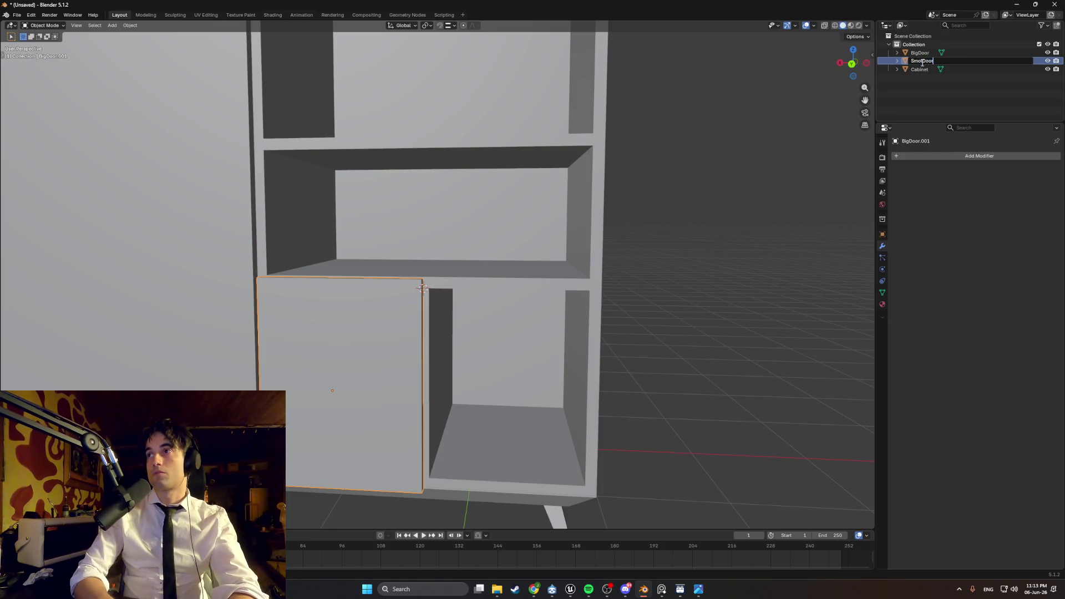
key("Return")
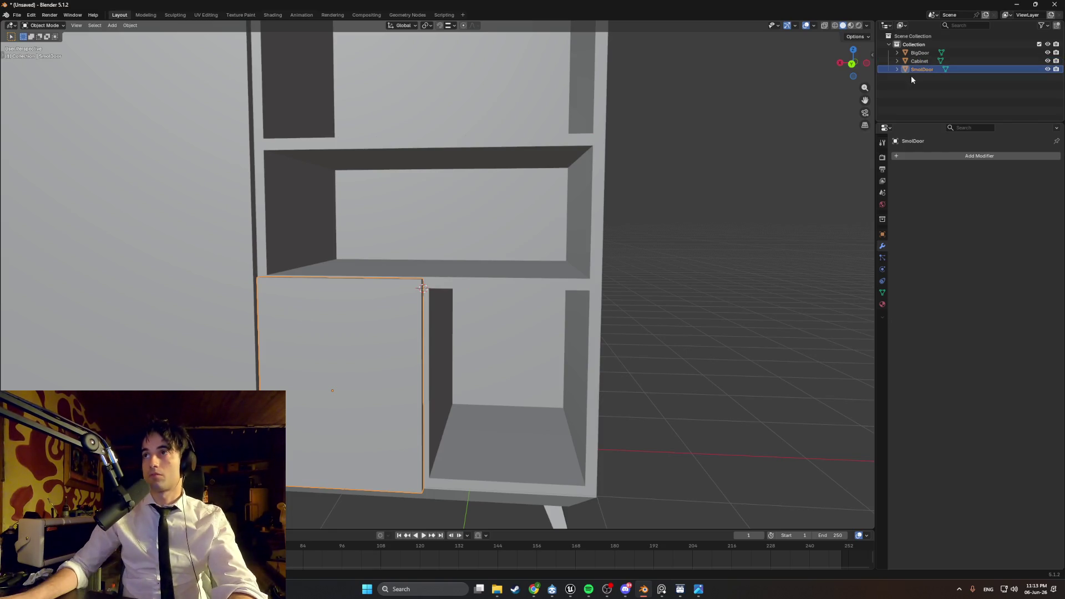
- Paste a copy of SmolDoor and move it along X into the right lower opening
key("ctrl+v")
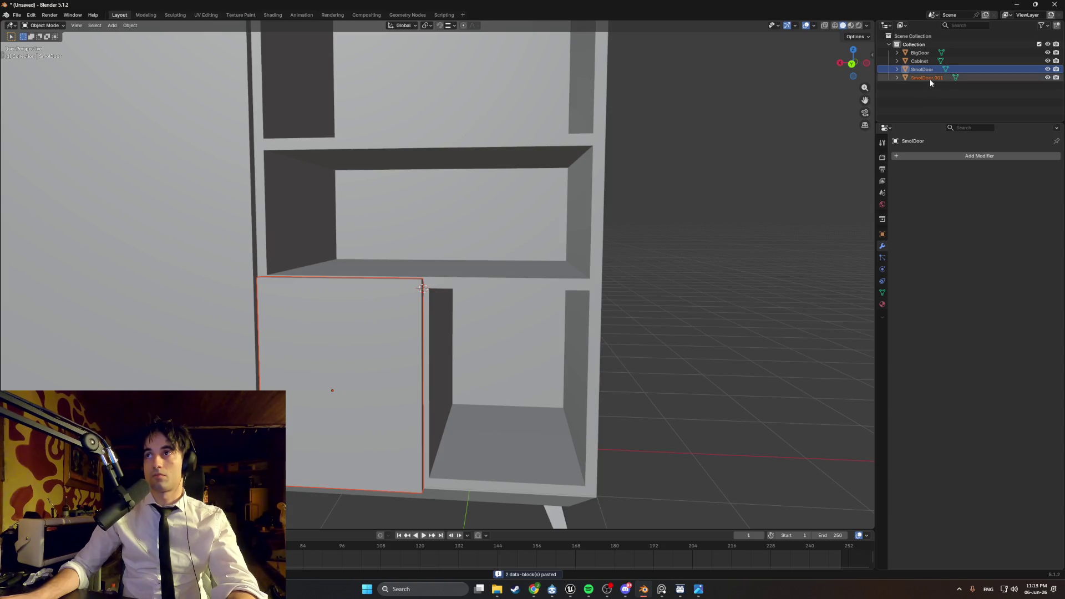
key("g")
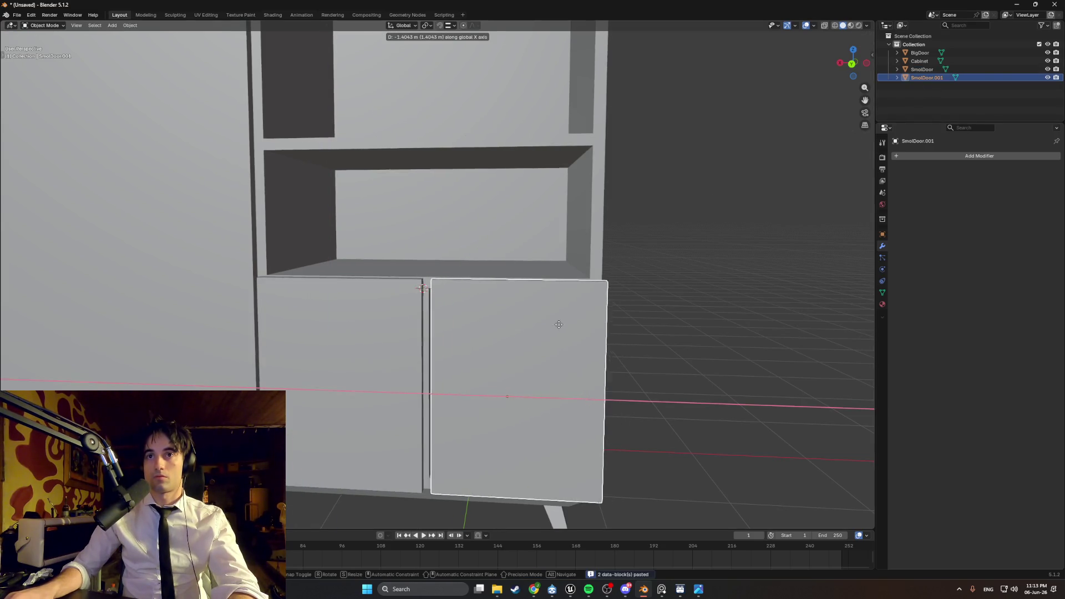
left_click(545, 318)
mouse_move(545, 318)
middle_mouse_down()
mouse_move(571, 304)
mouse_move(427, 231)
mouse_move(392, 240)
mouse_move(390, 272)
mouse_move(438, 276)
middle_mouse_up()
key("g")
key("x")
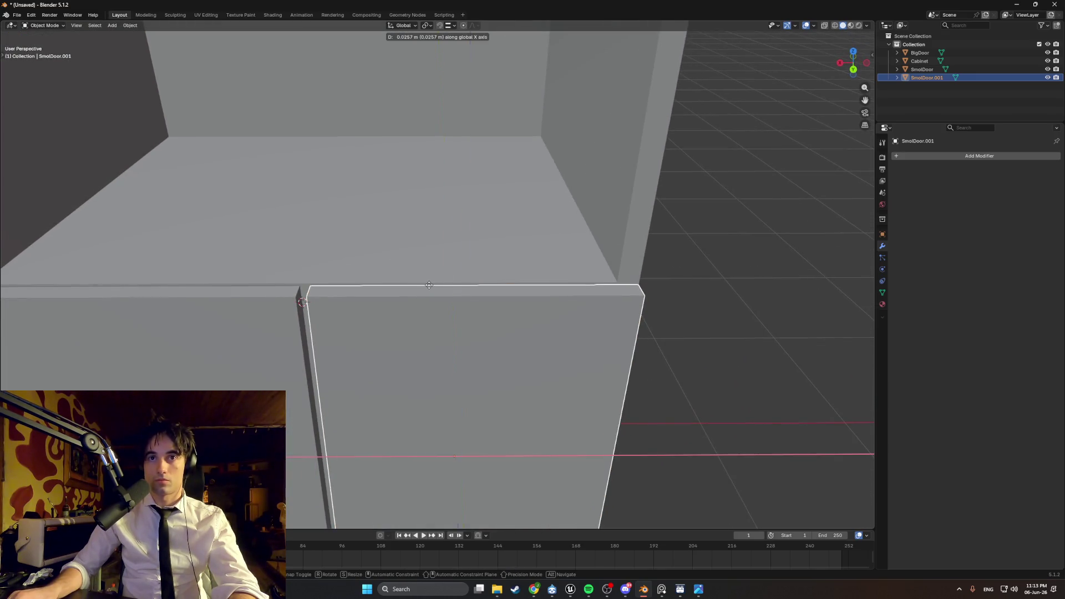
left_click(422, 285)
mouse_move(423, 285)
middle_mouse_down()
mouse_move(405, 277)
mouse_move(427, 260)
mouse_move(435, 209)
mouse_move(495, 207)
mouse_move(467, 207)
mouse_move(502, 278)
mouse_move(487, 282)
mouse_move(355, 290)
mouse_move(328, 269)
mouse_move(368, 281)
mouse_move(294, 241)
middle_mouse_up()
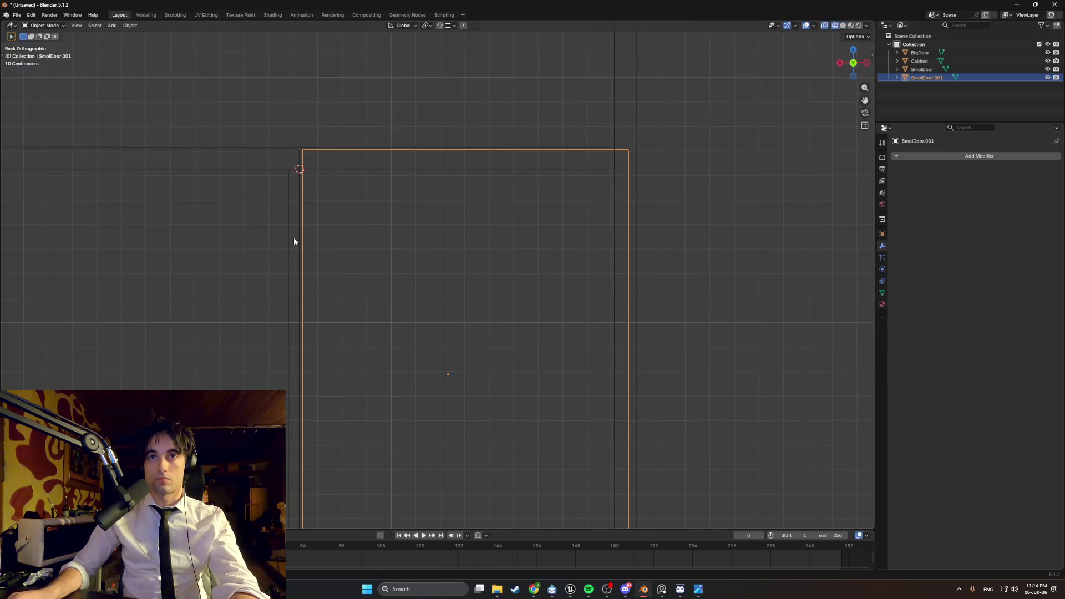
- Zoom in on the door's corner and check its edges in Edit Mode
scroll(294, 241, "up", 4)
mouse_move(302, 183)
middle_mouse_down("shift")
mouse_move(454, 288)
mouse_move(275, 202)
middle_mouse_up("shift")
scroll(365, 223, "up", 5)
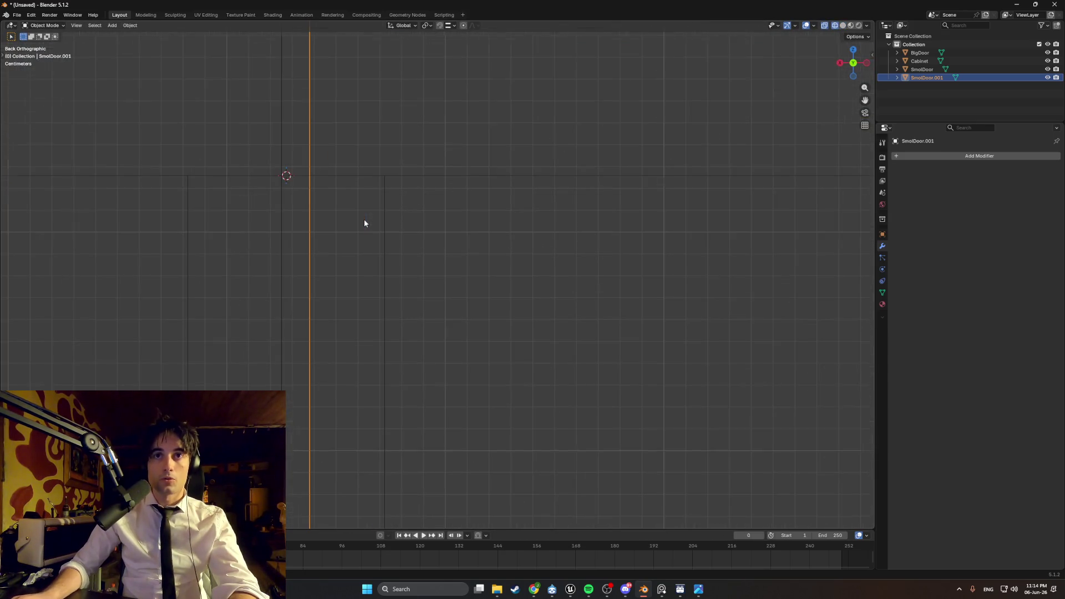
middle_click_drag(359, 214, 454, 283, "shift")
scroll(443, 264, "down", 4)
key("Tab")
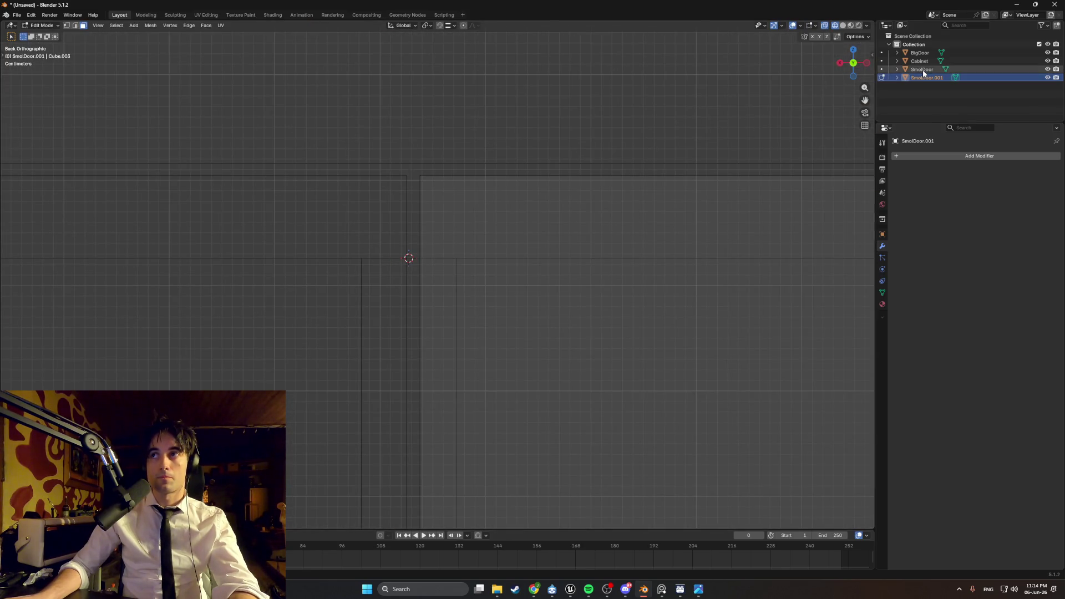
mouse_move(384, 250)
middle_mouse_down("alt")
mouse_move(407, 271)
mouse_move(385, 263)
mouse_move(444, 245)
mouse_move(399, 262)
middle_mouse_up("alt")
scroll(436, 246, "down", 4)
scroll(411, 267, "up", 1)
middle_click_drag(435, 228, 448, 215, "shift")
key("Tab")
- Nudge the small door along X, then switch to solid shading
scroll(462, 295, "up", 3)
middle_click_drag(573, 161, 482, 244, "shift")
scroll(476, 268, "up", 3)
scroll(476, 268, "up", 3)
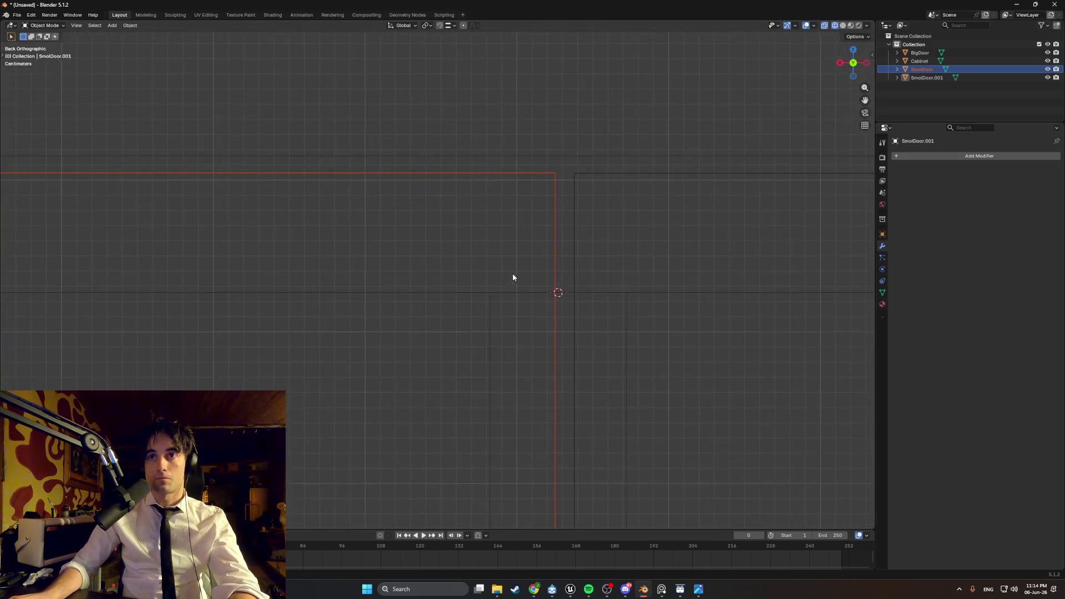
key("g")
key("x")
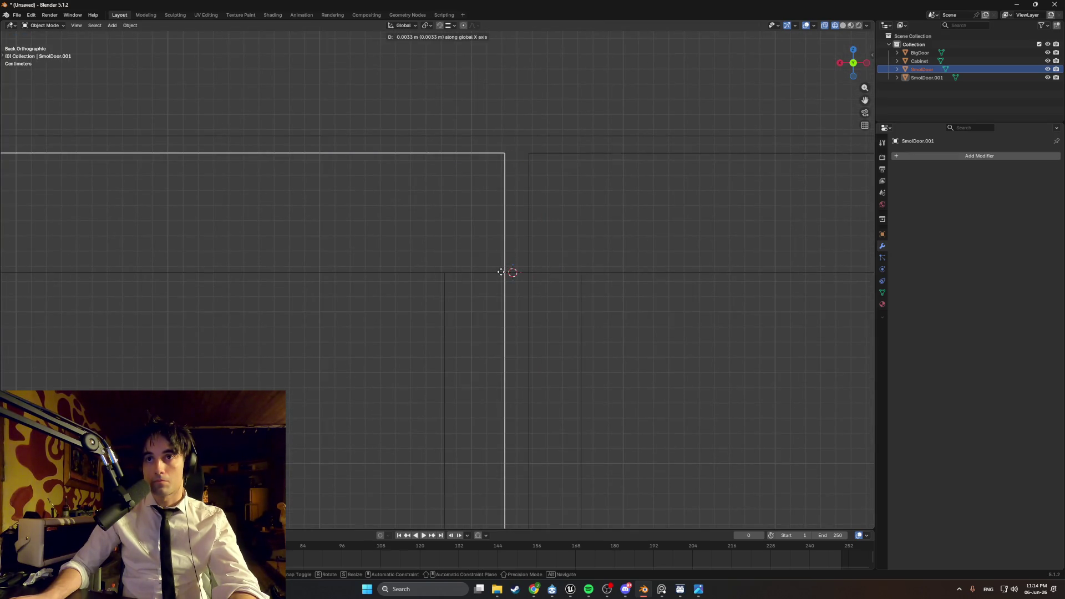
left_click(500, 272)
scroll(501, 272, "down", 2)
key("shift+z")
scroll(577, 280, "down", 2)
mouse_move(565, 280)
middle_mouse_down()
mouse_move(464, 290)
mouse_move(514, 273)
mouse_move(492, 238)
mouse_move(481, 288)
middle_mouse_up()
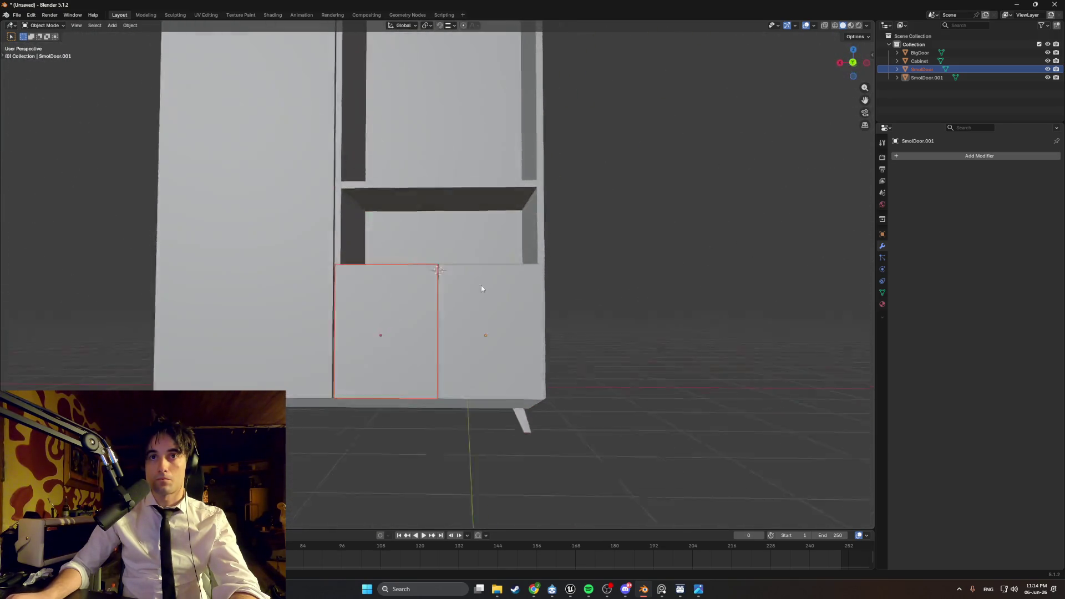
- In Back Orthographic view, nudge the door along X again to tighten the gap
key("ctrl+KP_1")
scroll(463, 293, "up", 5)
scroll(529, 291, "up", 8)
key("g")
key("x")
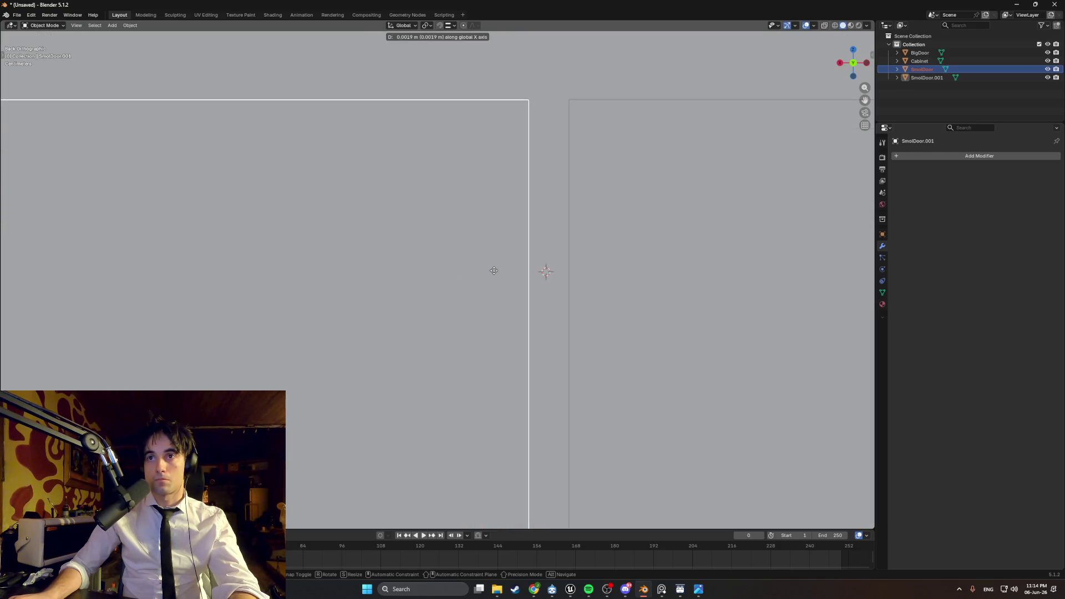
left_click(493, 270)
scroll(496, 270, "down", 3)
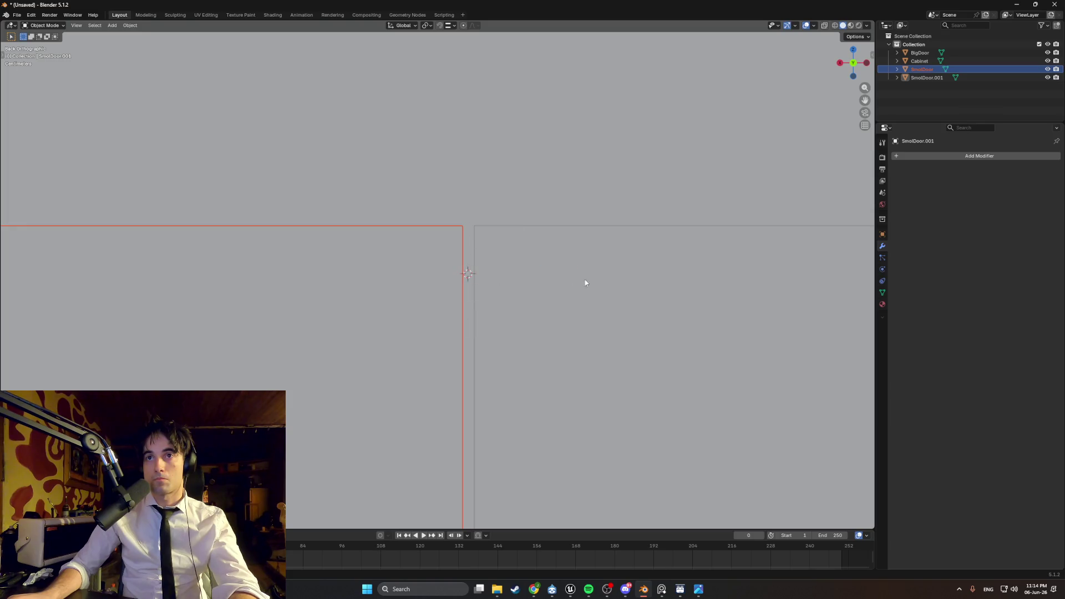
- Check both doors' alignment in wireframe and solid shading from several angles
key("shift+z")
middle_click_drag(346, 299, 587, 247, "shift")
scroll(341, 233, "up", 4)
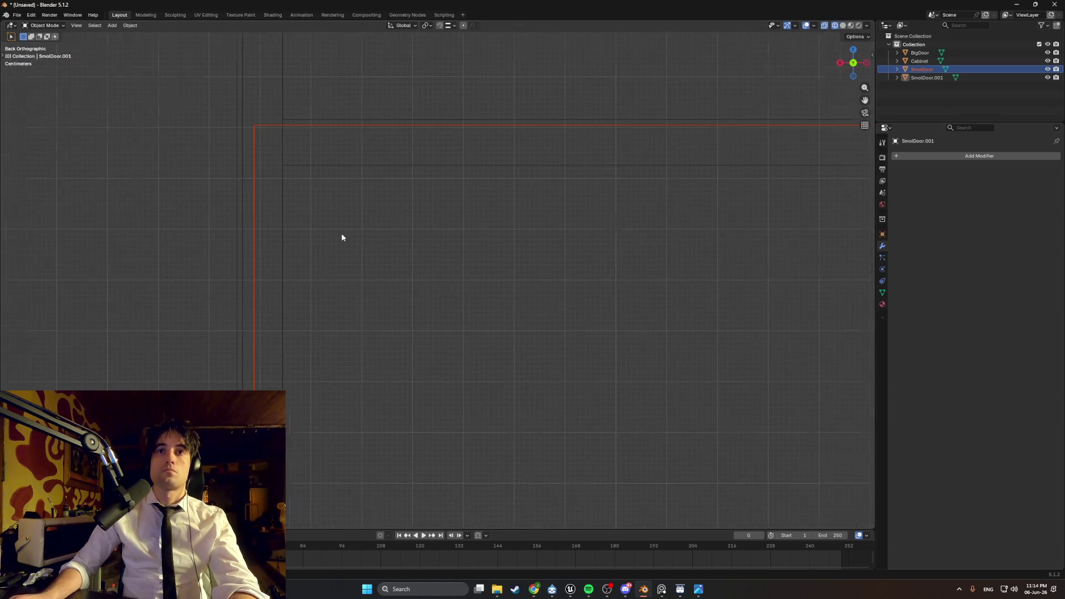
key("shift+z")
mouse_move(421, 244)
middle_mouse_down()
mouse_move(395, 207)
mouse_move(381, 219)
middle_mouse_up()
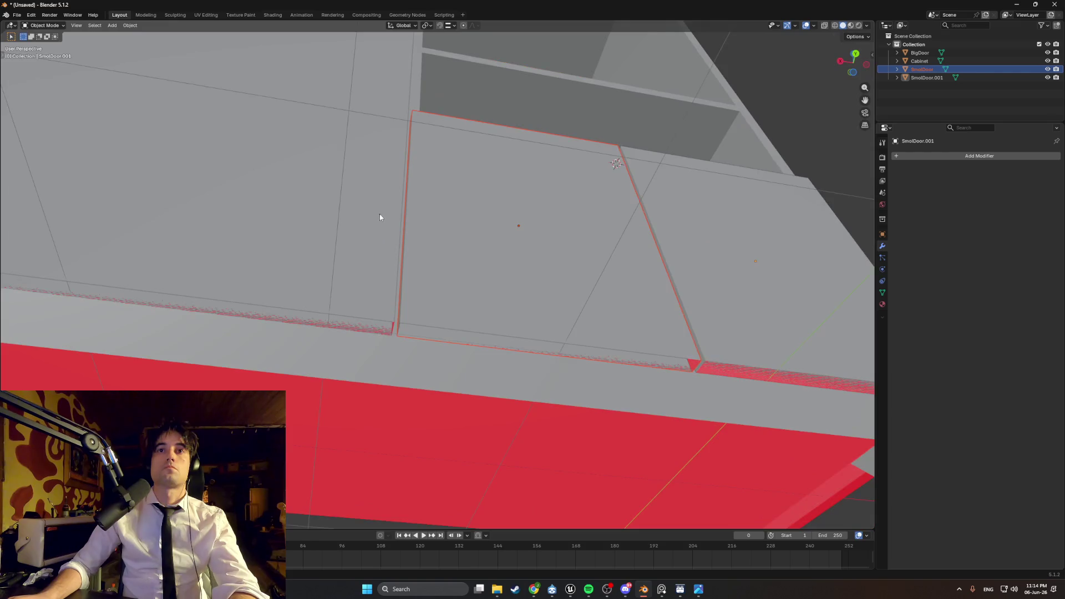
scroll(378, 219, "up", 3)
scroll(374, 218, "down", 6)
key("Down")
scroll(474, 268, "down", 3)
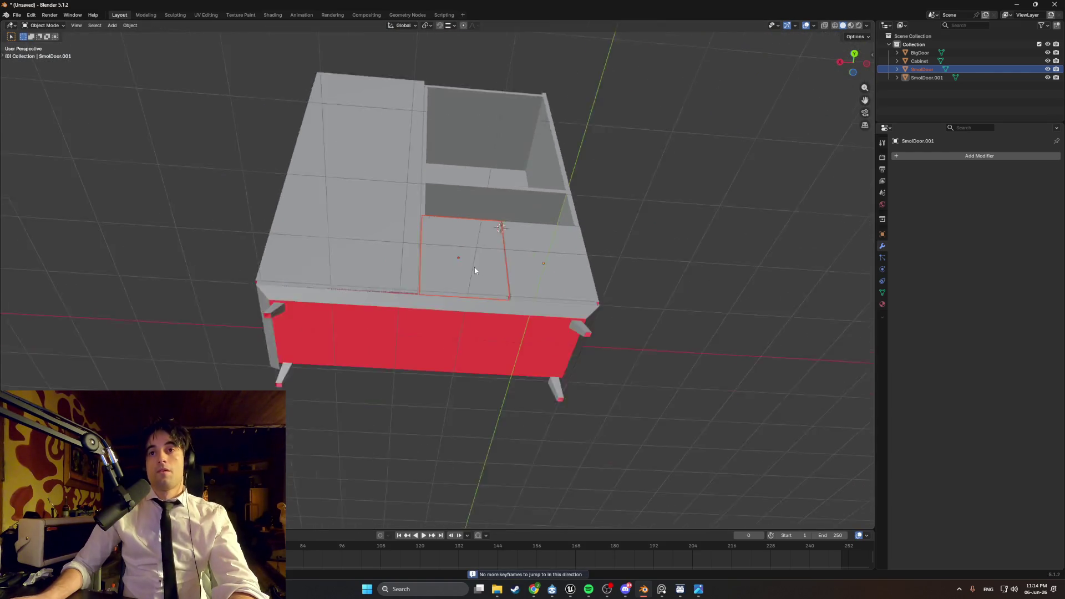
mouse_move(465, 279)
middle_mouse_down()
mouse_move(430, 325)
mouse_move(461, 348)
mouse_move(550, 330)
mouse_move(483, 355)
mouse_move(473, 324)
mouse_move(384, 308)
mouse_move(381, 268)
mouse_move(344, 301)
mouse_move(471, 368)
mouse_move(433, 309)
middle_mouse_up()
scroll(502, 278, "up", 6)
scroll(466, 302, "down", 8)
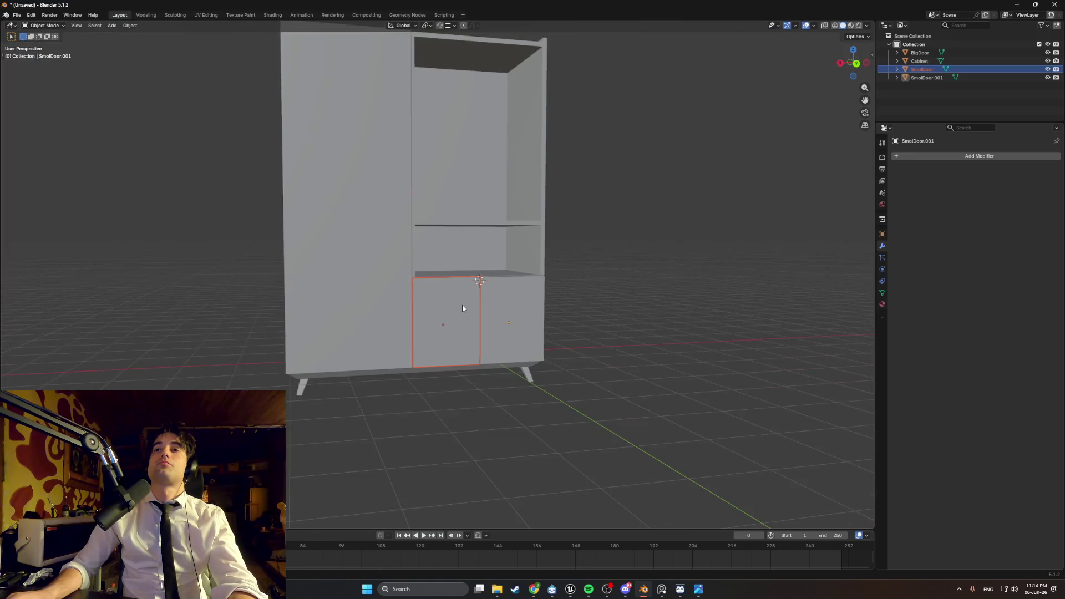
scroll(462, 304, "down", 4)
mouse_move(461, 298)
middle_mouse_down()
mouse_move(483, 302)
mouse_move(438, 309)
middle_mouse_up()
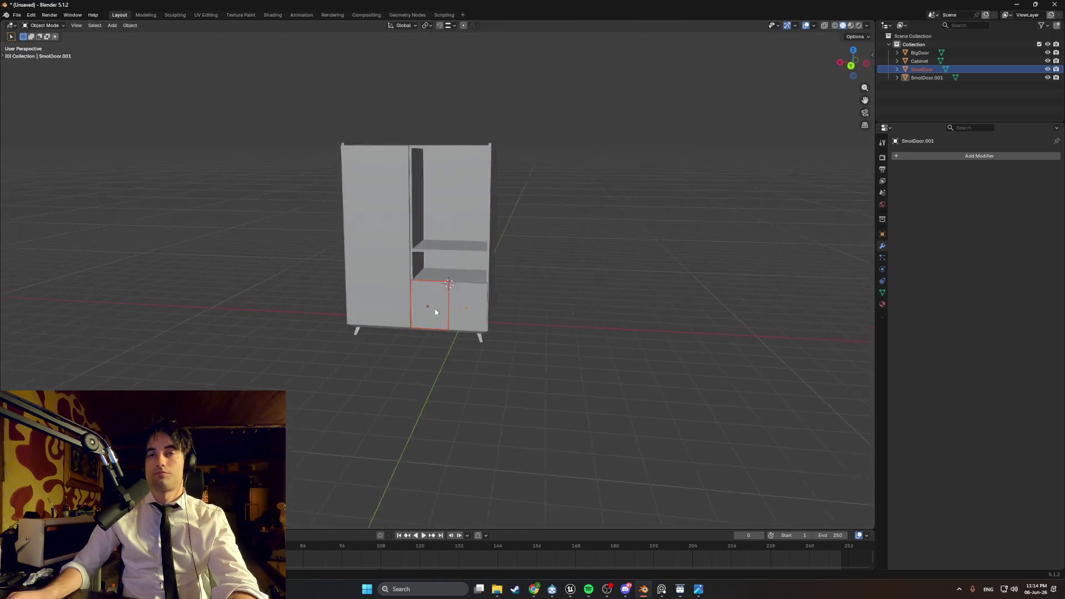
scroll(432, 309, "up", 5)
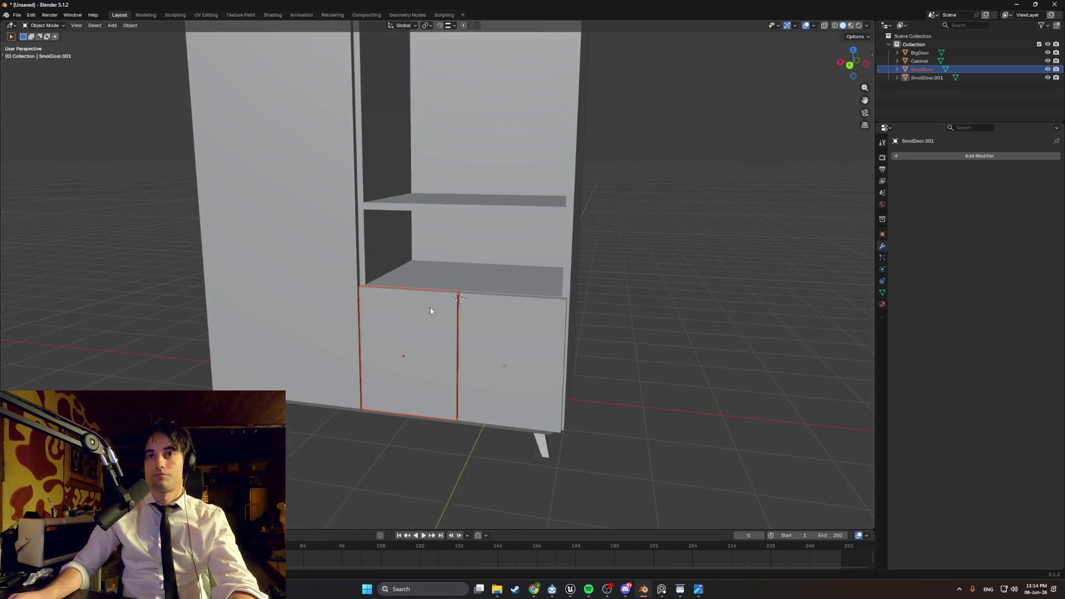
- Zoom and pan around the open cabinet reference photo in PureRef, then orbit back in Blender
left_click(663, 591)
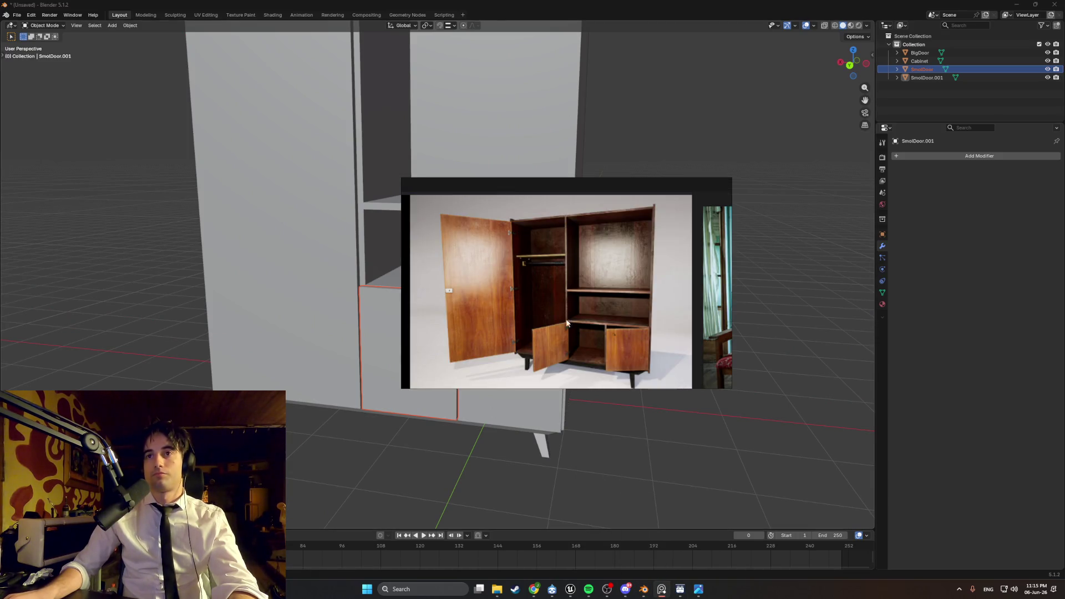
scroll(549, 245, "up", 4)
scroll(495, 284, "up", 3)
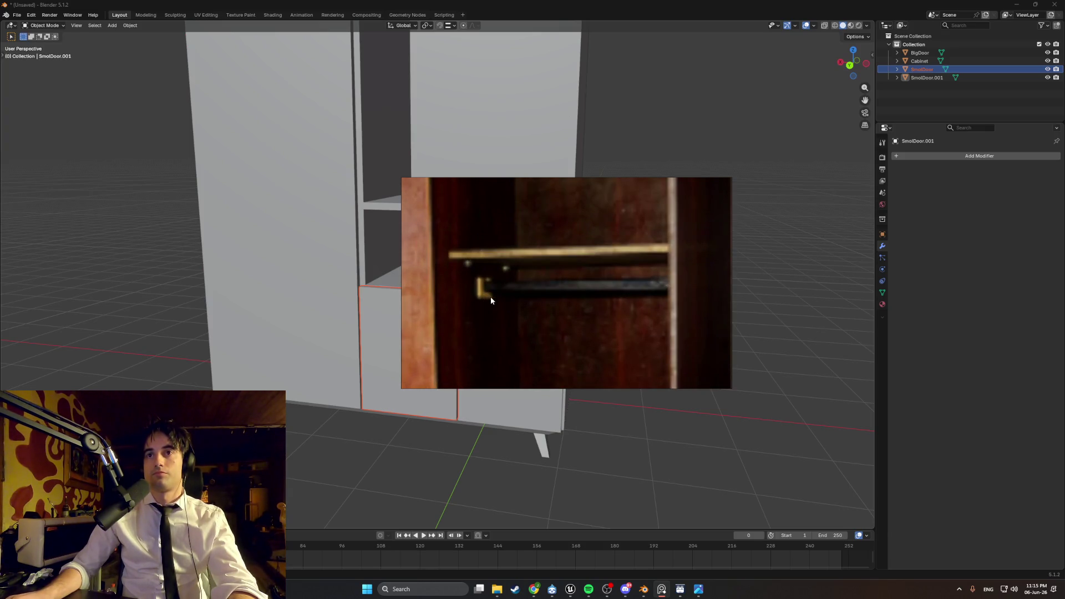
left_click_drag(490, 296, 517, 288)
scroll(539, 303, "down", 3)
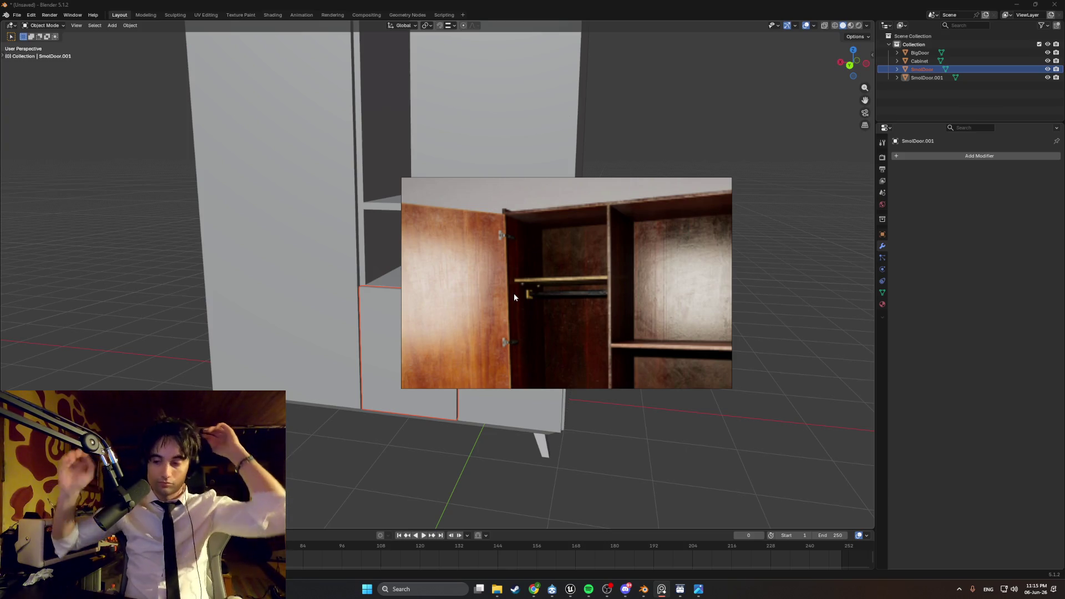
scroll(579, 294, "down", 3)
scroll(580, 297, "up", 3)
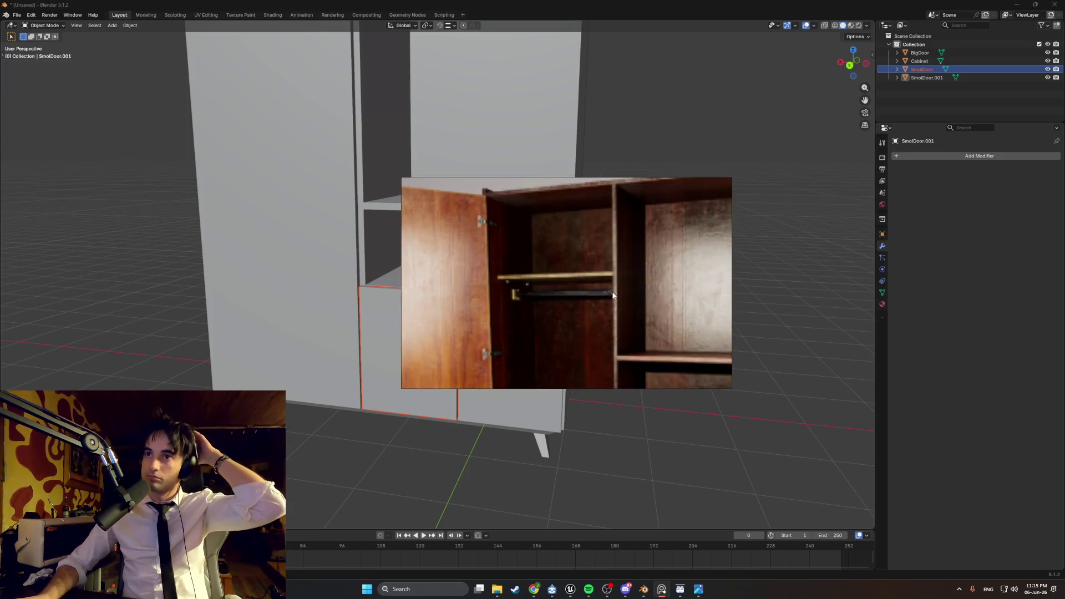
scroll(611, 301, "down", 1)
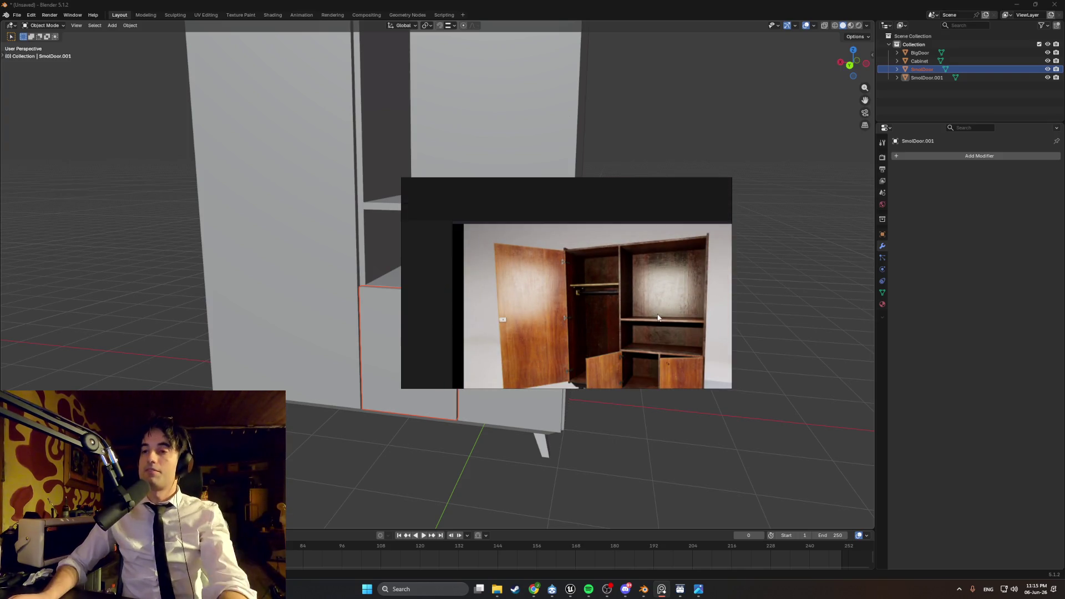
scroll(658, 317, "up", 2)
scroll(593, 318, "down", 2)
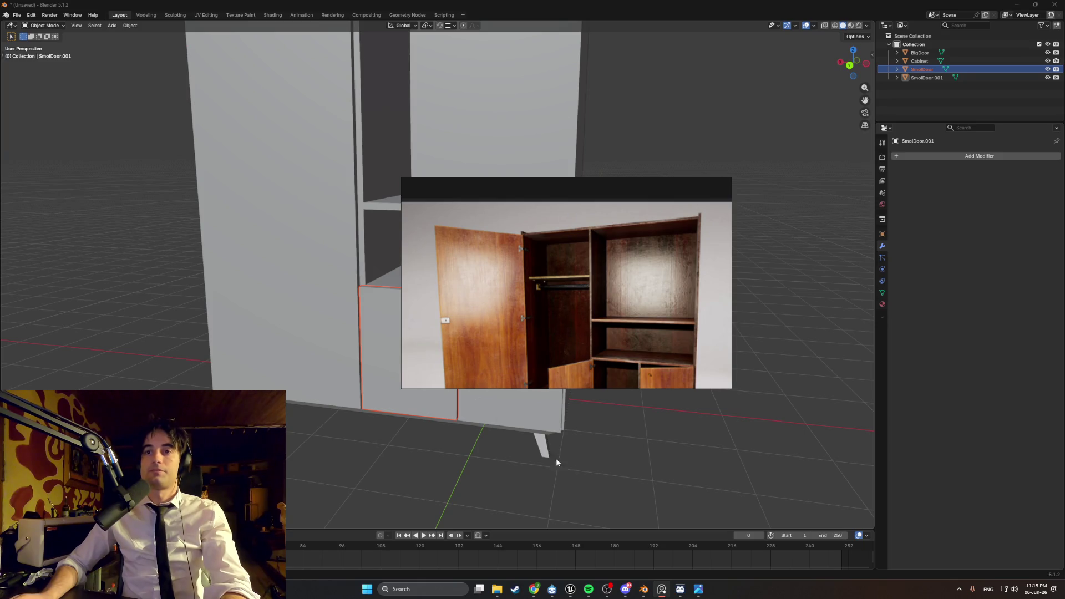
scroll(689, 304, "down", 4)
mouse_move(752, 288)
middle_mouse_down()
mouse_move(506, 320)
mouse_move(419, 306)
mouse_move(417, 280)
mouse_move(460, 263)
mouse_move(563, 309)
mouse_move(692, 307)
mouse_move(560, 311)
mouse_move(783, 326)
mouse_move(566, 388)
mouse_move(590, 383)
mouse_move(351, 405)
mouse_move(348, 436)
middle_mouse_up()
key("Tab")
- Select Cabinet, enter Edit Mode, and orbit from its back side to an elevated front view
left_click(326, 482)
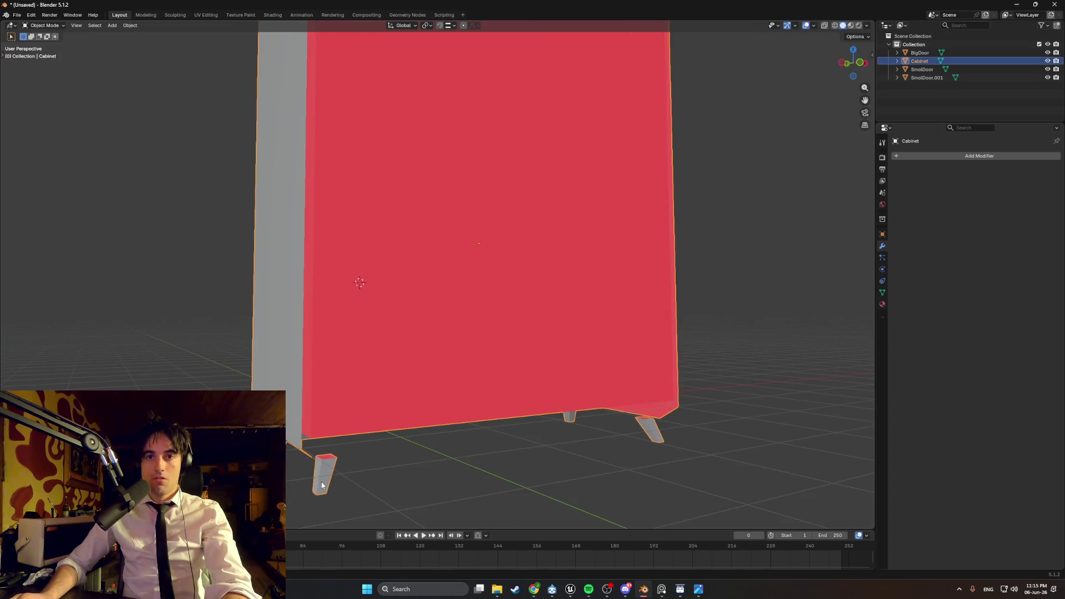
key("Tab")
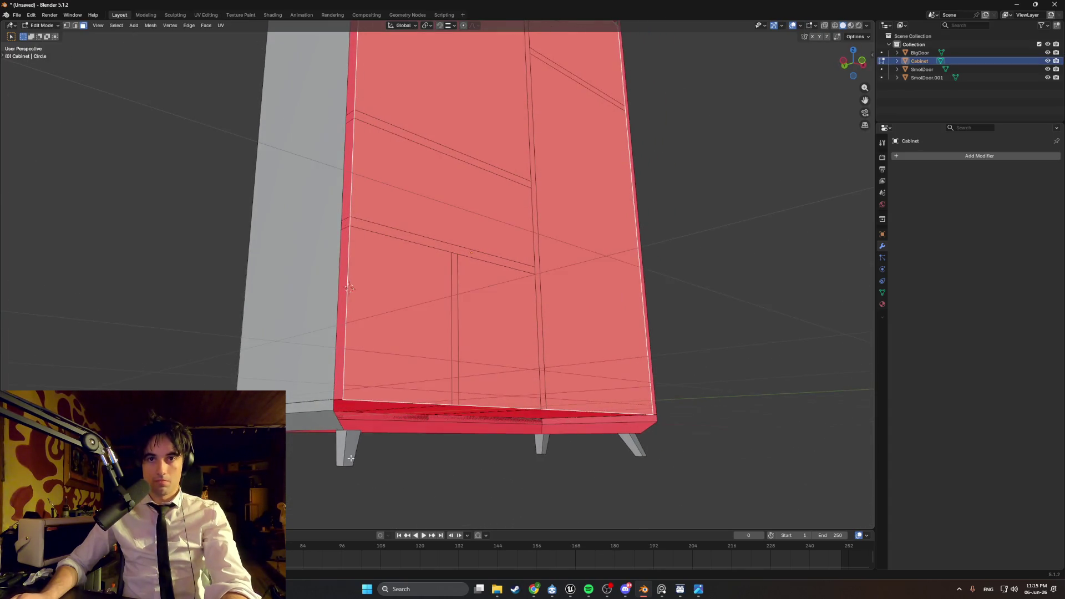
middle_click_drag(353, 459, 352, 447)
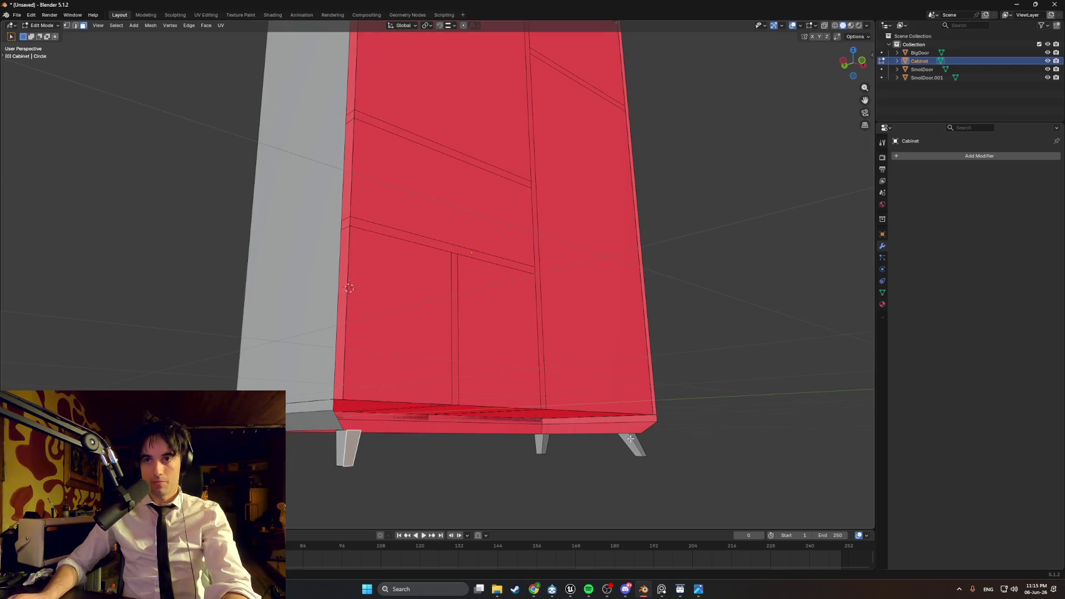
mouse_move(638, 445)
middle_mouse_down()
mouse_move(453, 474)
mouse_move(507, 480)
mouse_move(469, 483)
mouse_move(472, 491)
mouse_move(487, 452)
mouse_move(482, 459)
middle_mouse_up()
right_click(487, 461)
key("Escape")
scroll(472, 491, "down", 5)
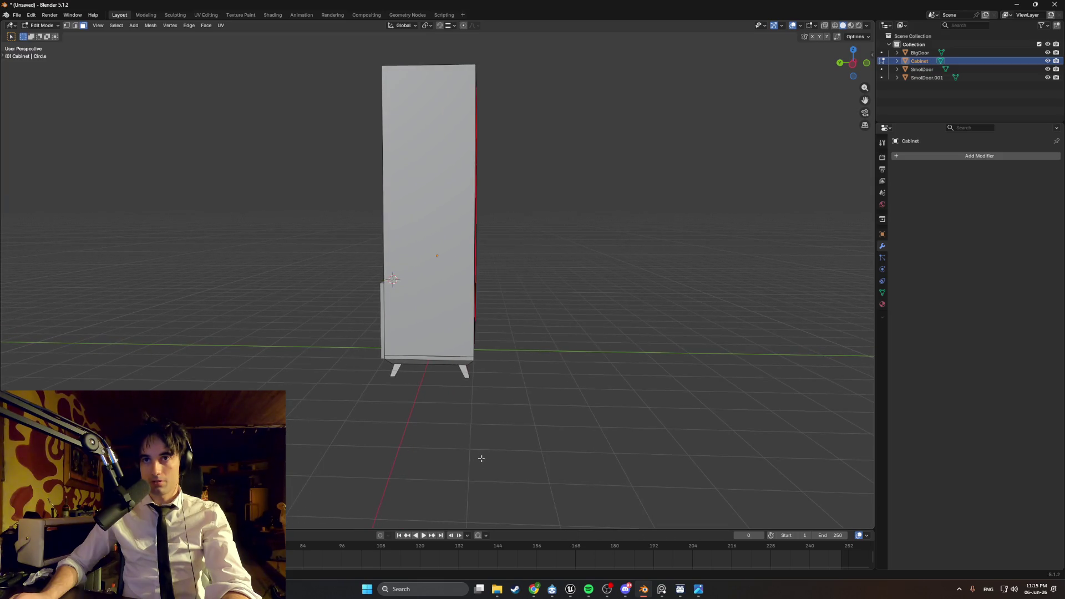
scroll(495, 419, "up", 2)
middle_click_drag(498, 412, 498, 409)
scroll(498, 408, "up", 2)
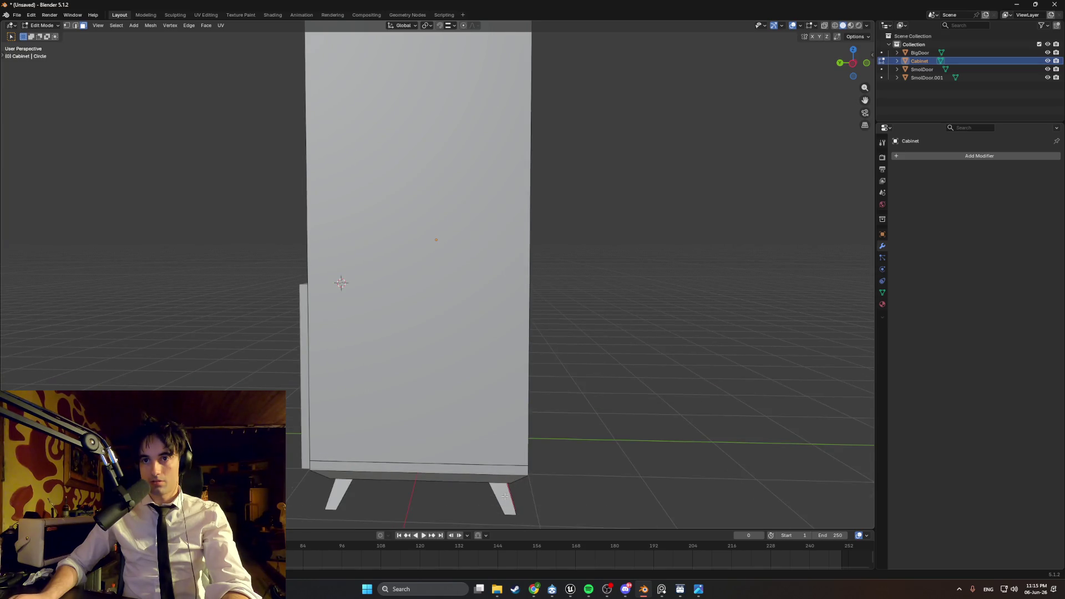
mouse_move(467, 492)
middle_mouse_down()
mouse_move(460, 486)
mouse_move(464, 499)
mouse_move(542, 483)
mouse_move(478, 456)
mouse_move(568, 402)
mouse_move(634, 423)
mouse_move(630, 435)
mouse_move(461, 442)
middle_mouse_up()
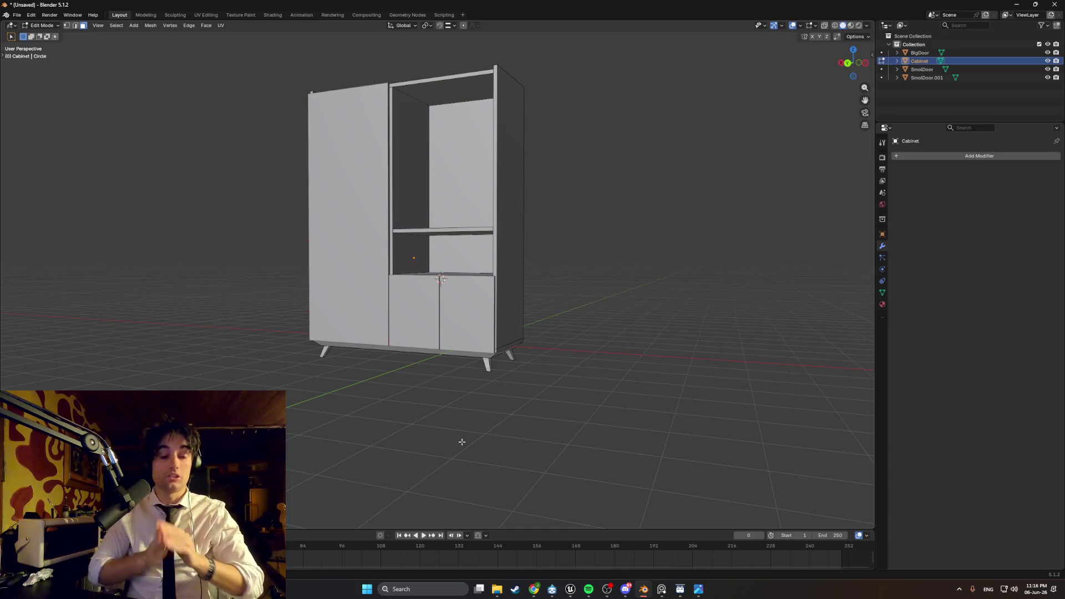
mouse_move(501, 474)
middle_mouse_down()
mouse_move(532, 468)
mouse_move(535, 423)
mouse_move(459, 452)
mouse_move(520, 513)
mouse_move(616, 485)
mouse_move(473, 493)
mouse_move(432, 388)
mouse_move(528, 401)
middle_mouse_up()
- Switch between Blender and the browser's old furniture wood texture results
mouse_move(536, 595)
left_click(572, 549)
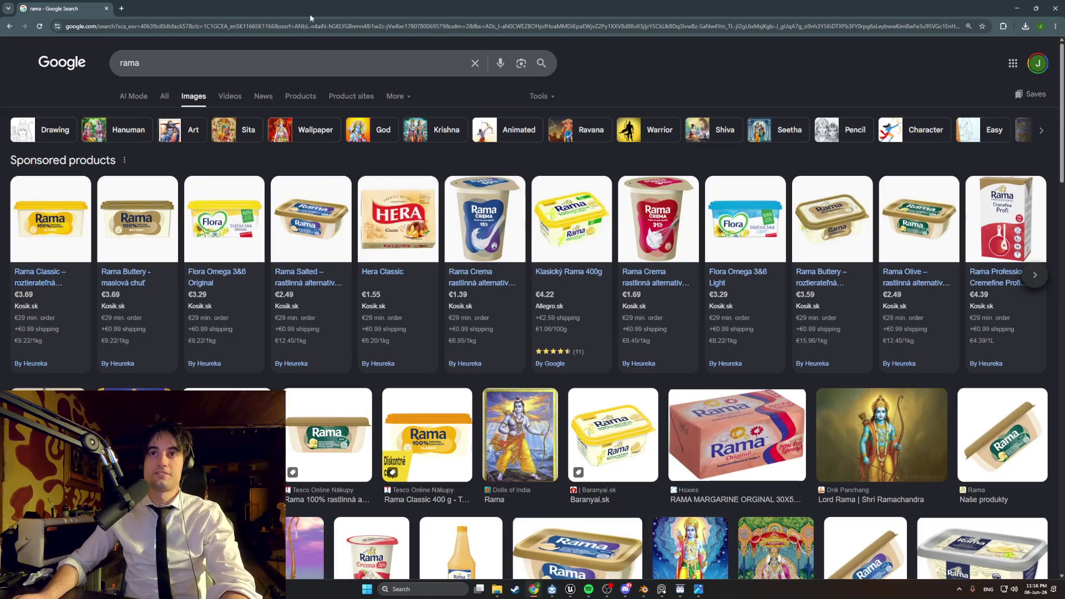
key("alt+Tab")
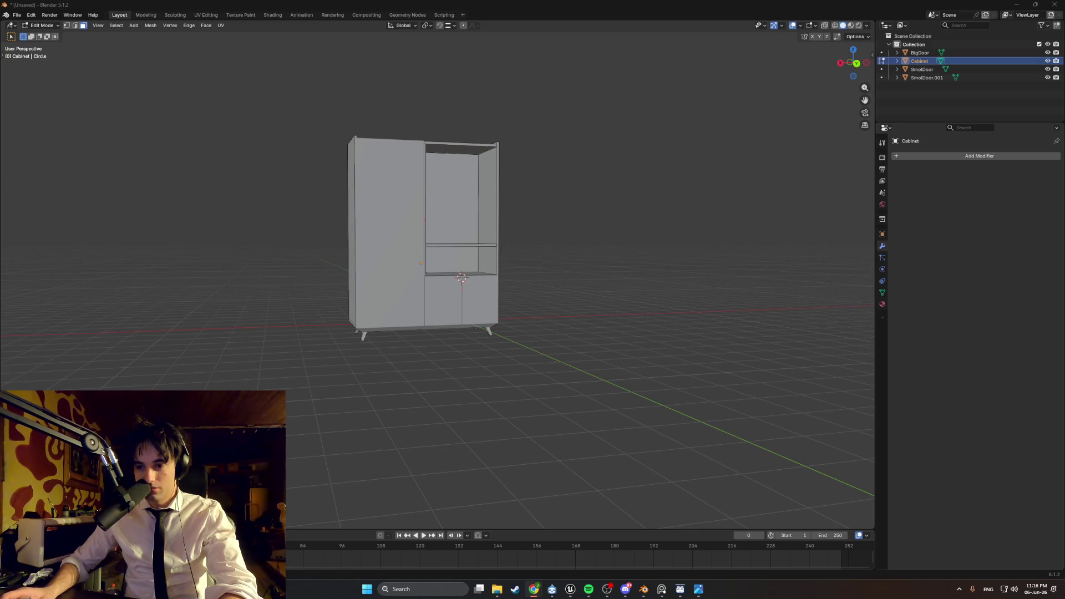
key("alt+Tab")
scroll(595, 277, "down", 3)
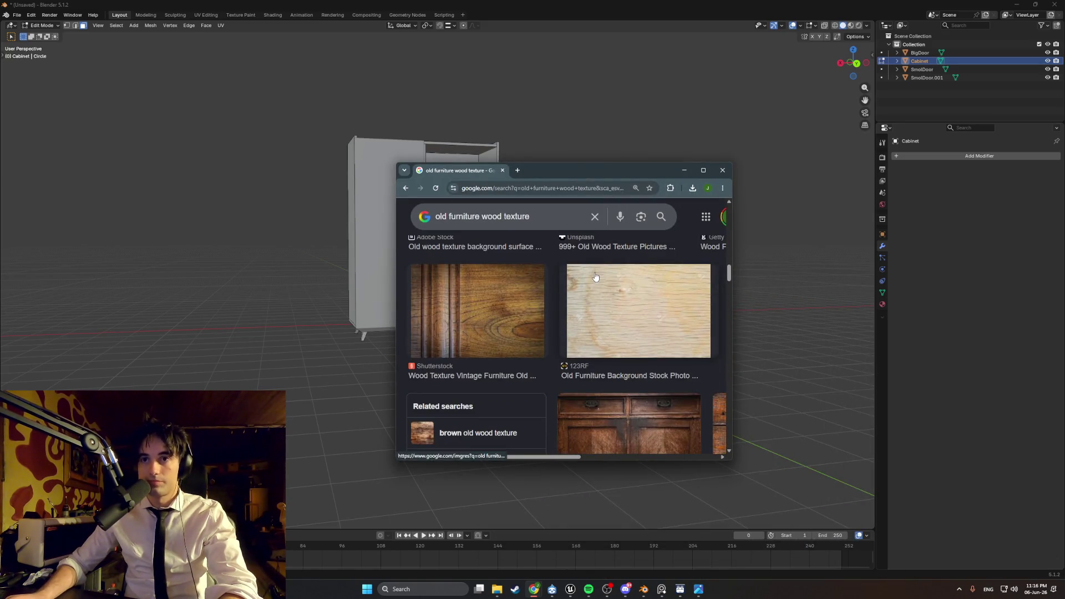
- Search Google Images for 'old dark wood veneer' and maximize the browser
left_click(499, 216)
key("ctrl+a")
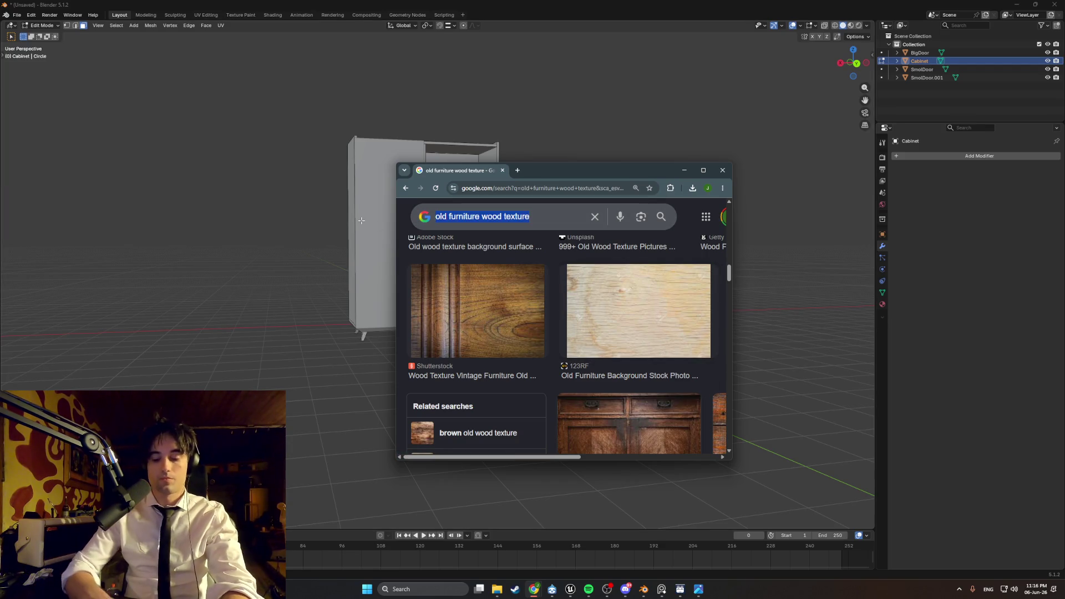
type("old dark woo")
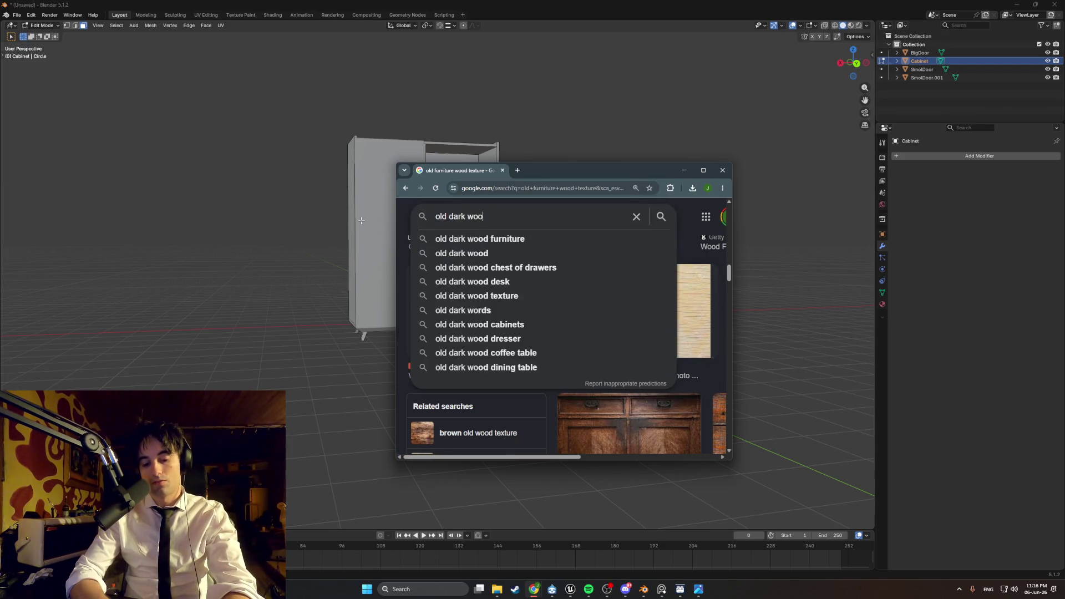
type("d ve")
key("Return")
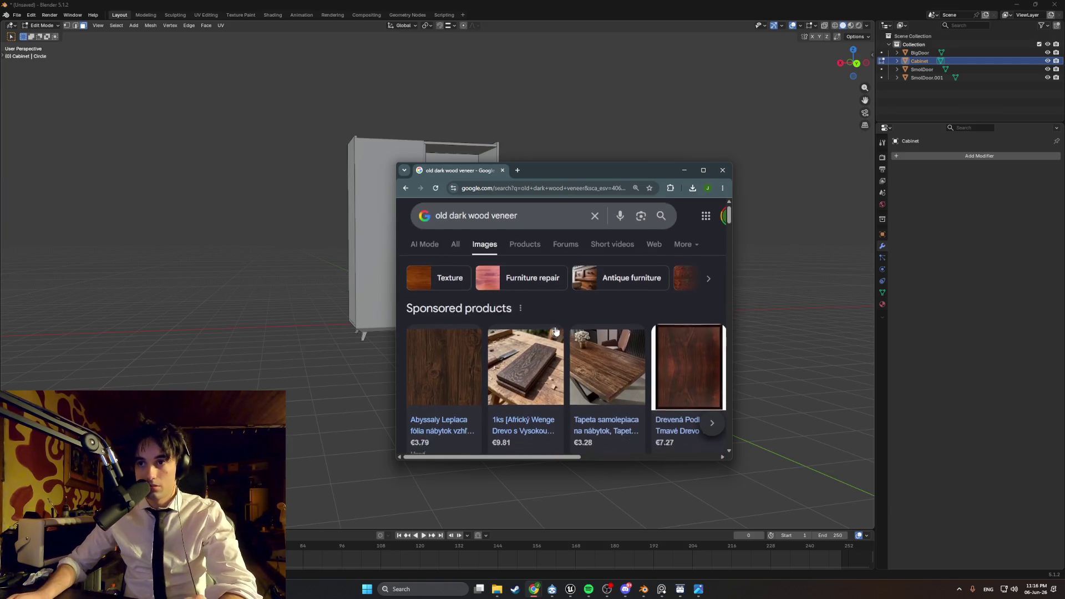
scroll(527, 344, "down", 1)
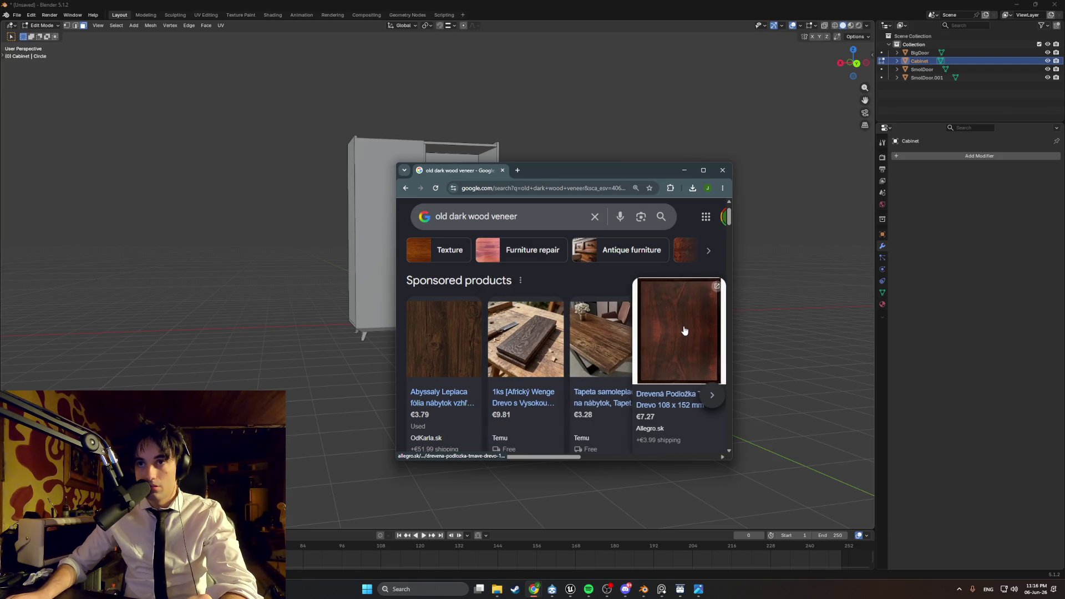
left_click(704, 171)
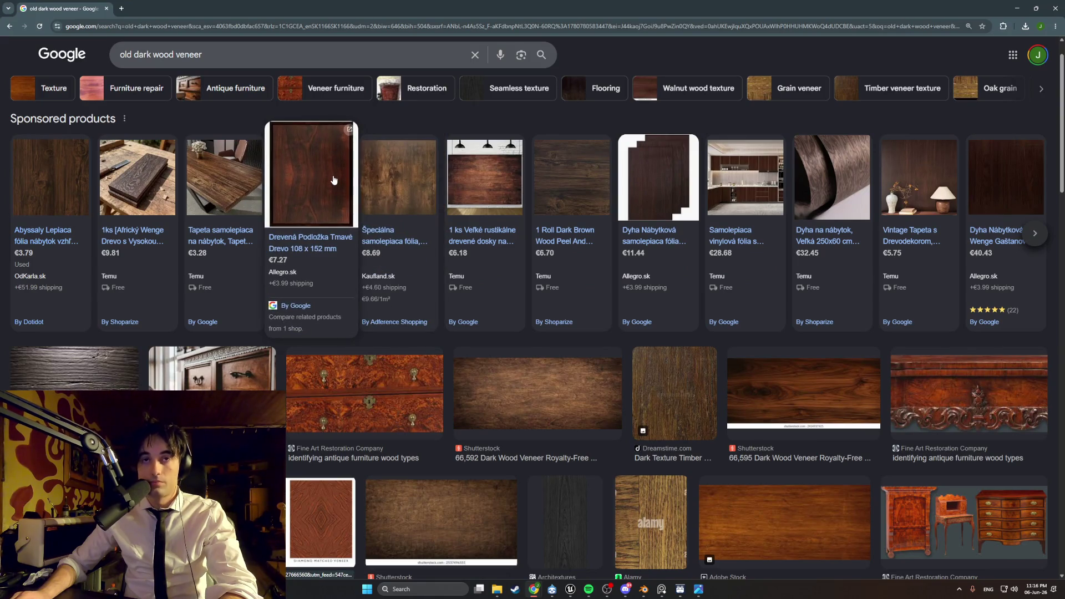
- Preview the iStock wood veneer pattern image and open its source page in a new tab
scroll(461, 343, "down", 3)
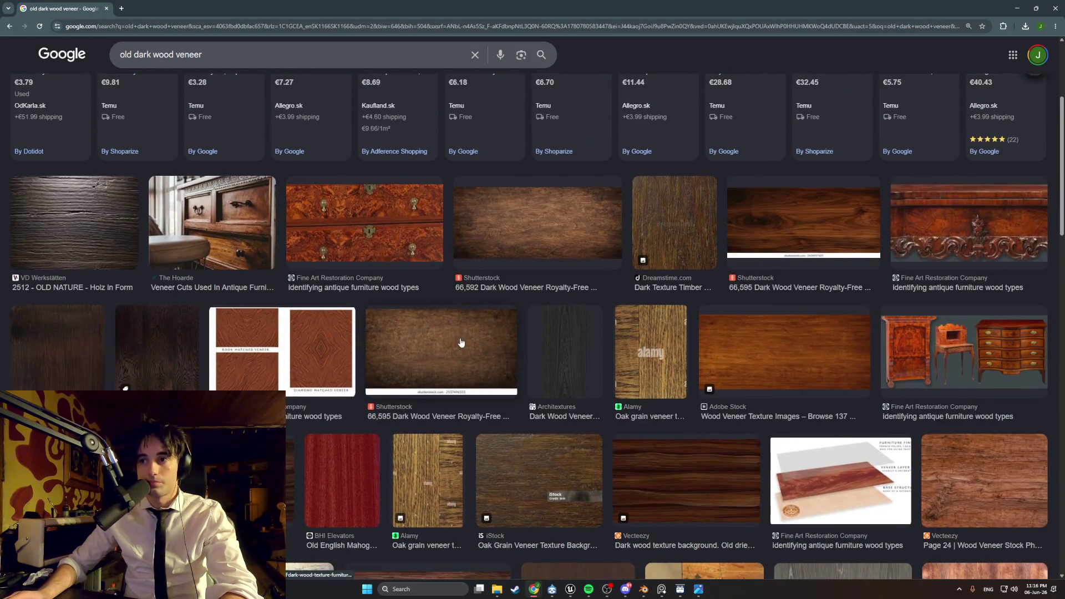
scroll(461, 342, "down", 5)
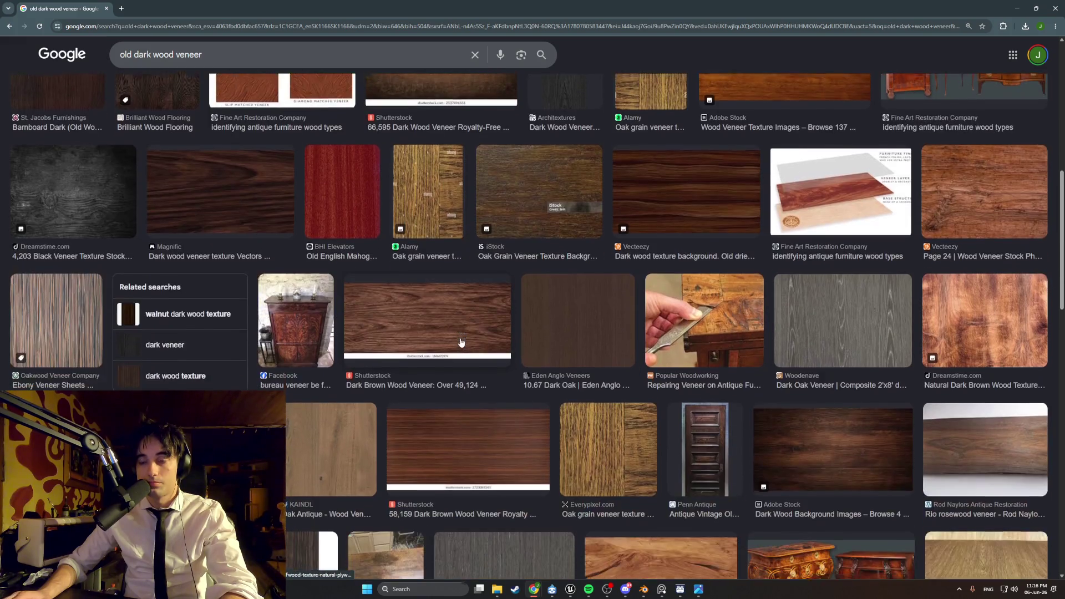
scroll(461, 342, "down", 2)
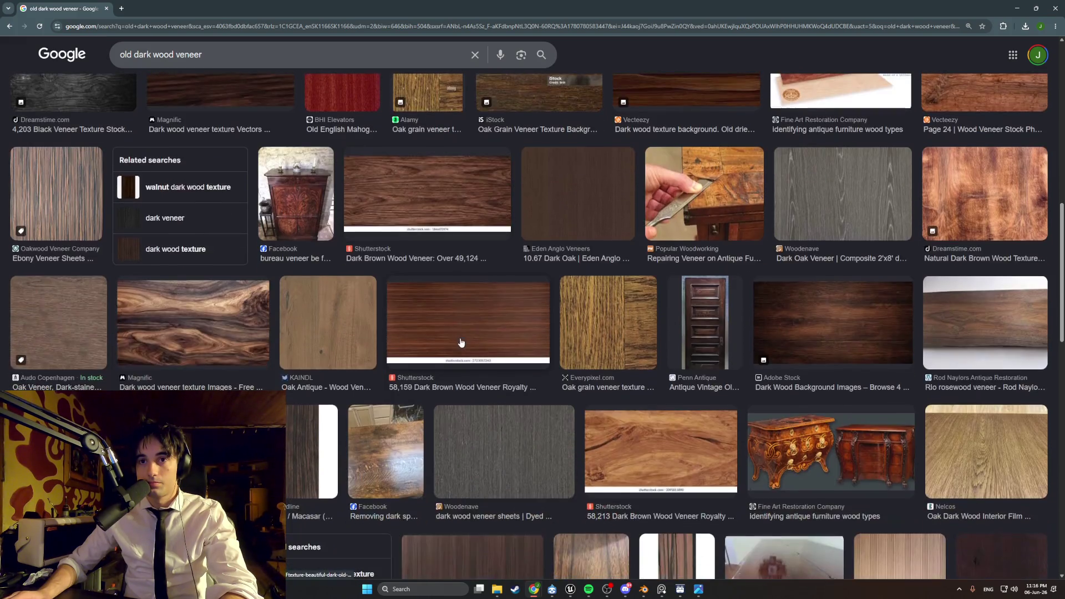
mouse_move(662, 590)
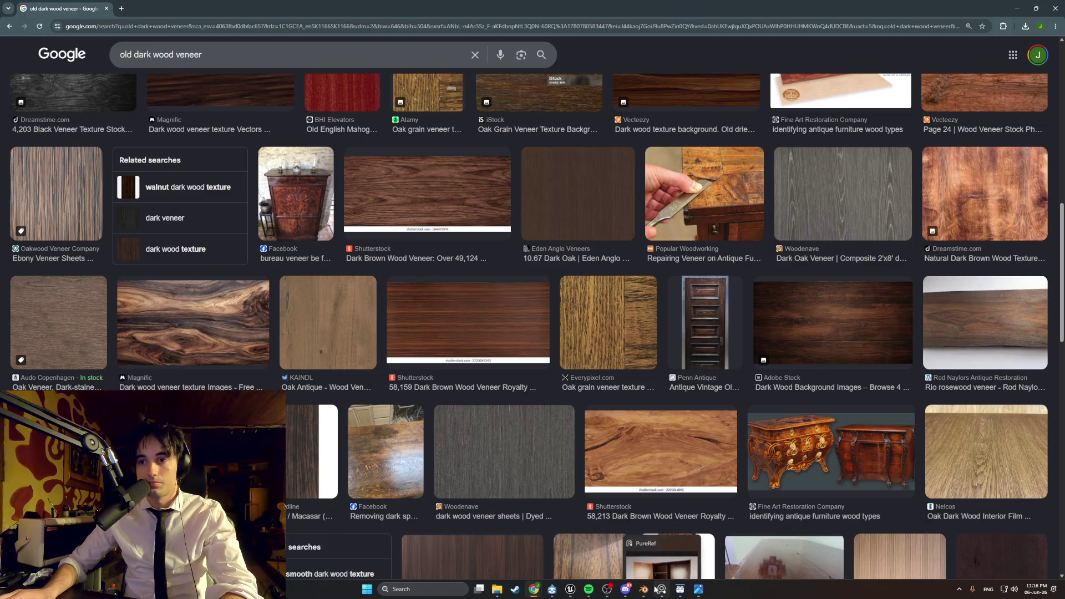
left_click(644, 544)
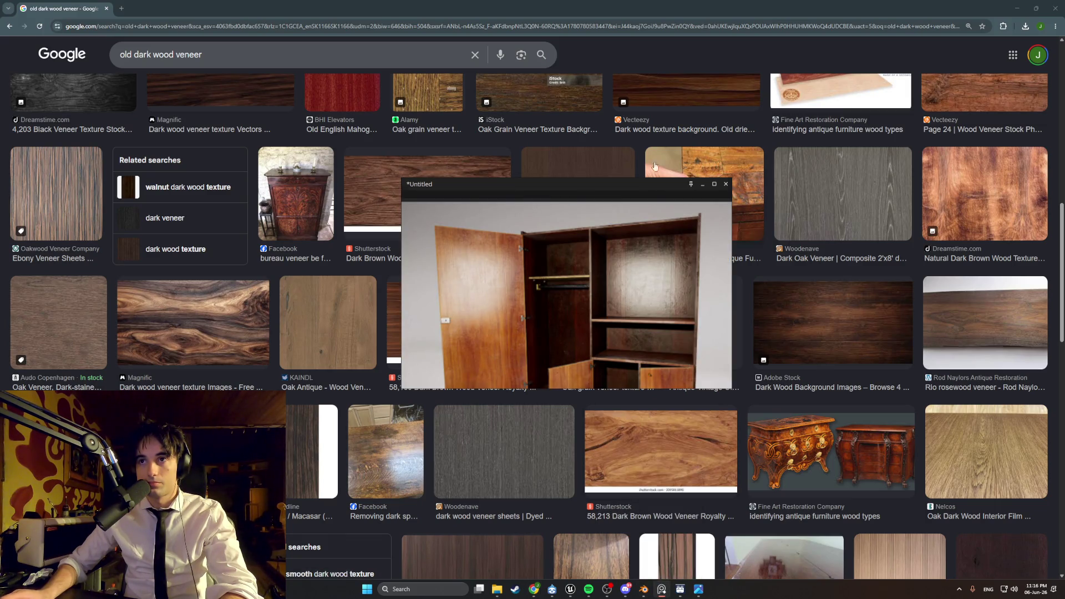
left_click(595, 11)
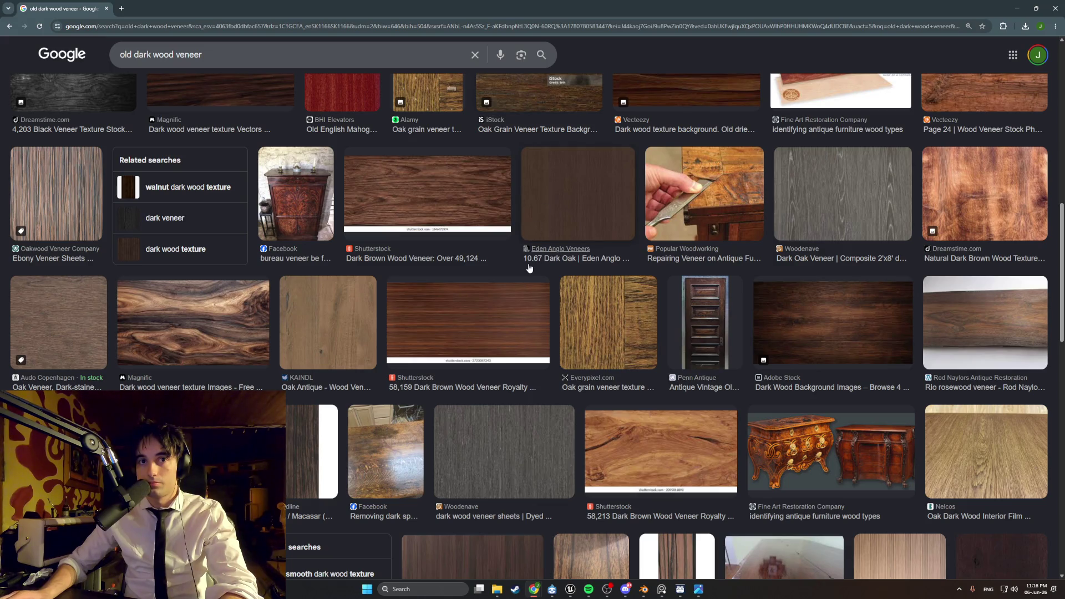
scroll(528, 268, "down", 5)
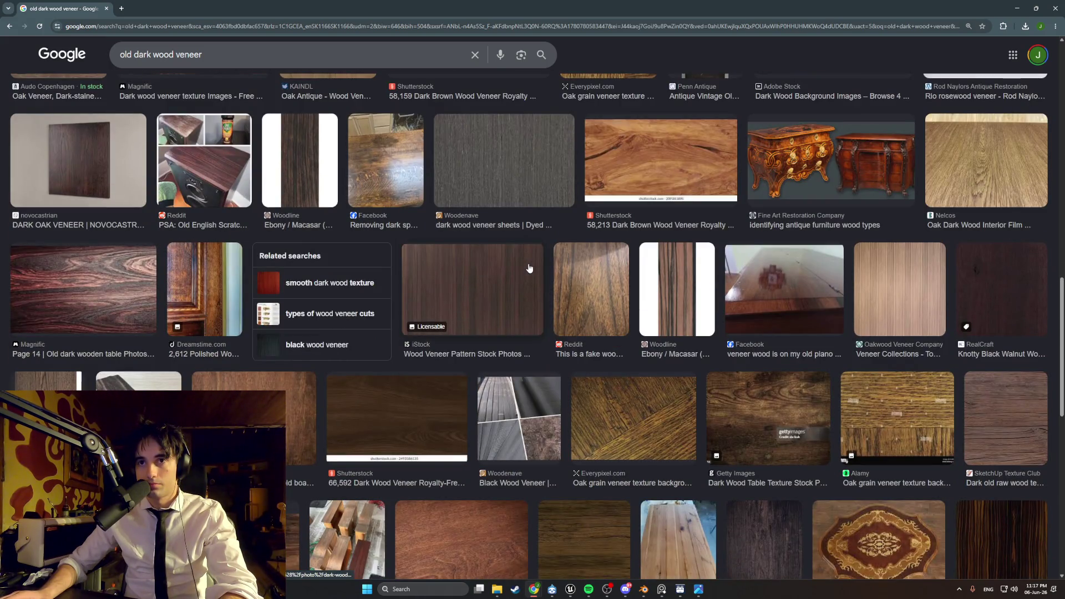
left_click(529, 268)
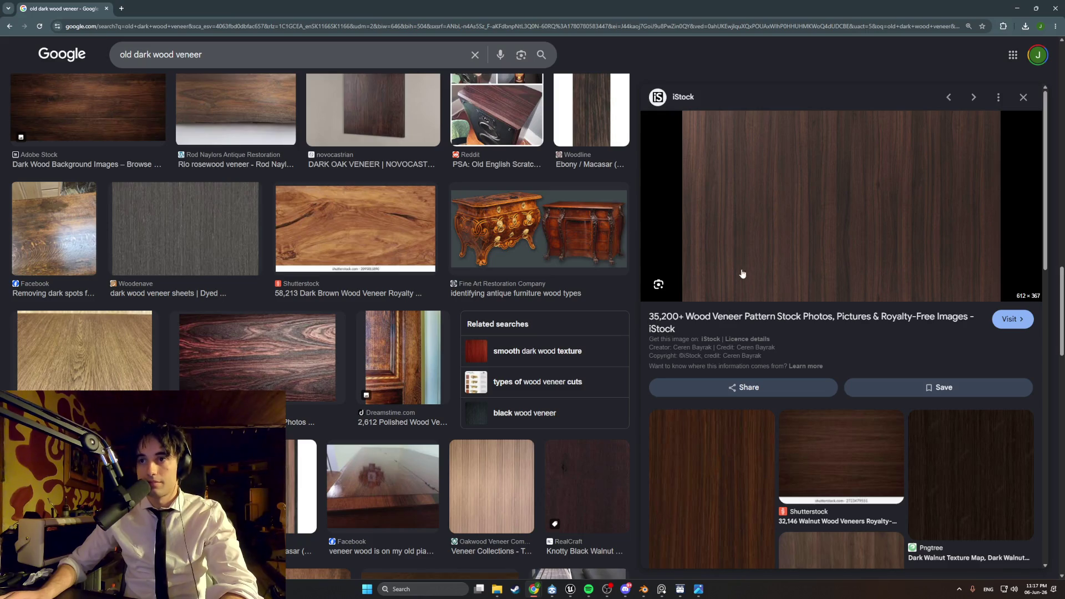
middle_click(733, 319)
- Browse the iStock veneer results and a walnut timber image, then return to Google Images
left_click(161, 8)
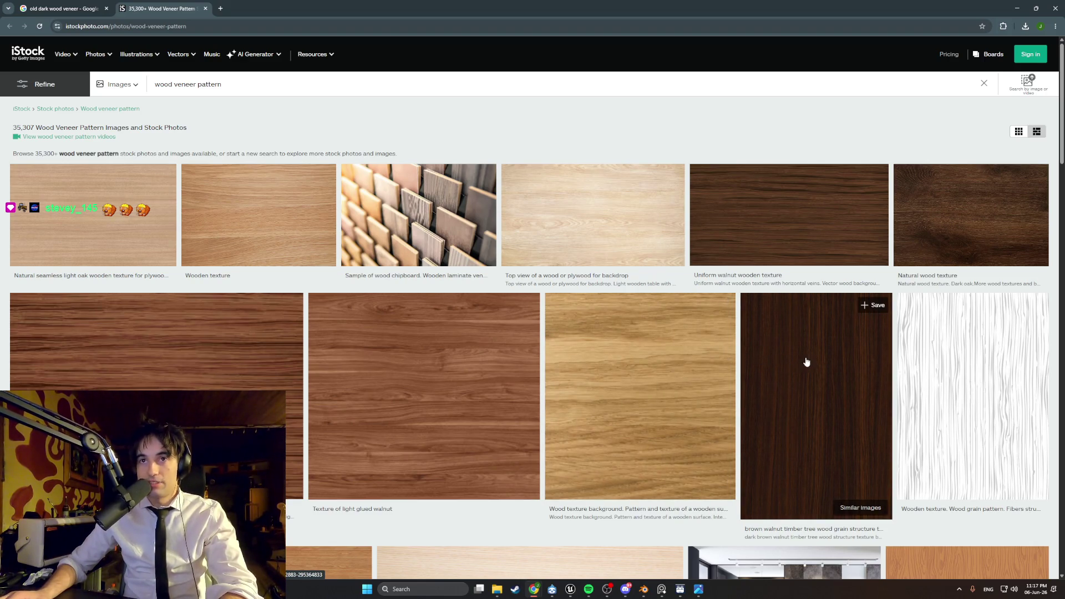
scroll(807, 361, "down", 5)
scroll(806, 361, "down", 3)
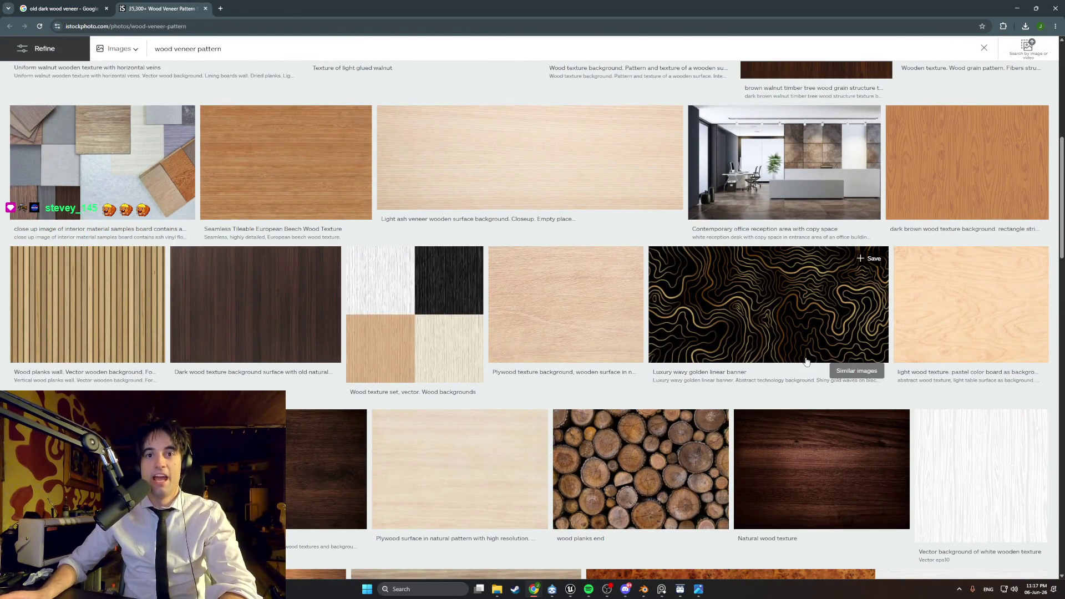
scroll(807, 361, "up", 4)
left_click(831, 238)
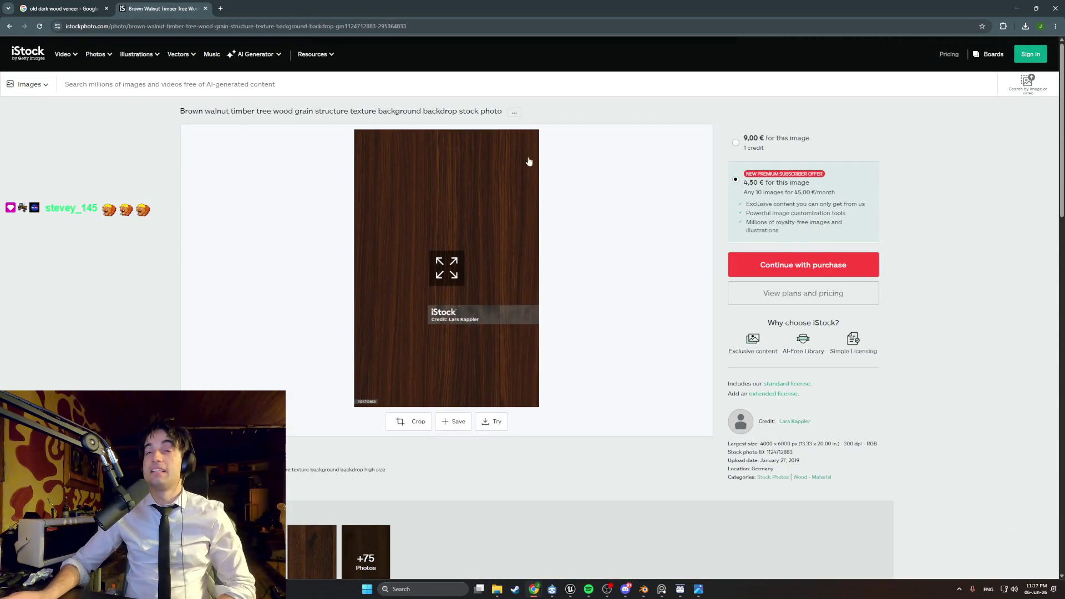
left_click(8, 25)
left_click(61, 8)
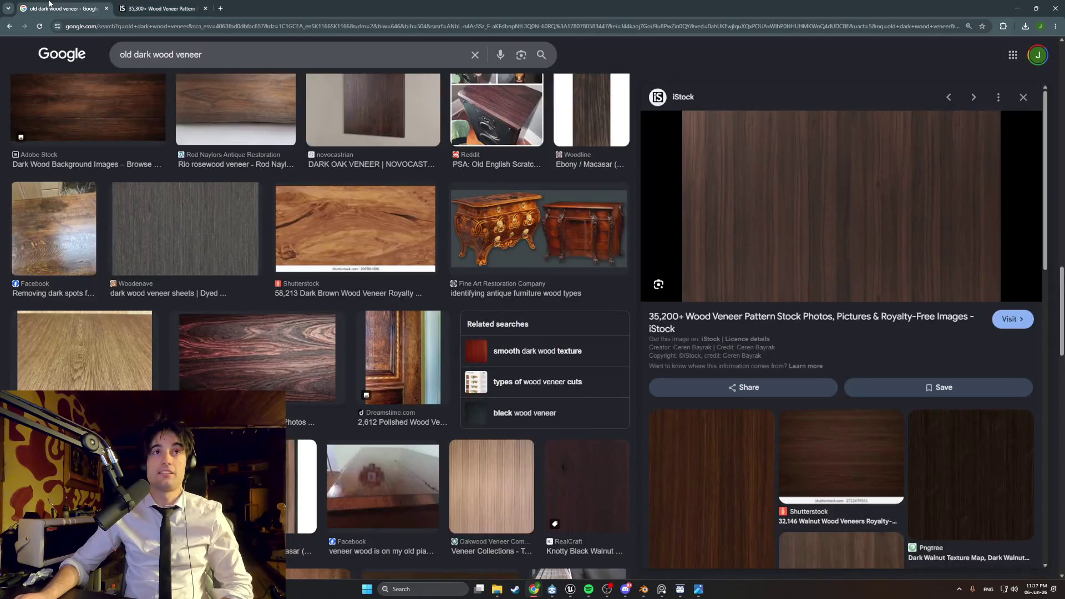
- Preview the darker vertical-grain veneer image and snip it to the clipboard
scroll(232, 205, "down", 7)
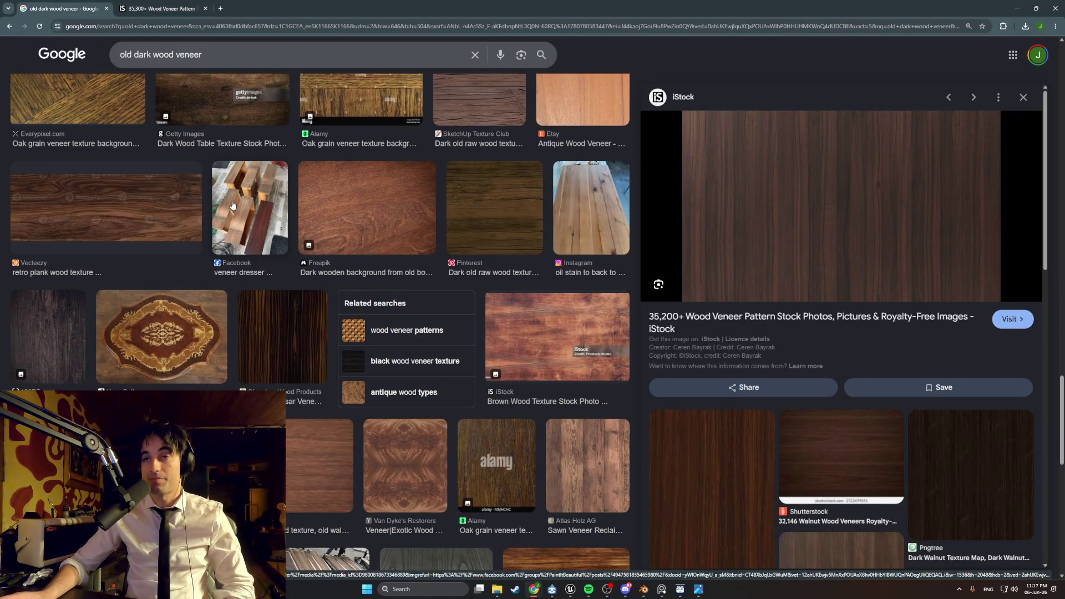
scroll(232, 205, "down", 4)
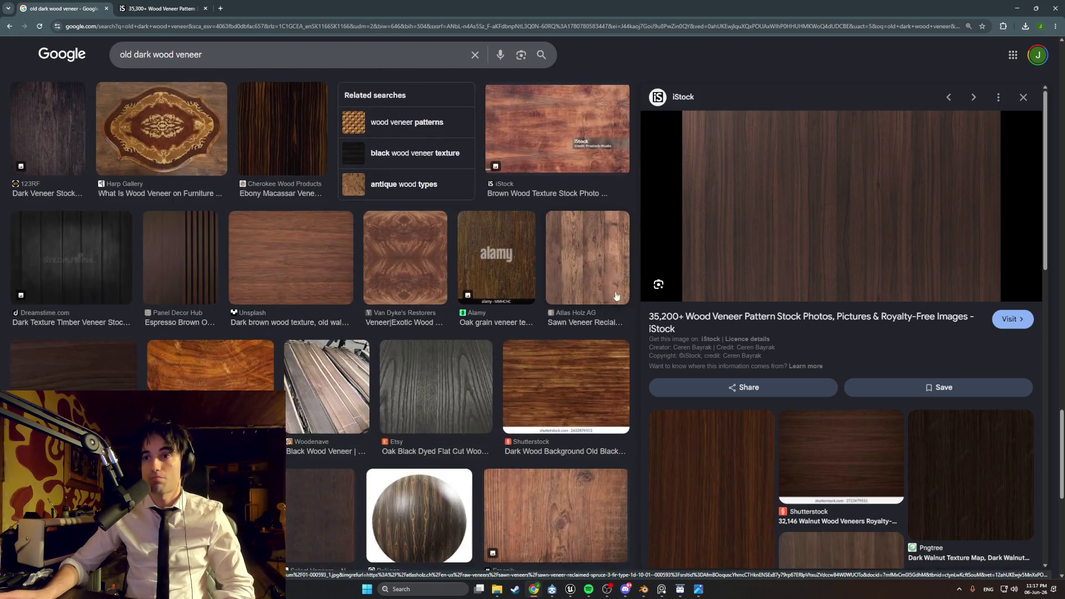
scroll(692, 366, "down", 3)
left_click(690, 364)
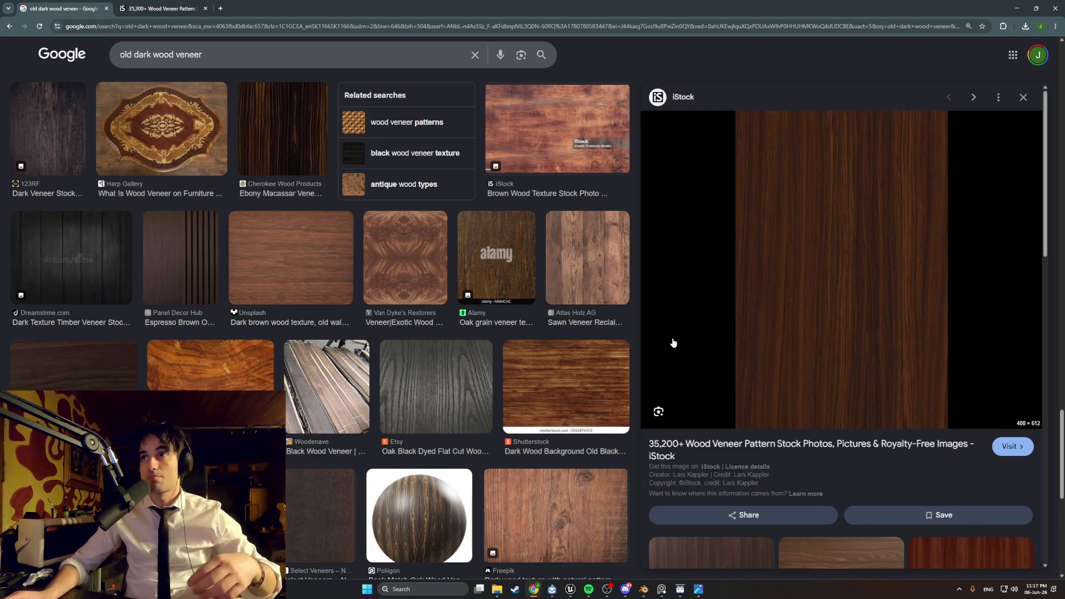
key("super+shift+s")
mouse_move(739, 427)
left_mouse_down()
mouse_move(868, 202)
mouse_move(952, 111)
left_mouse_up()
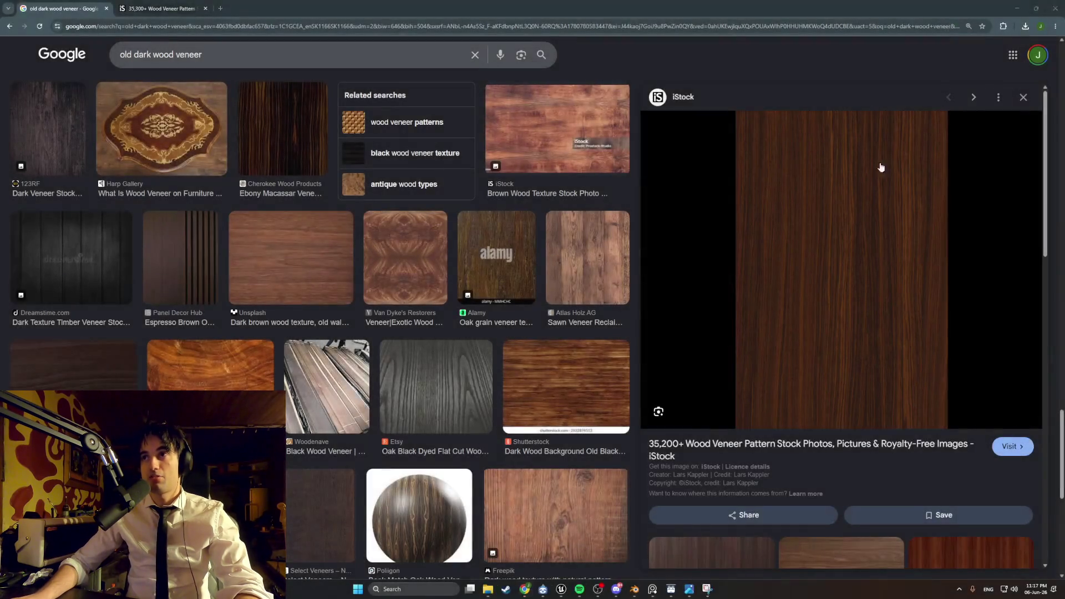
left_click(444, 585)
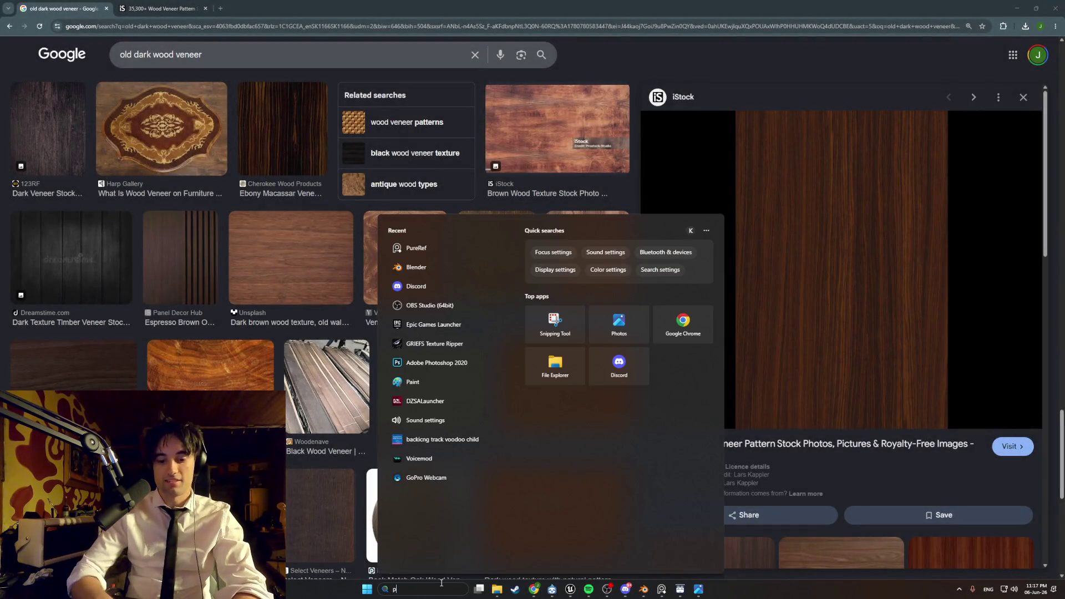
- Find Photoshop in Windows search and launch it
type("phop")
key("BackSpace")
key("BackSpace")
type("to")
key("Return")
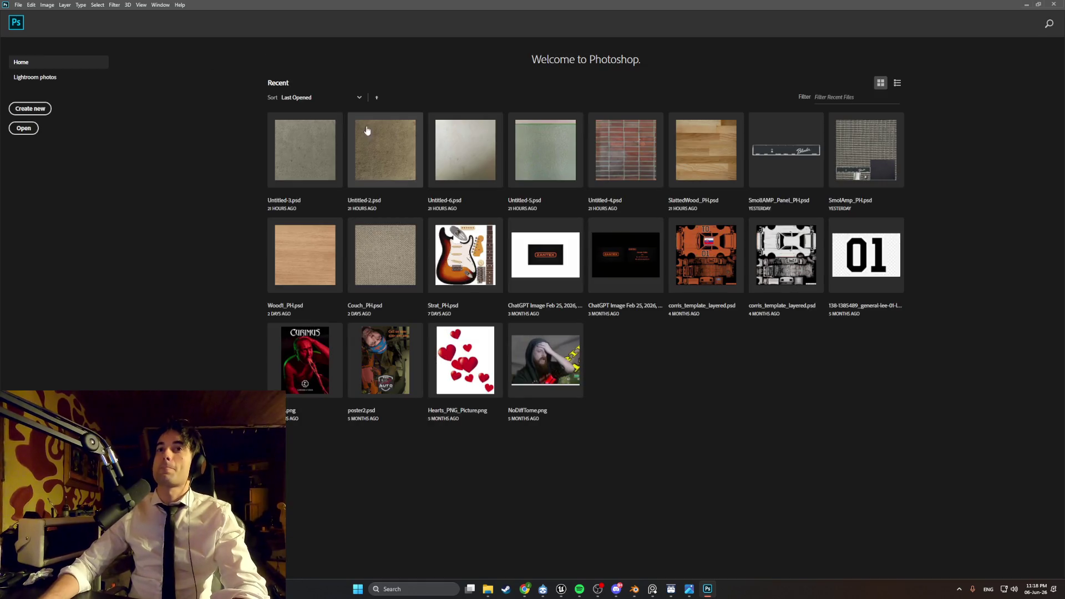
- Create a new blank white document from the Custom 512 × 512 px preset
left_click(39, 114)
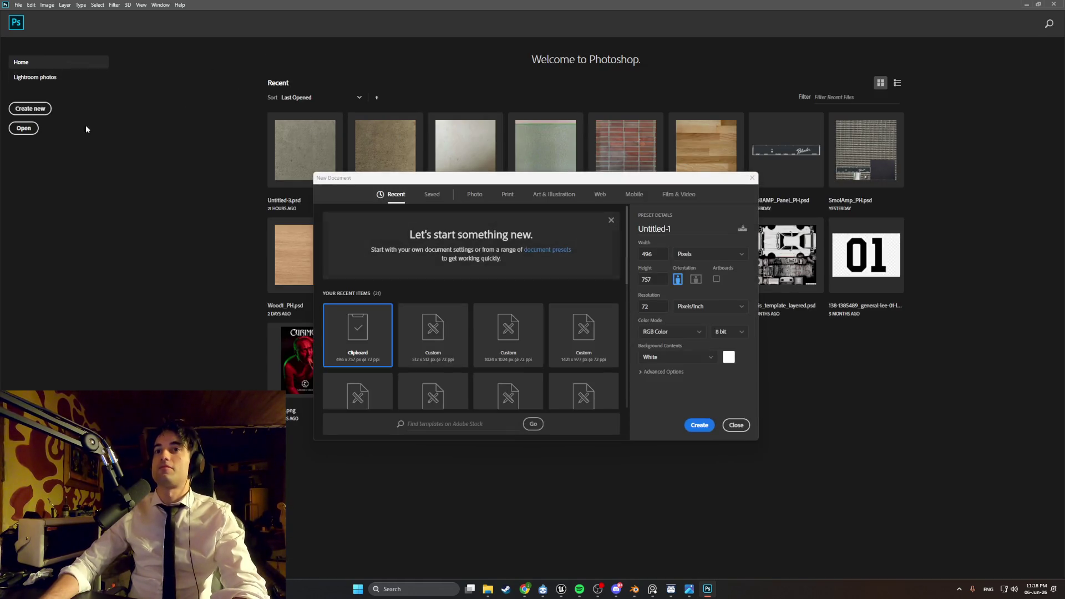
left_click(450, 336)
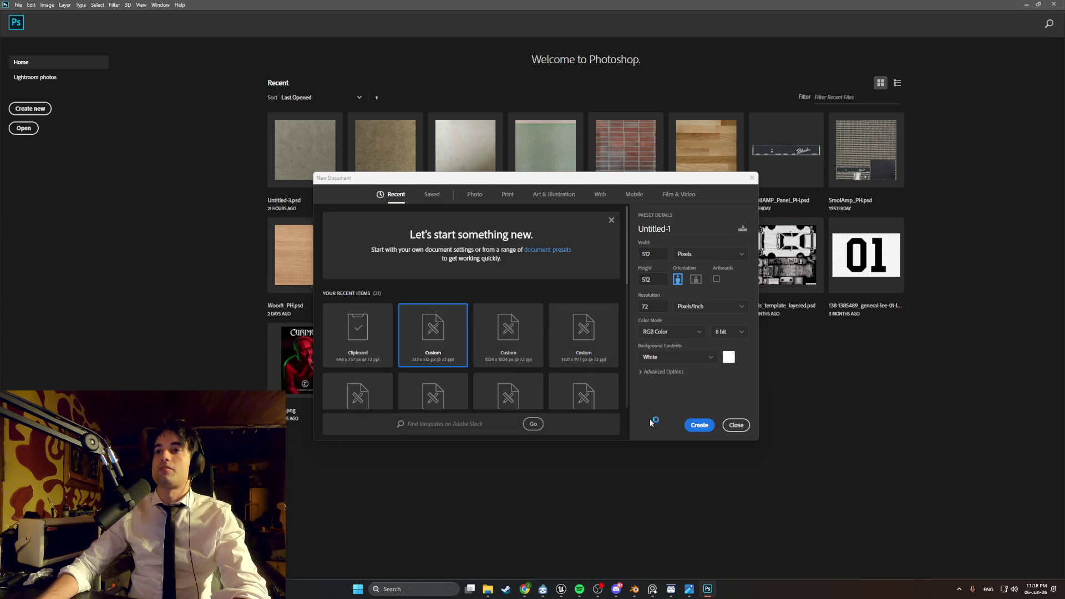
left_click(697, 426)
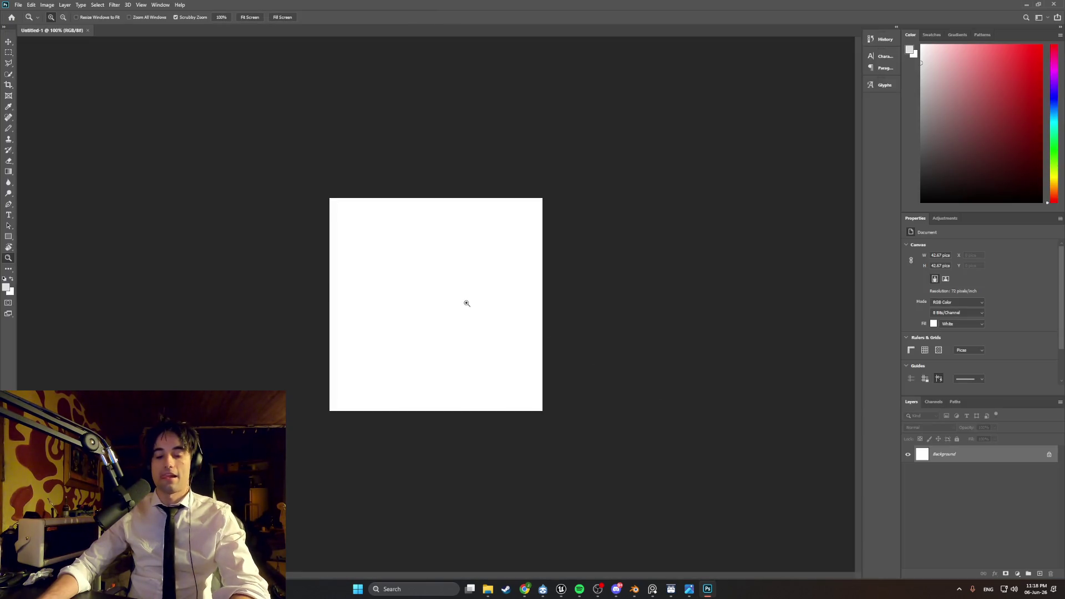
- Paste the wood snip as Layer 1 and transform it to cover the canvas
key("ctrl+v")
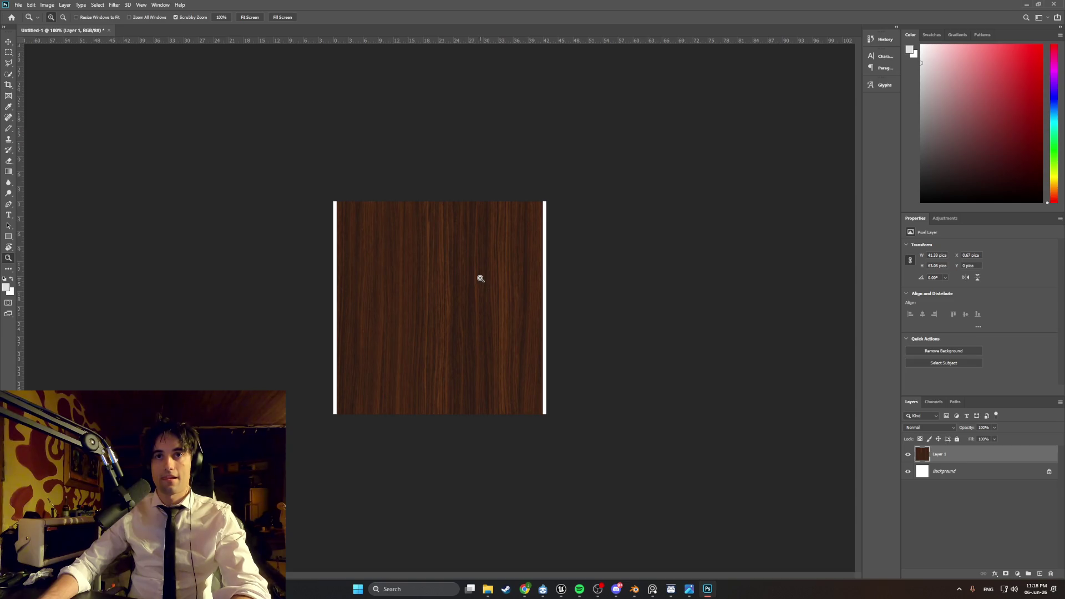
key("ctrl+t")
mouse_move(530, 338)
left_mouse_down()
mouse_move(533, 316)
mouse_move(516, 318)
mouse_move(555, 329)
mouse_move(520, 324)
left_mouse_up()
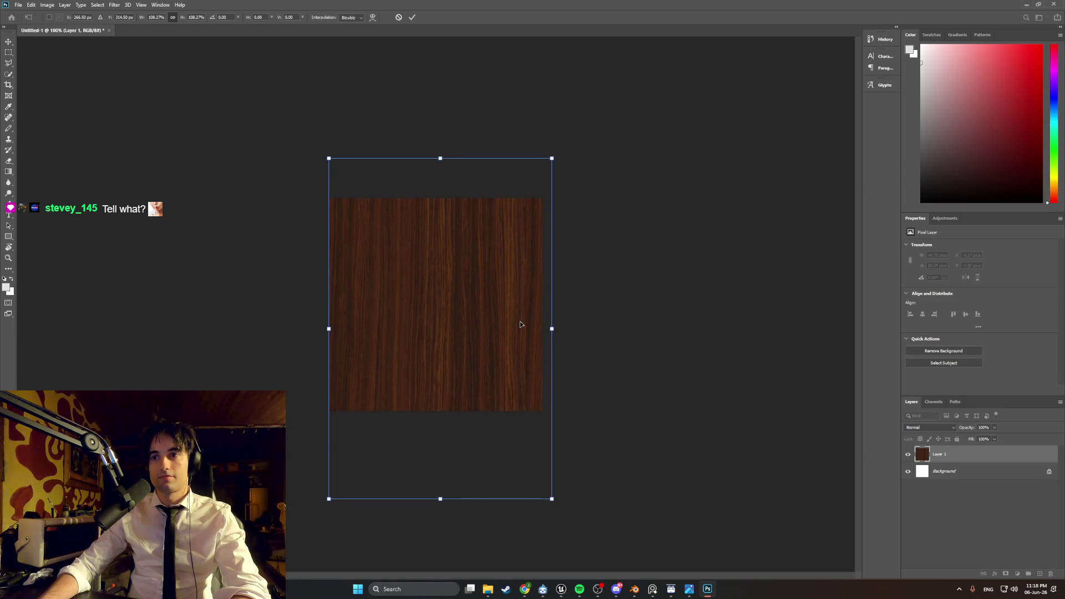
key("Return")
key("z")
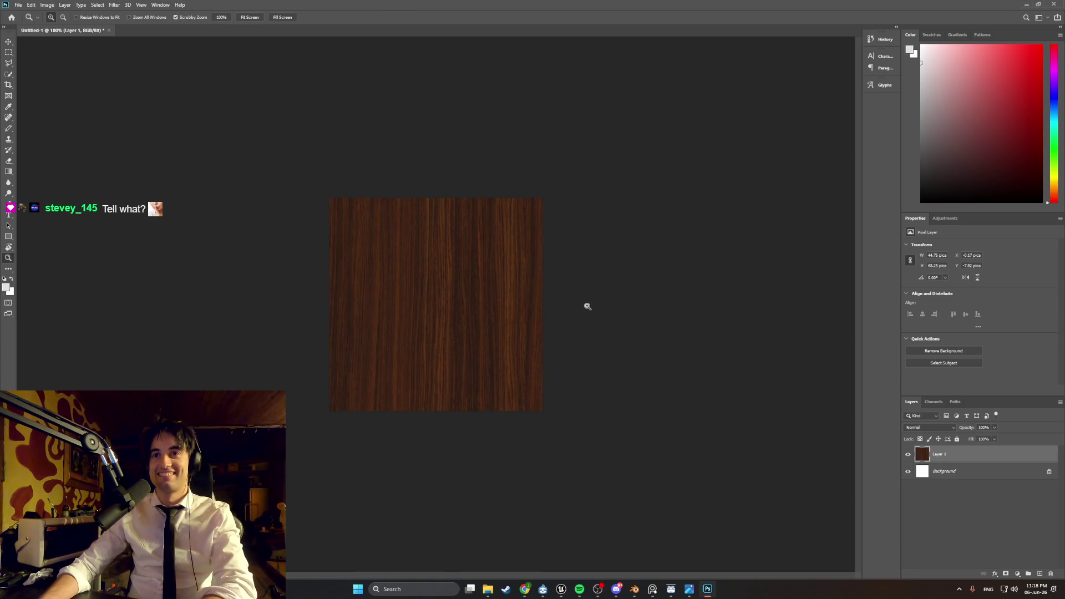
- Choose the Filter > Pixelate > Mosaic filter for the wood layer
left_click(114, 5)
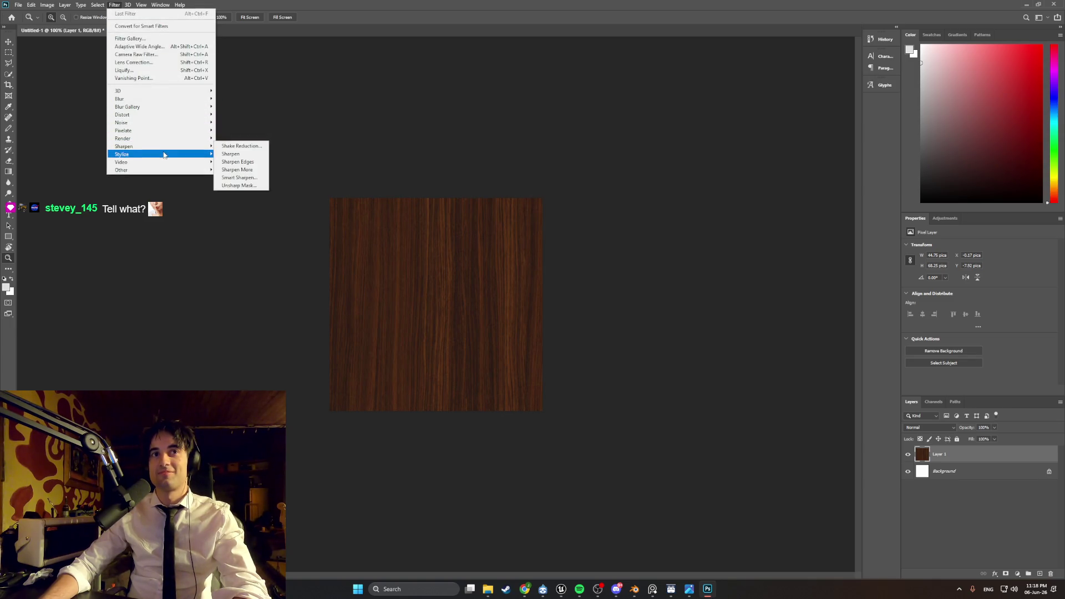
mouse_move(176, 134)
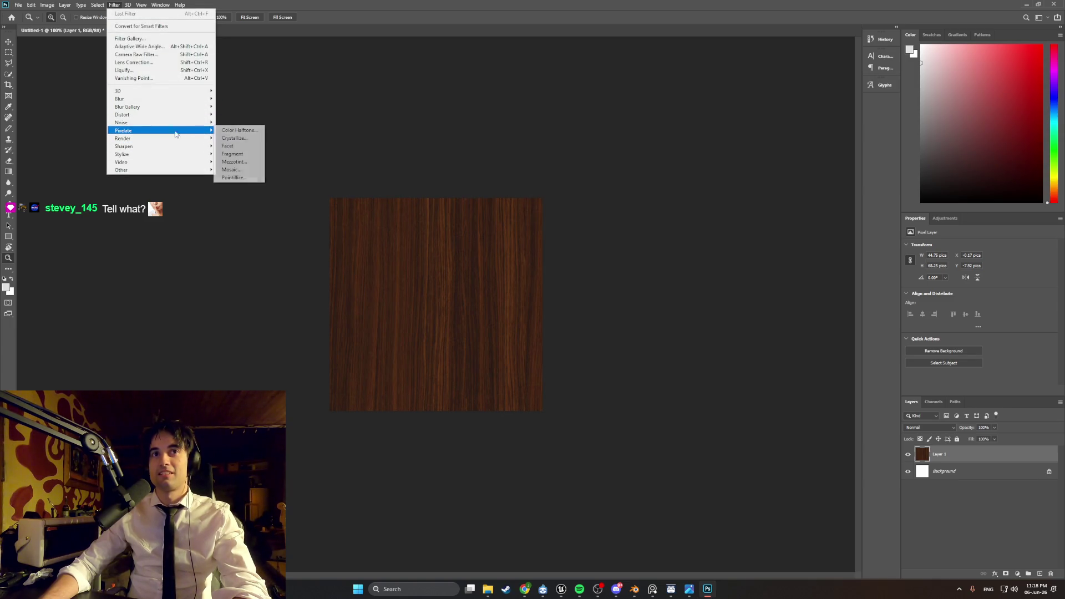
left_click(238, 169)
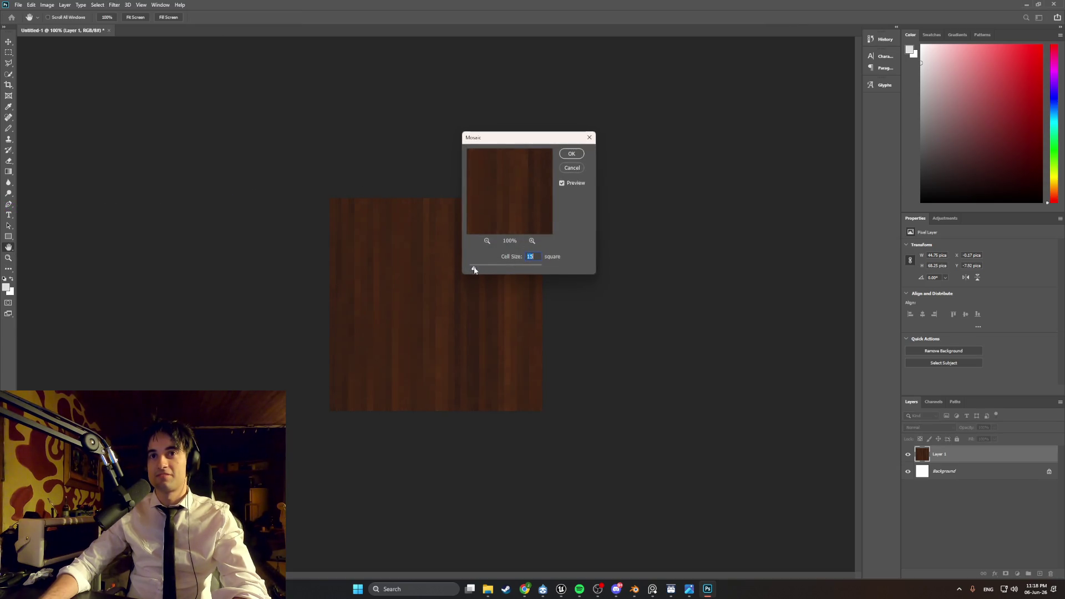
- Lower the Mosaic cell size from 15 to a small value and apply it
left_click_drag(475, 271, 472, 269)
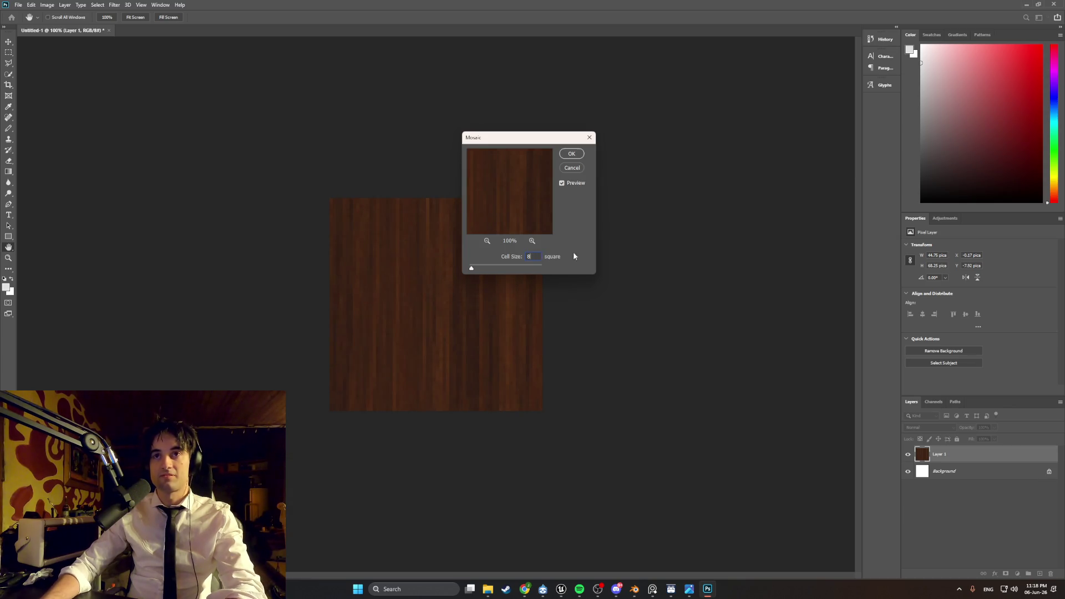
type("9")
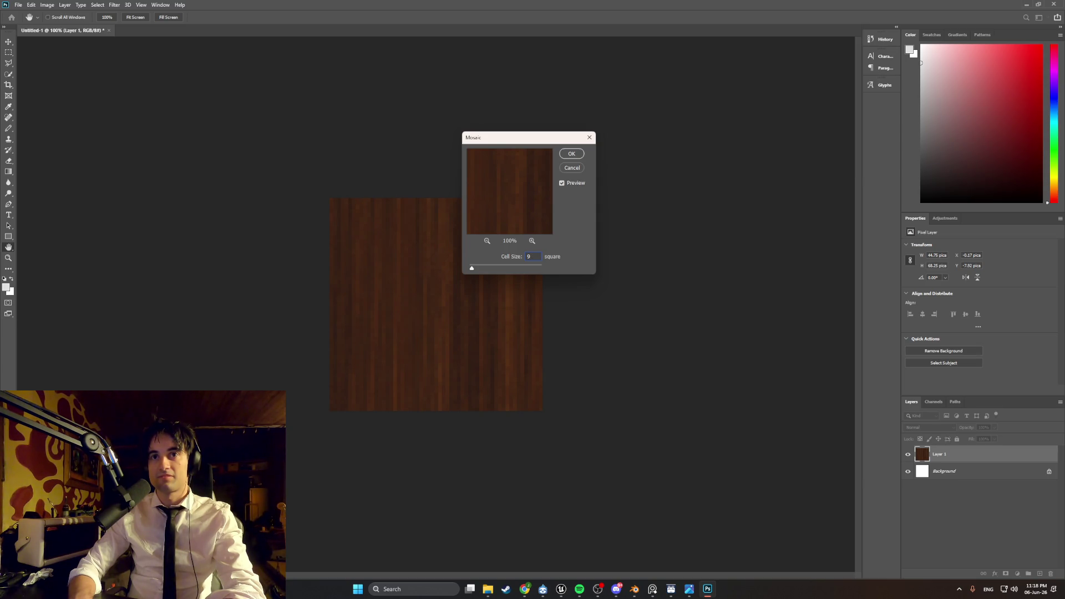
key("BackSpace")
type("10")
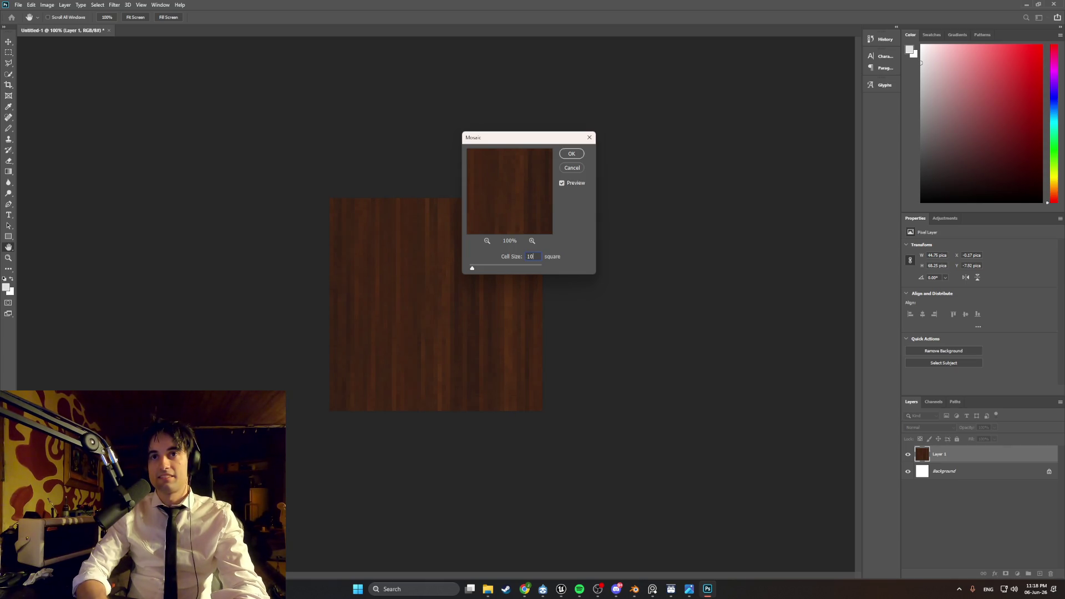
key("Down")
key("Down")
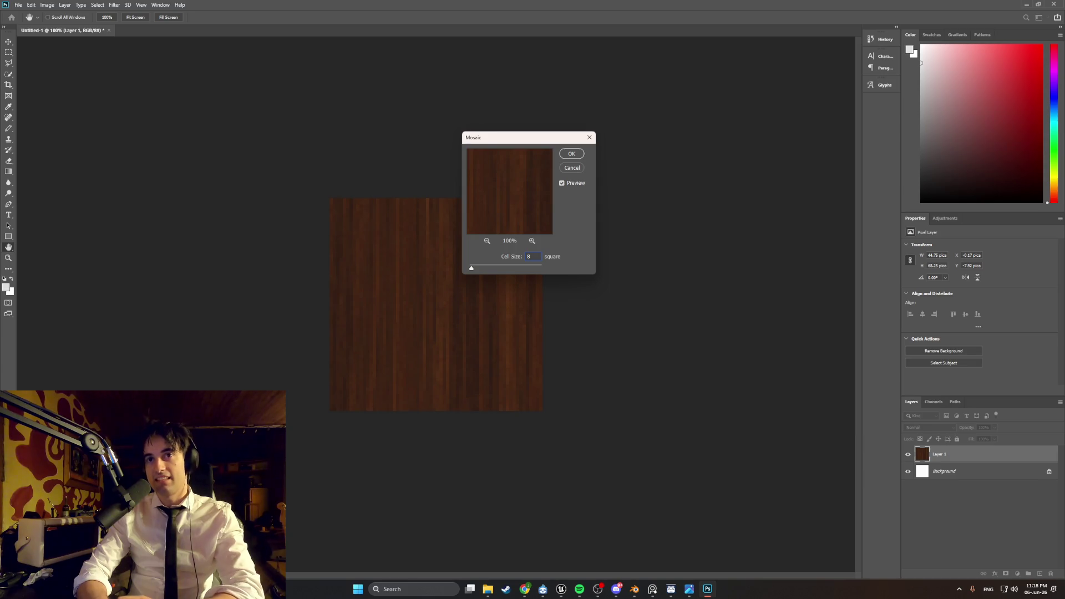
key("Down")
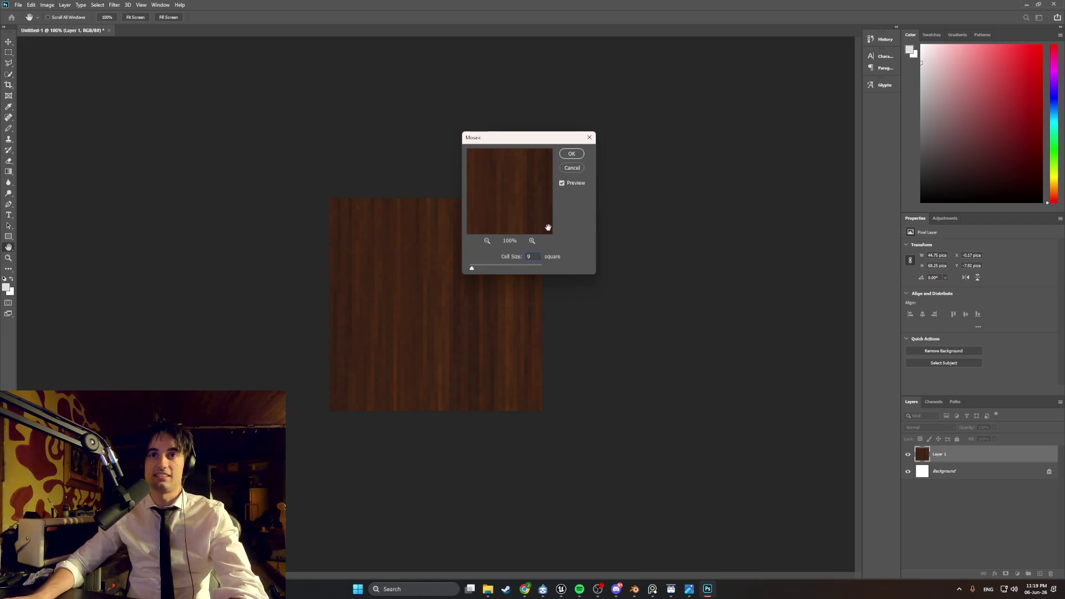
left_click(572, 153)
key("z")
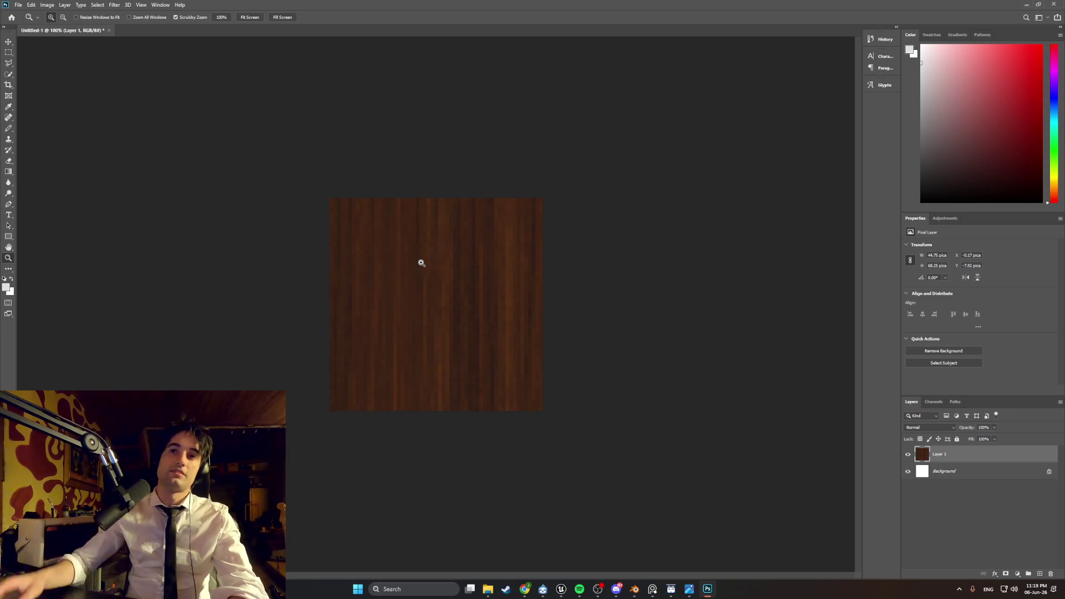
- Quick Export the wood as PNG, saved as WoodDarkTexture in the Textures folder
left_click(18, 4)
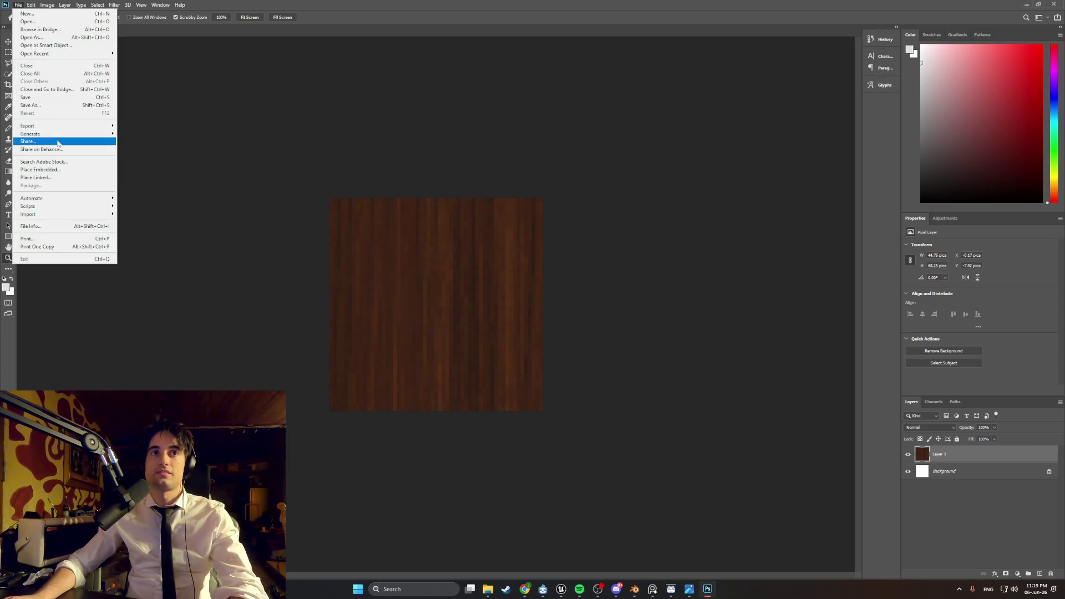
mouse_move(56, 130)
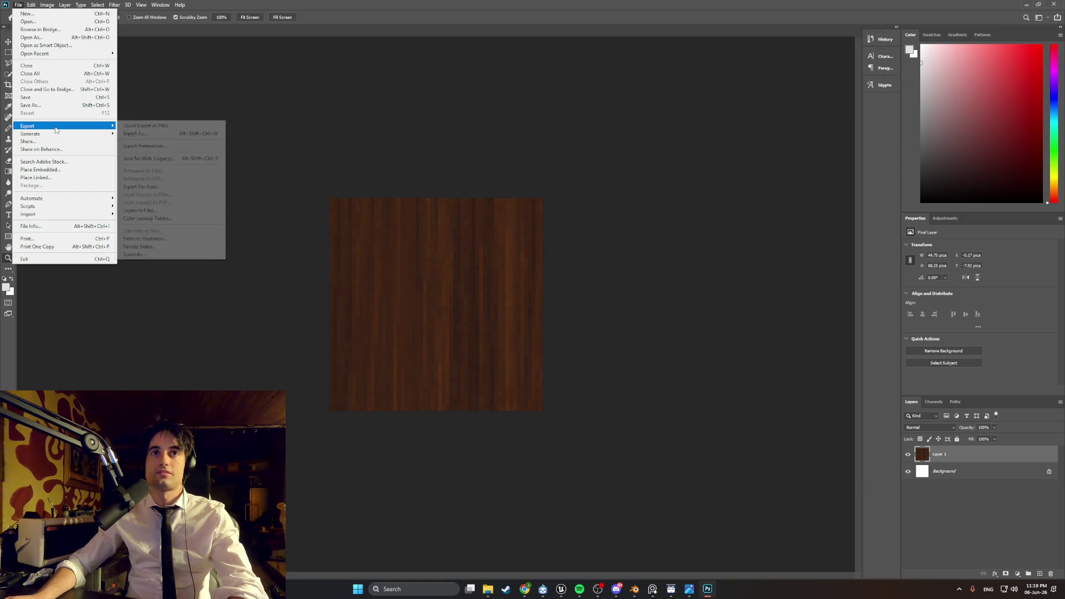
left_click(135, 126)
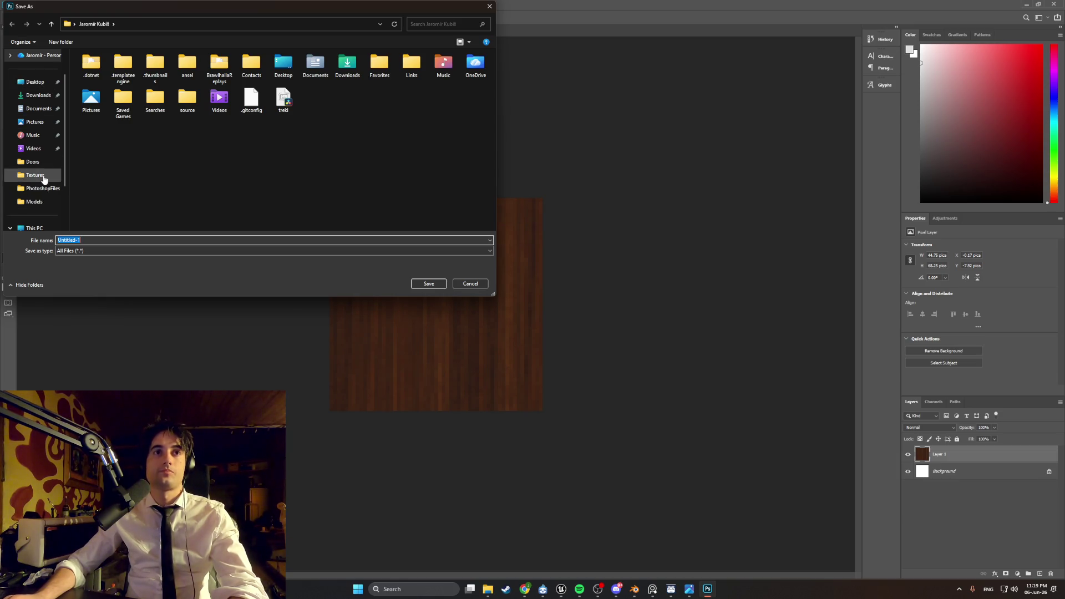
left_click(40, 175)
left_click(96, 239)
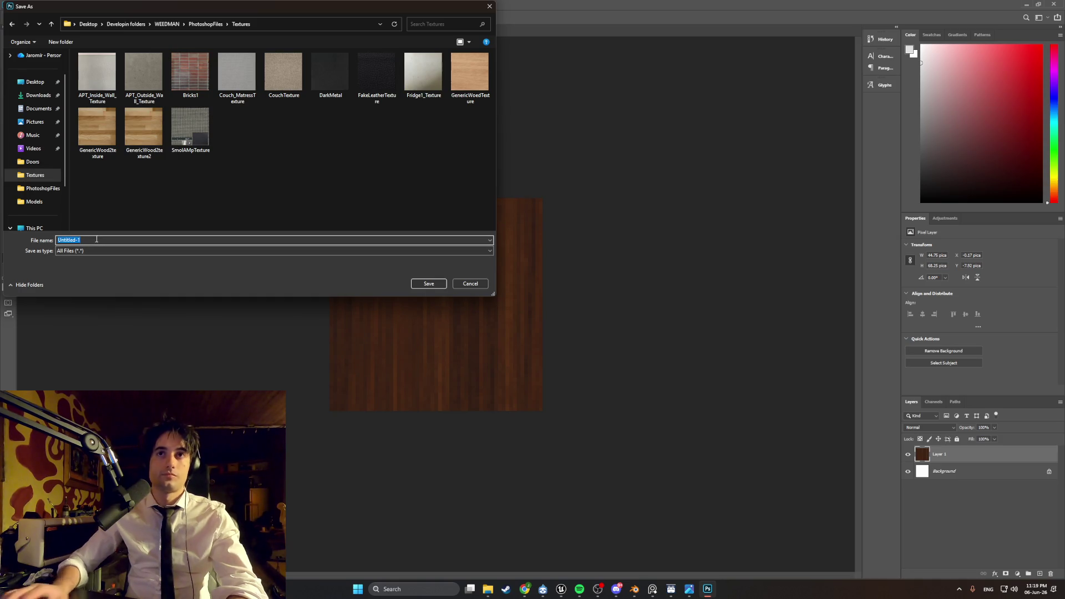
type("WoodVEneer")
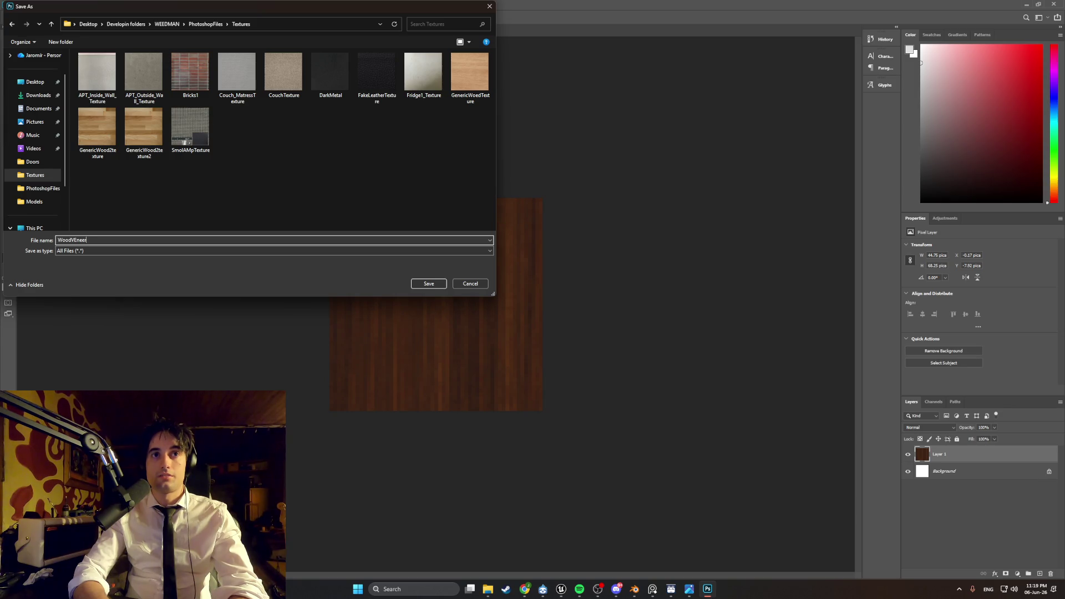
key("BackSpace")
type("Dark")
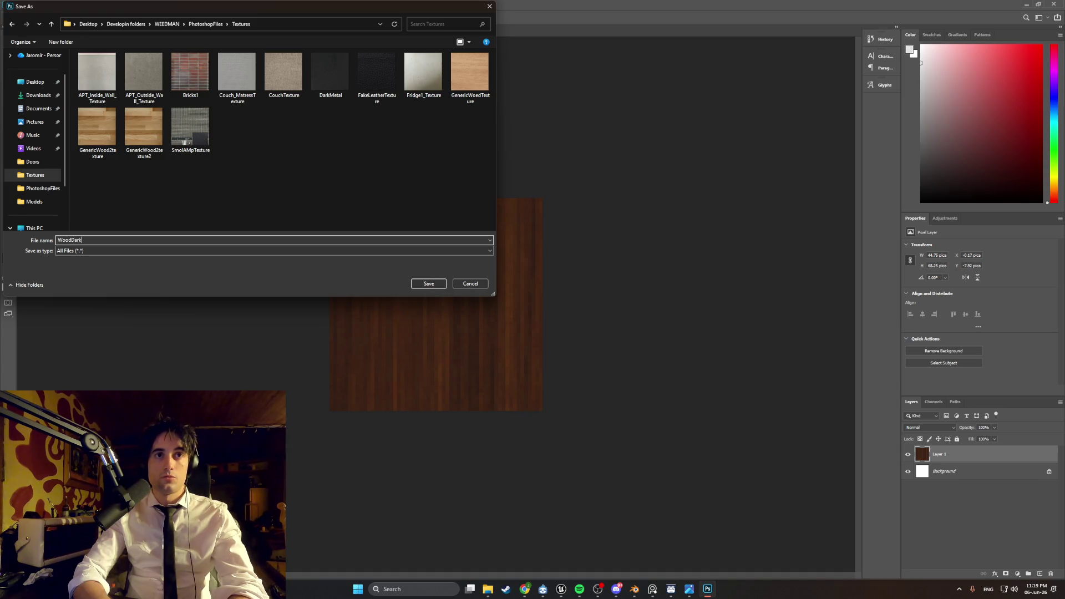
type("T")
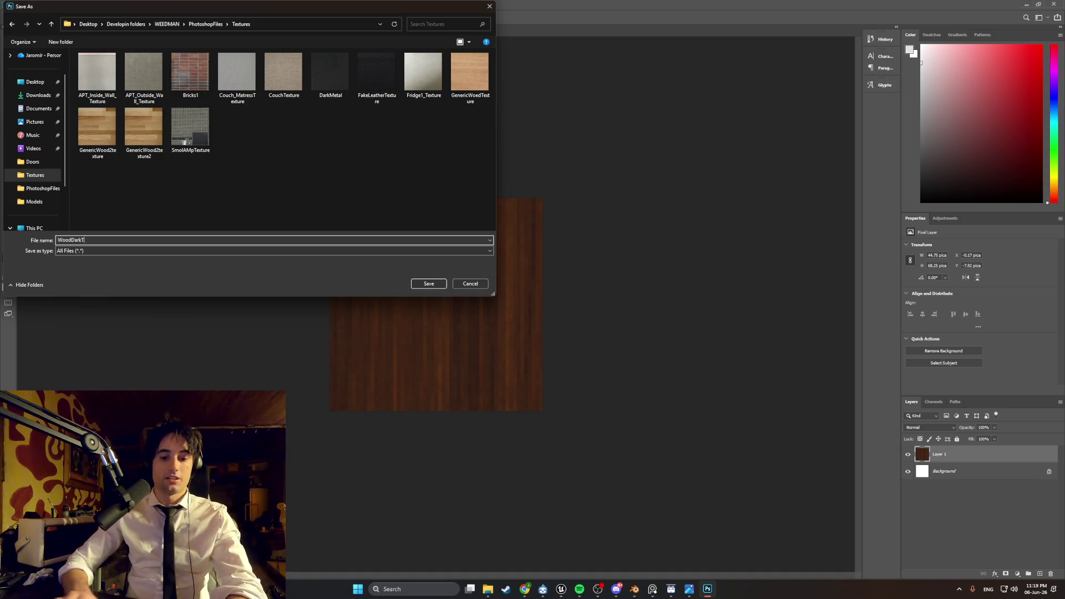
type("exture")
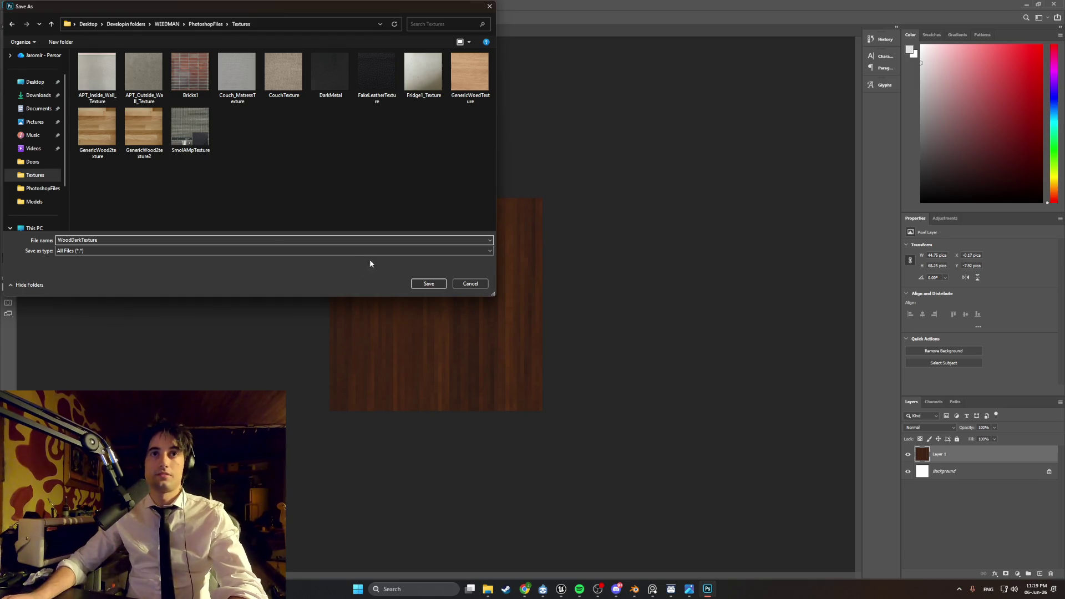
left_click(428, 283)
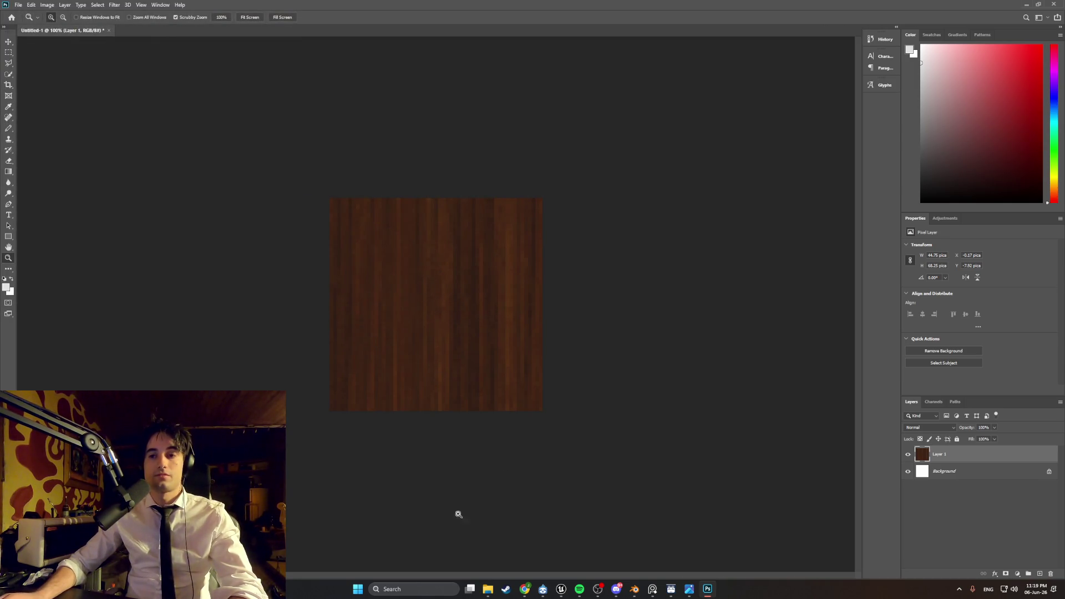
- Open Materialize_1.78.zip, run Materialize.exe, and close the licence reminder
left_click(426, 589)
type("materialize_1.78")
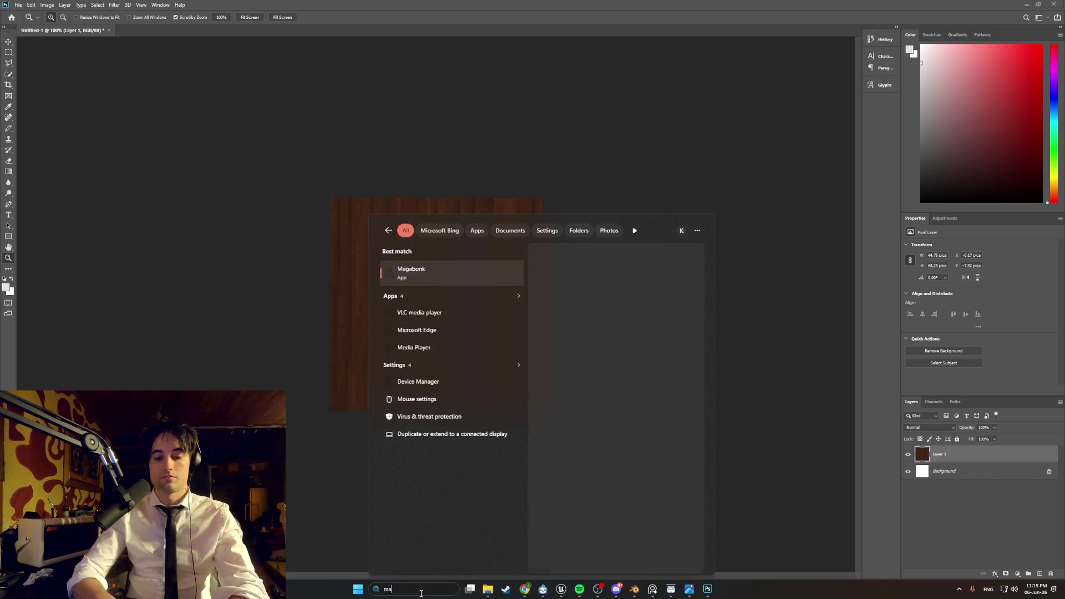
key("Return")
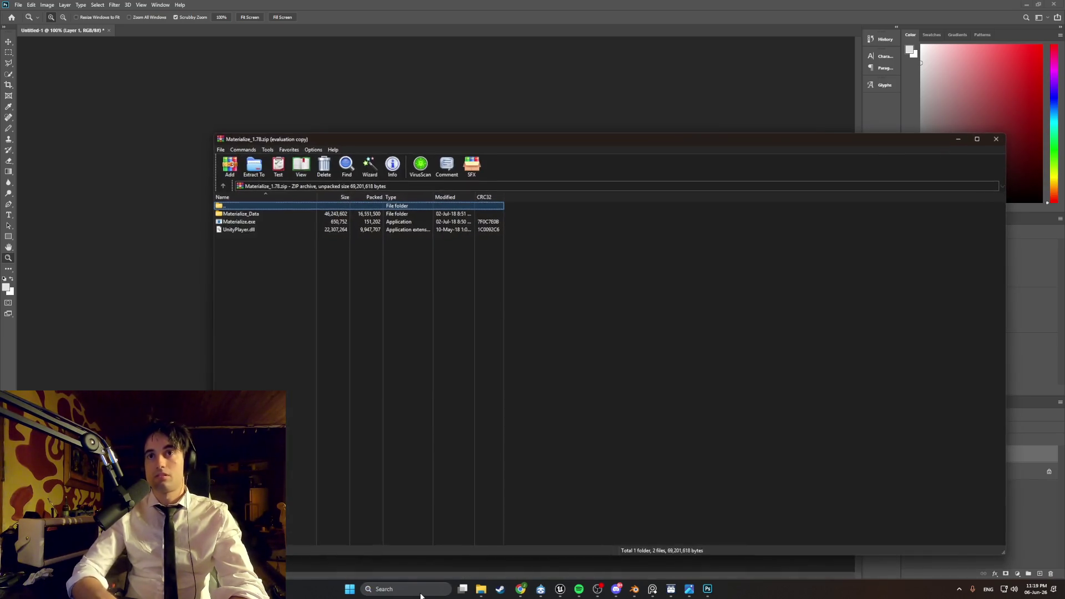
double_click(248, 223)
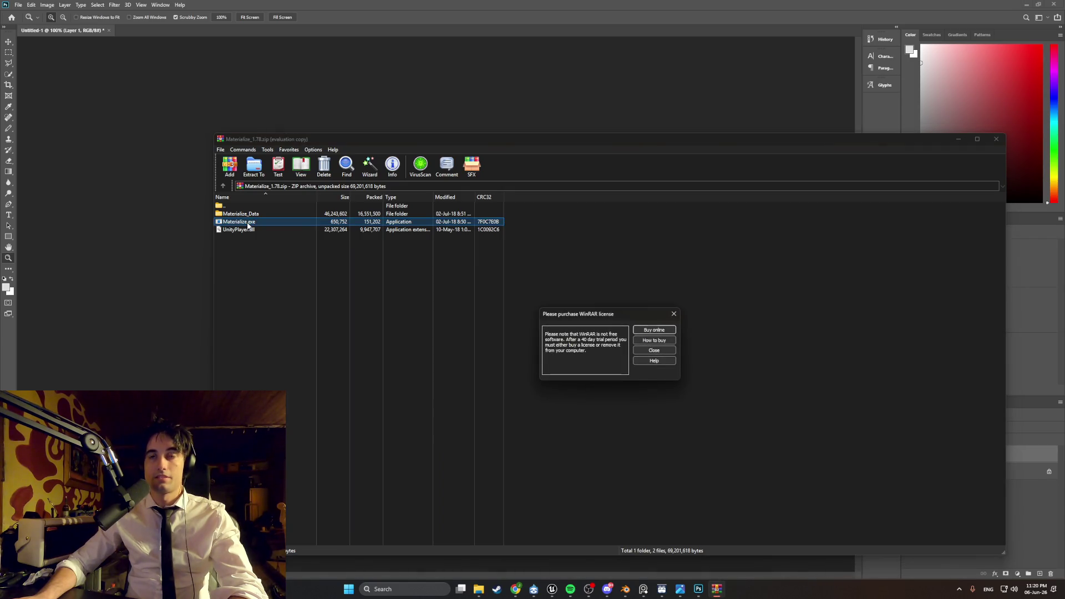
left_click(646, 350)
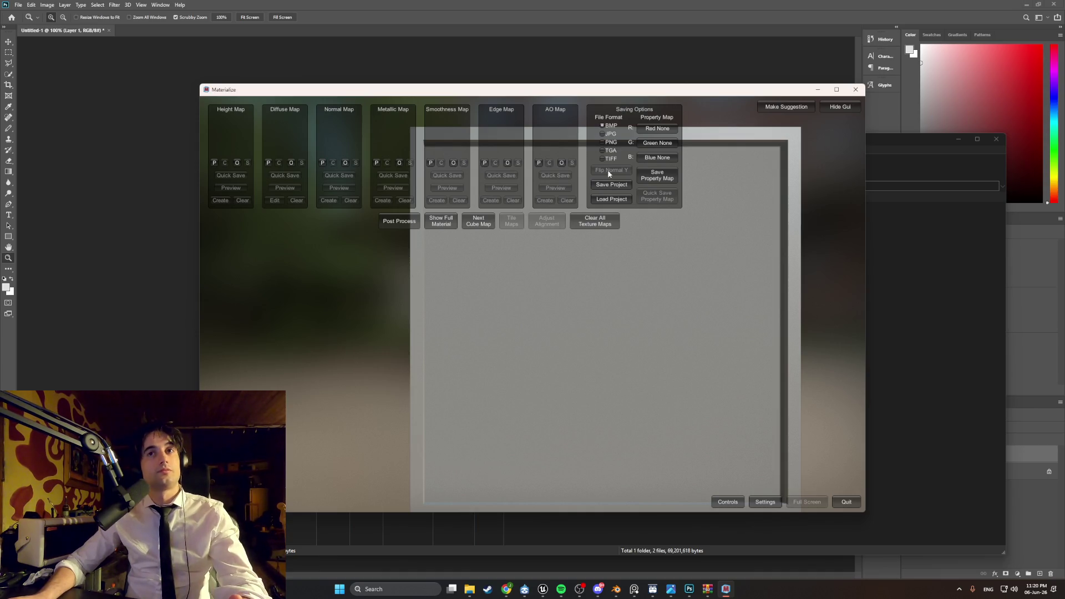
- Load the wood PNG from Desktop > Developin folders > WEEDMAN > PhotoshopFiles > Textures as diffuse map
left_click(291, 162)
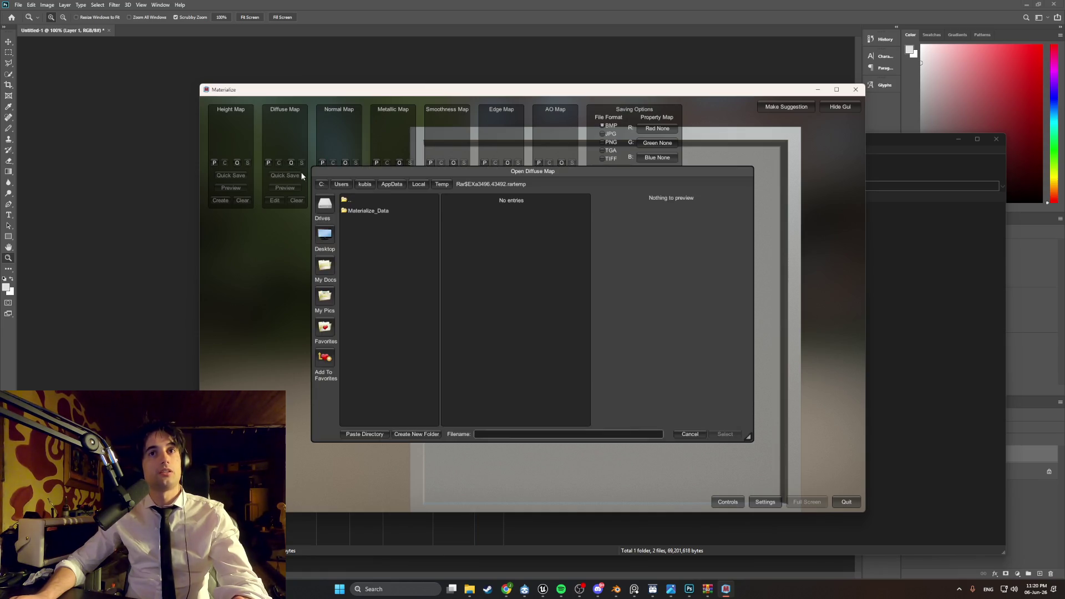
left_click(332, 249)
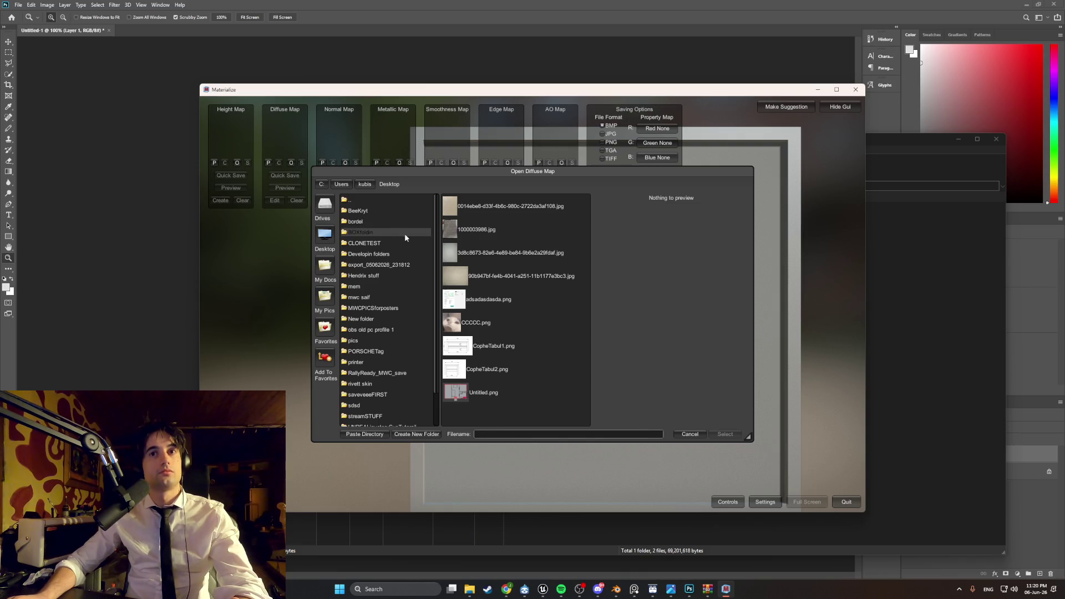
double_click(384, 253)
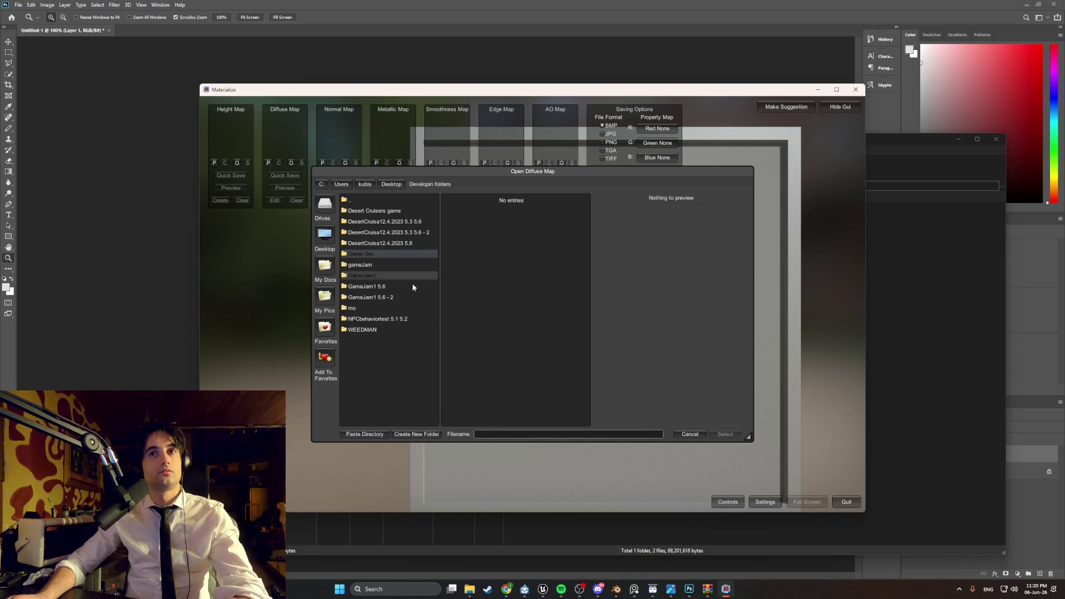
double_click(374, 330)
double_click(377, 253)
double_click(371, 220)
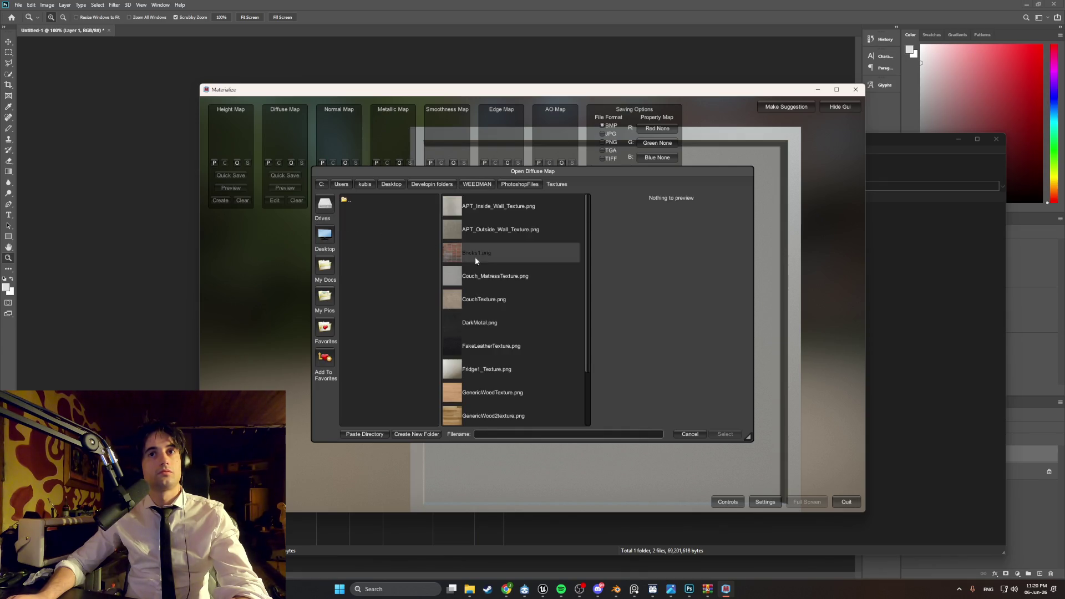
scroll(475, 258, "down", 3)
double_click(462, 419)
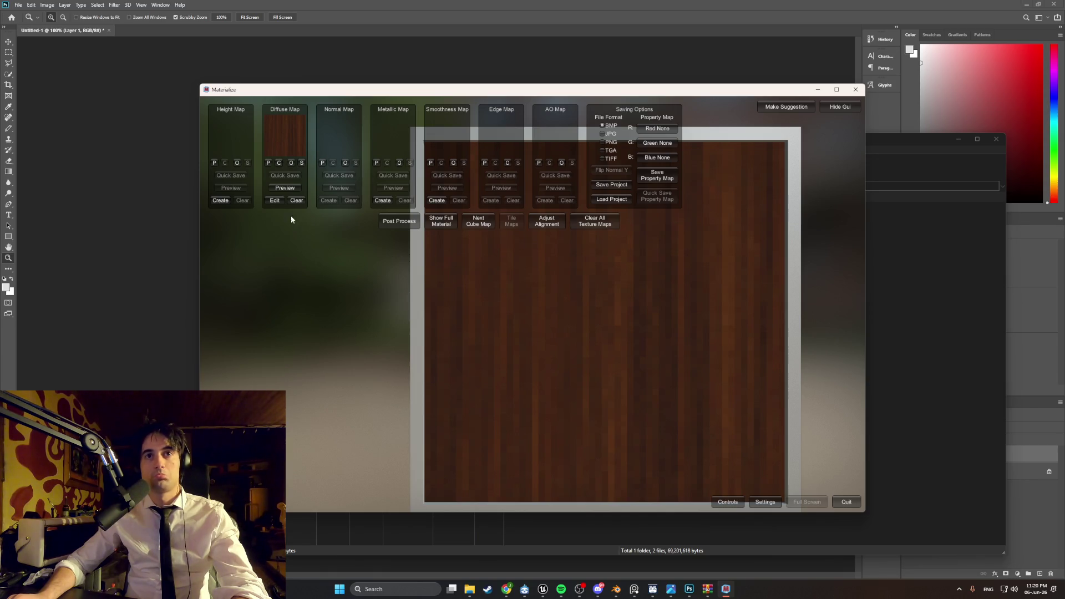
- Create and set the height map, create the normal map, and open Tile Maps
left_click(216, 201)
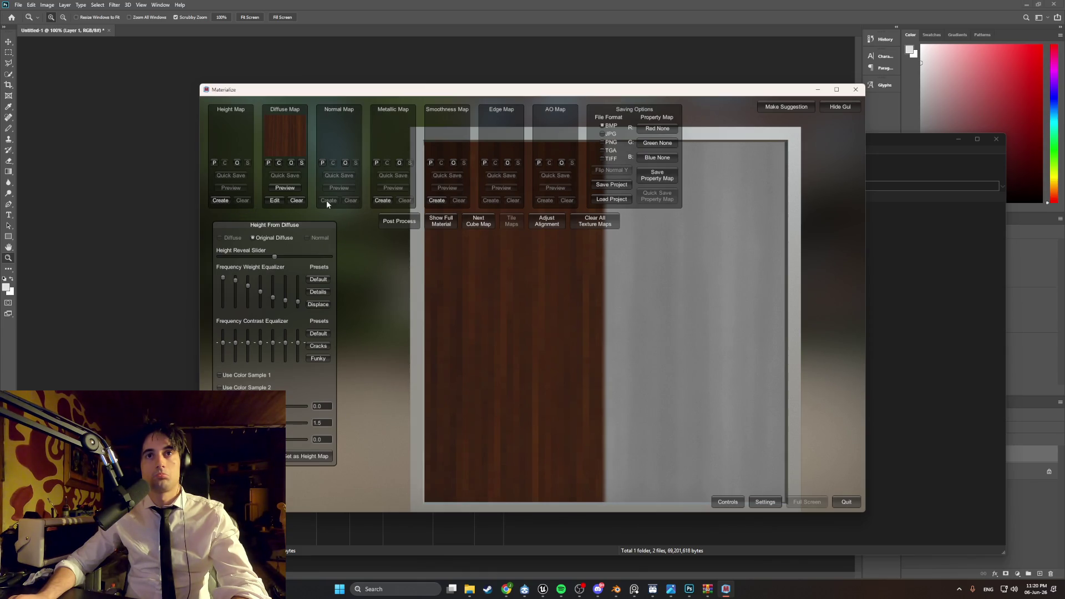
left_click(320, 455)
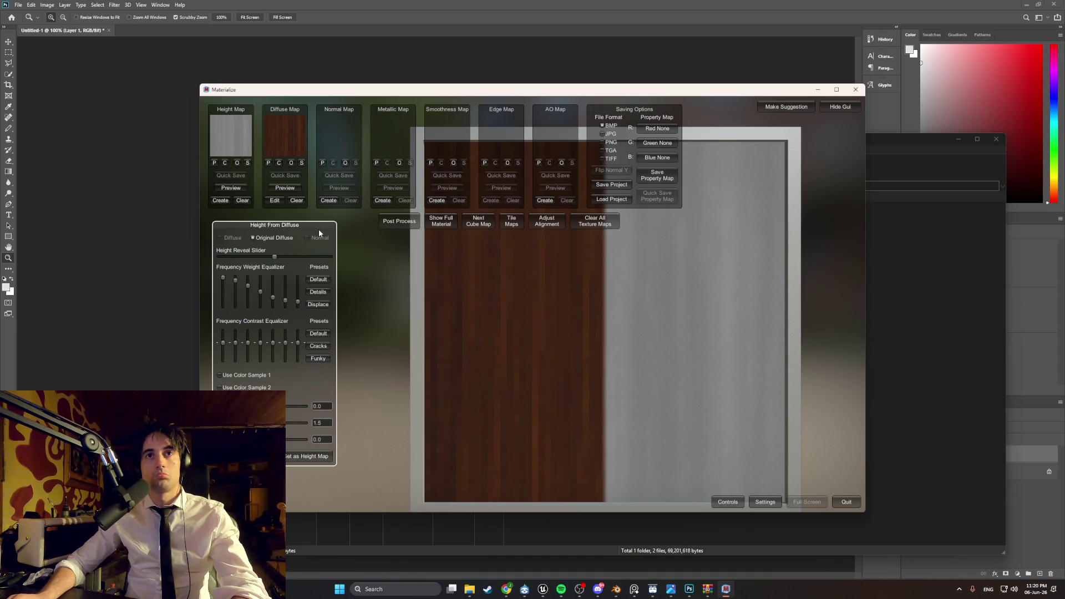
left_click(320, 198)
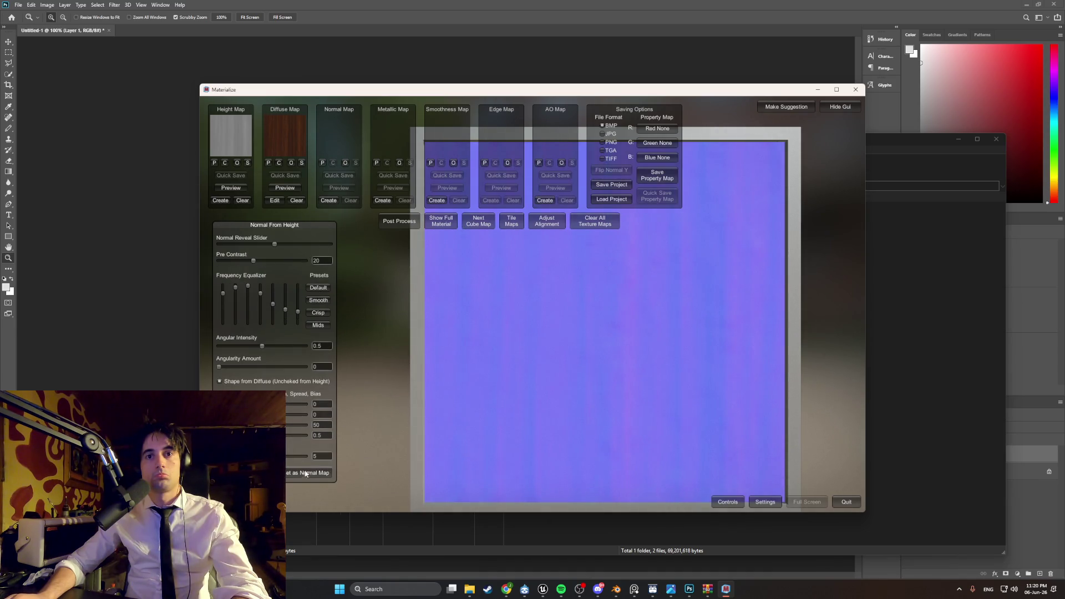
left_click(511, 221)
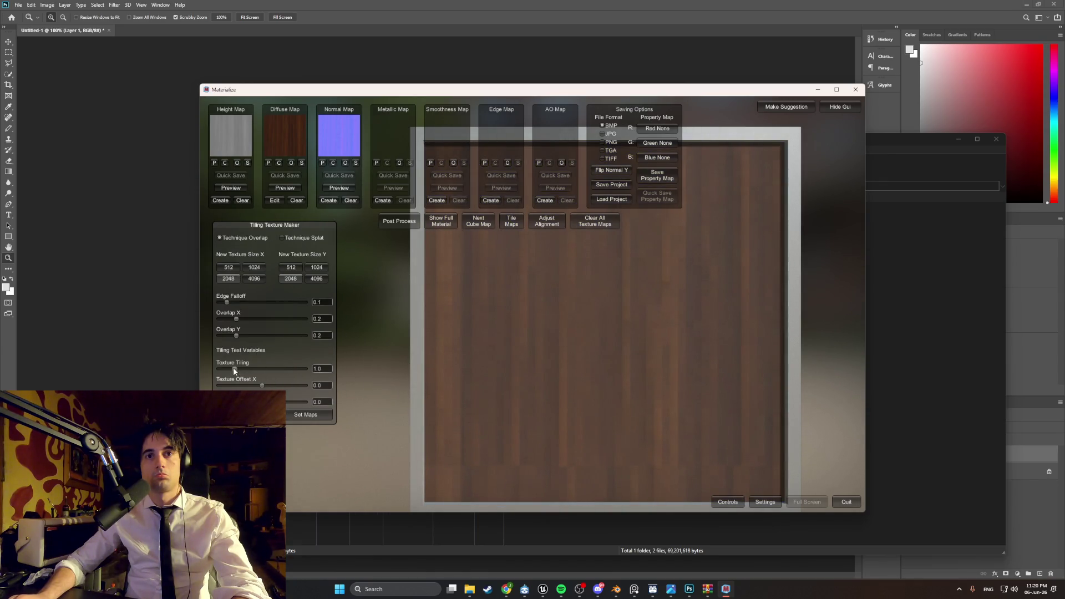
- Set Overlap Y to 0.2 and Edge Falloff to 0.8187, orbiting the preview to check seams
mouse_move(235, 370)
left_mouse_down()
mouse_move(317, 365)
mouse_move(272, 366)
mouse_move(245, 335)
mouse_move(263, 336)
left_mouse_up()
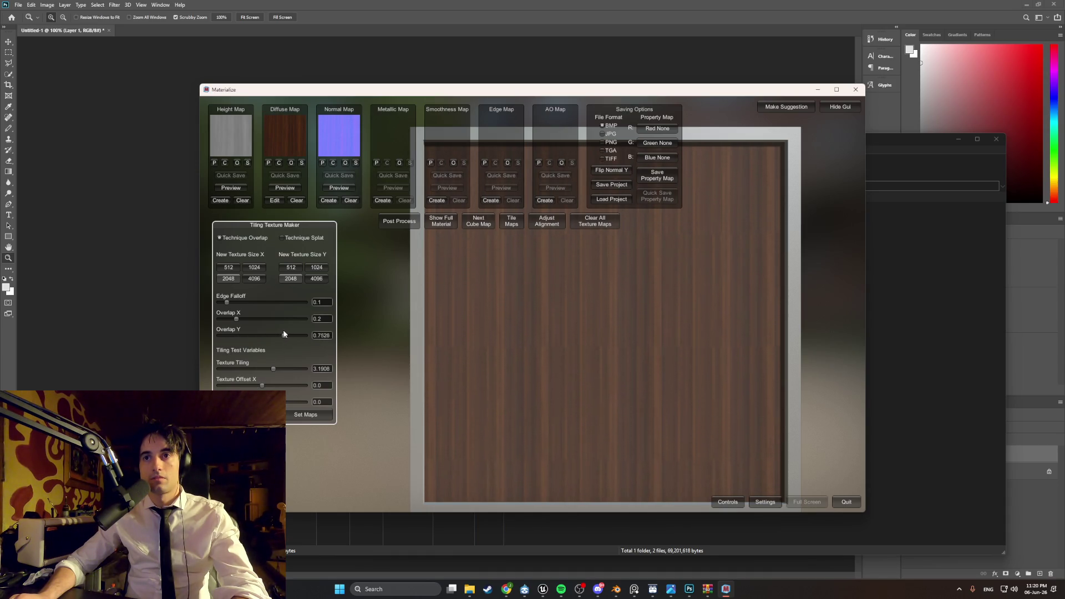
left_click_drag(251, 326, 236, 324)
left_click_drag(250, 303, 317, 305)
mouse_move(507, 335)
right_mouse_down()
mouse_move(526, 326)
mouse_move(488, 320)
mouse_move(508, 302)
mouse_move(572, 301)
mouse_move(606, 326)
mouse_move(567, 329)
mouse_move(560, 315)
right_mouse_up()
left_click_drag(236, 318, 259, 323)
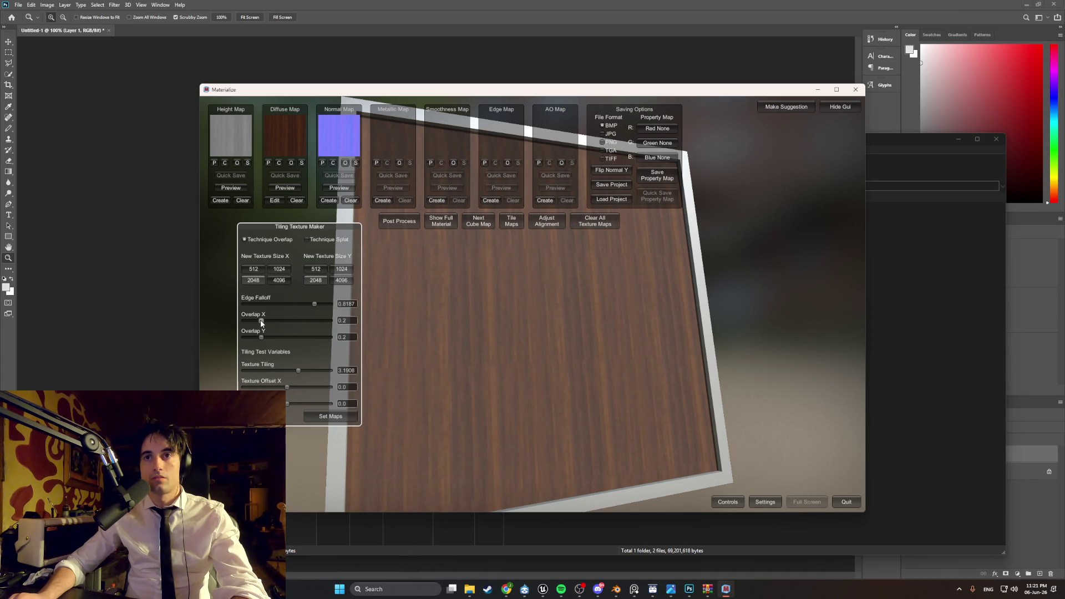
mouse_move(518, 335)
right_mouse_down()
mouse_move(487, 326)
mouse_move(514, 316)
mouse_move(485, 319)
mouse_move(532, 331)
mouse_move(515, 311)
mouse_move(511, 333)
mouse_move(502, 305)
mouse_move(523, 328)
mouse_move(511, 333)
mouse_move(501, 318)
mouse_move(502, 291)
mouse_move(489, 328)
mouse_move(518, 364)
mouse_move(476, 307)
mouse_move(552, 319)
mouse_move(375, 188)
right_mouse_up()
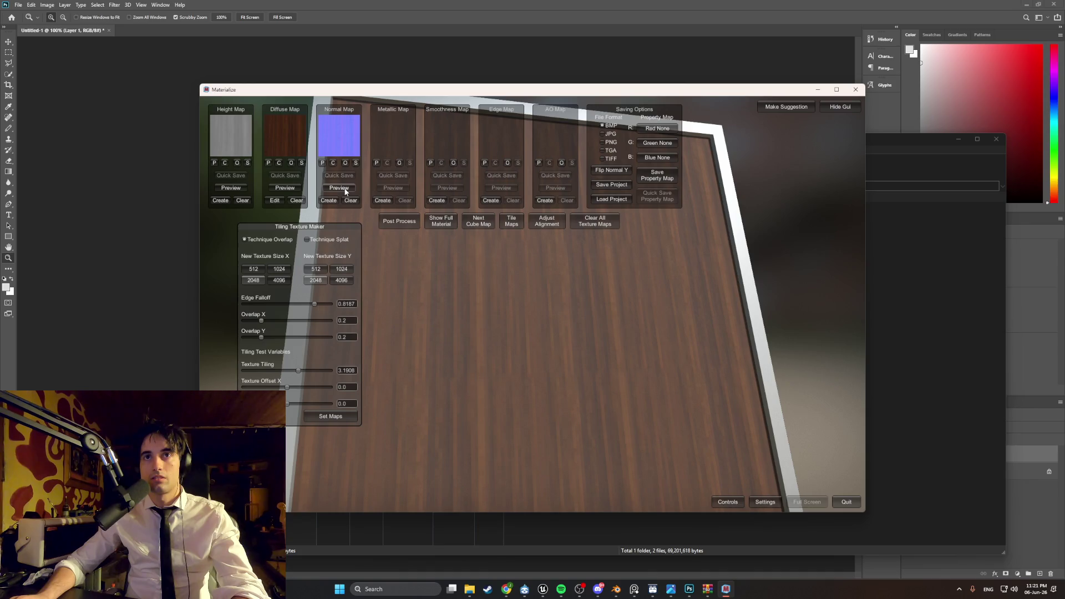
mouse_move(498, 349)
right_mouse_down()
mouse_move(483, 369)
mouse_move(430, 341)
mouse_move(418, 318)
mouse_move(438, 262)
mouse_move(475, 315)
mouse_move(478, 371)
right_mouse_up()
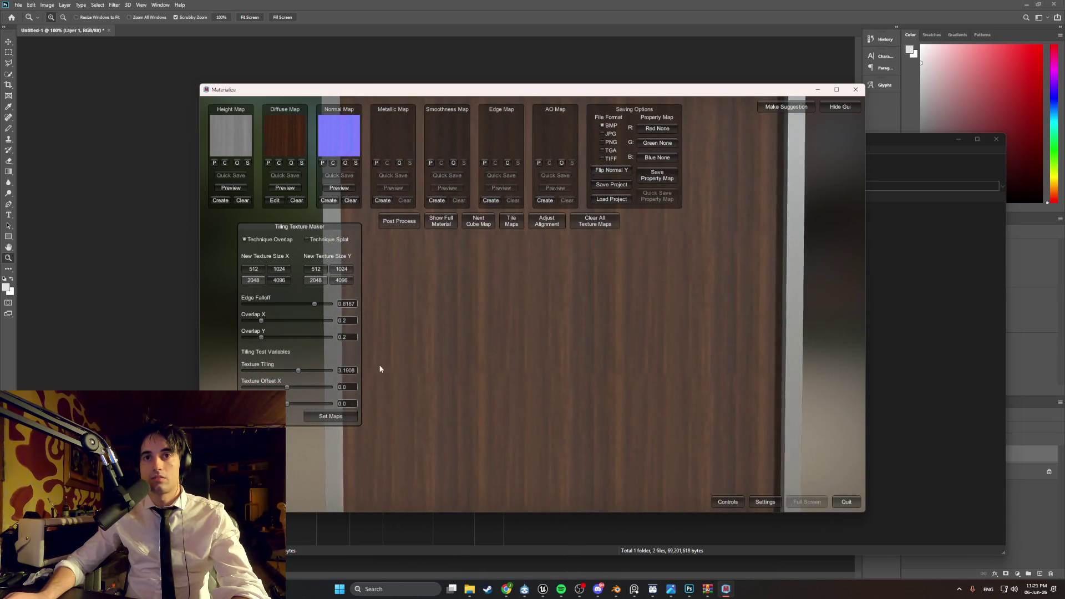
- Raise Texture Tiling to about 4.66 and open Save Property Map
mouse_move(295, 375)
left_mouse_down()
mouse_move(288, 368)
mouse_move(379, 373)
mouse_move(264, 363)
mouse_move(310, 358)
left_mouse_up()
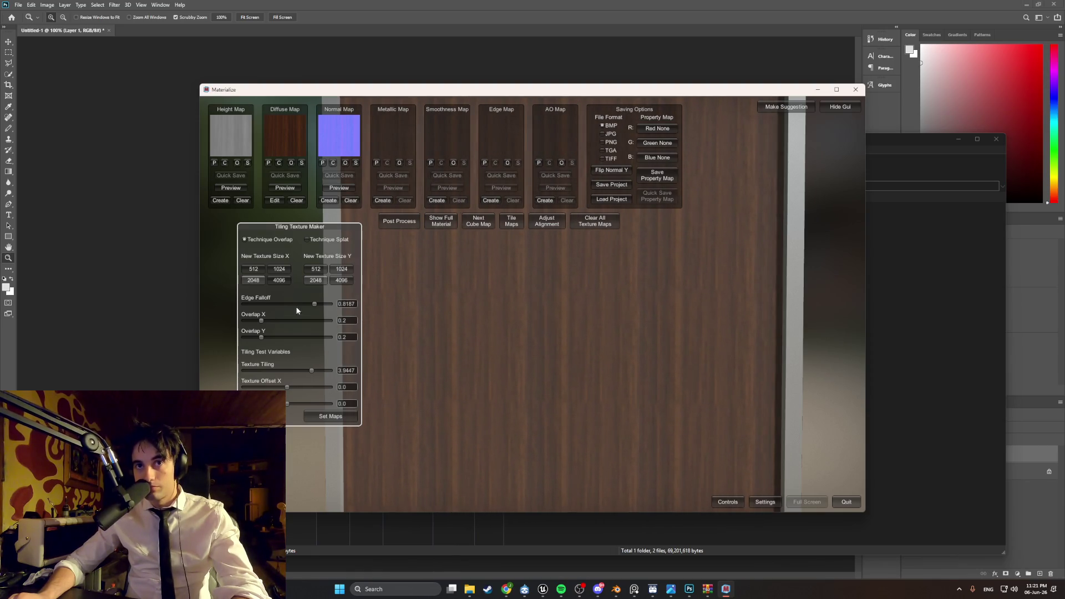
left_click(254, 268)
left_click(315, 268)
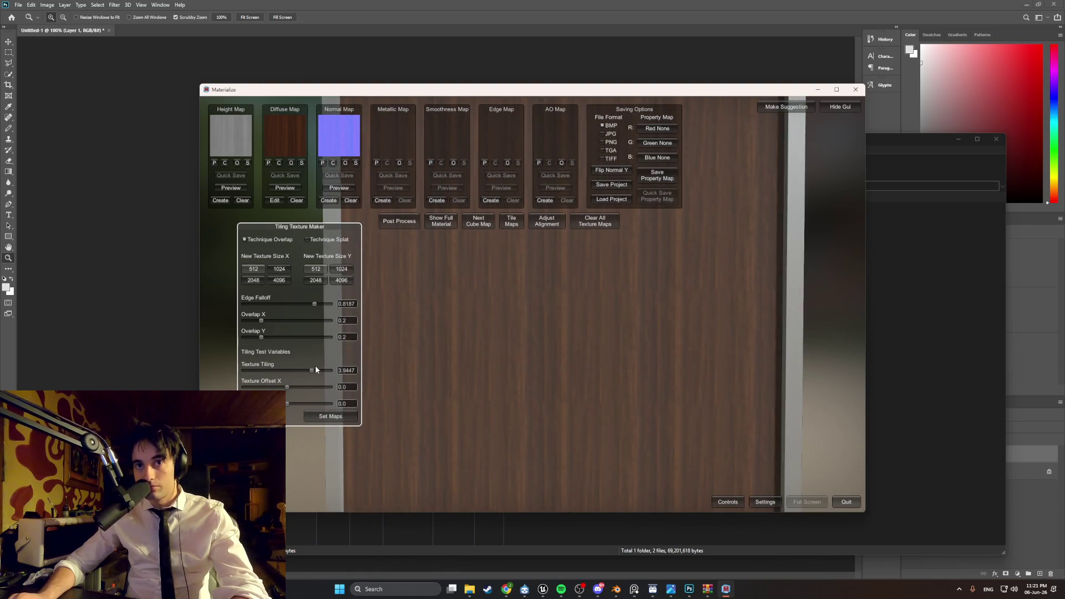
mouse_move(316, 371)
left_mouse_down()
mouse_move(328, 370)
mouse_move(236, 371)
mouse_move(328, 359)
left_mouse_up()
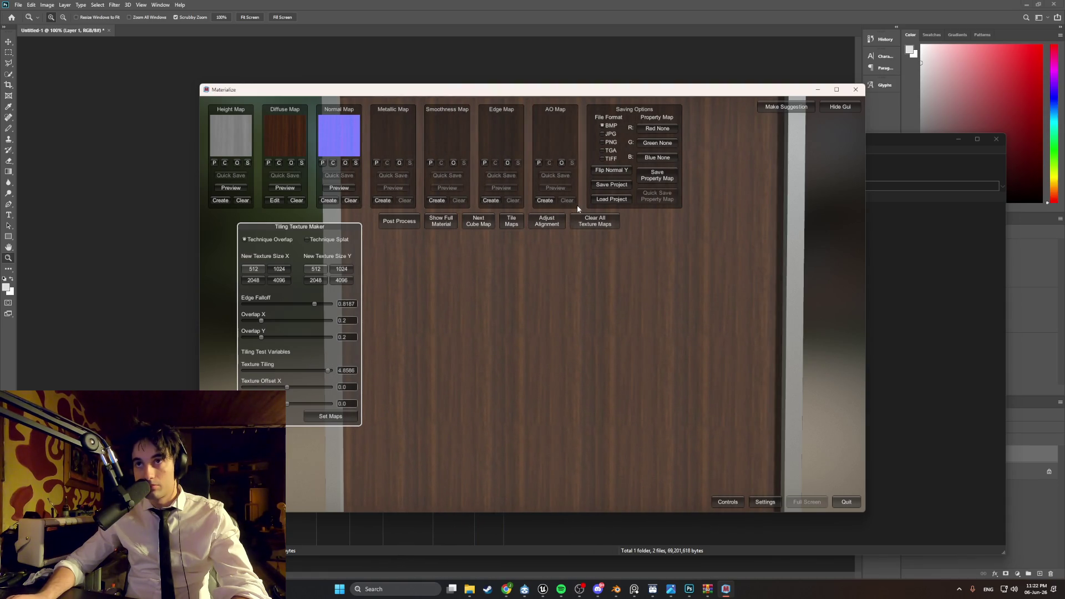
left_click(647, 177)
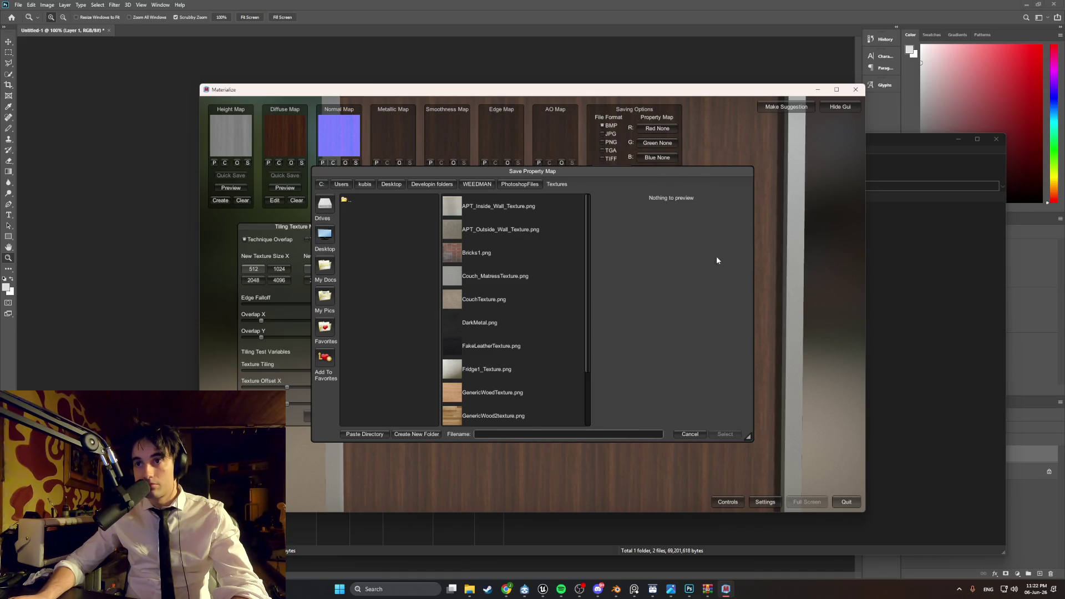
- Cancel the Save Property Map dialog, flip Normal Y, and open Adjust Alignment
left_click(689, 433)
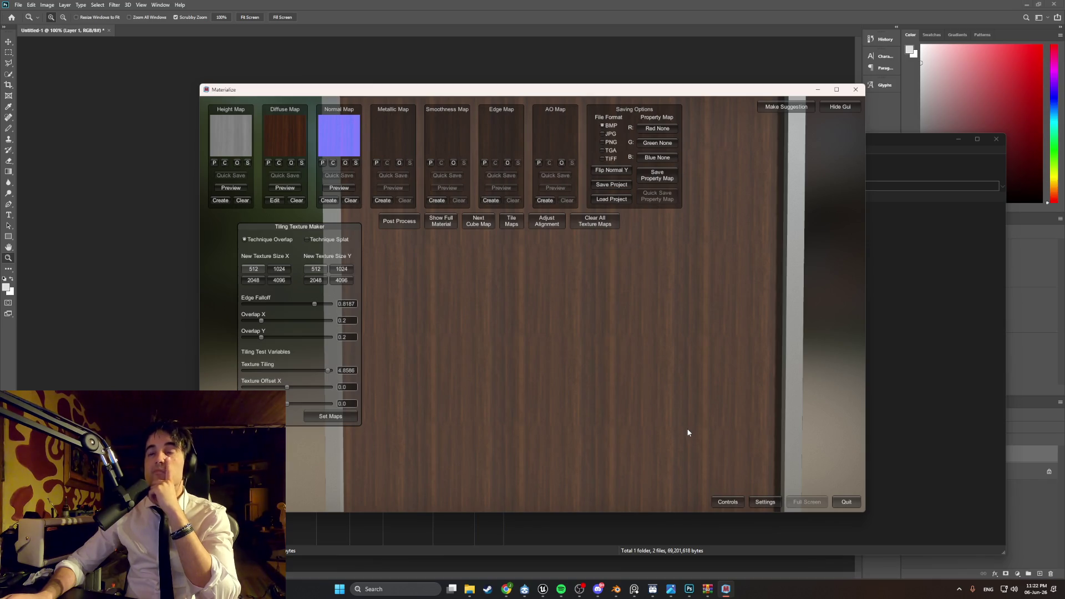
left_click(619, 174)
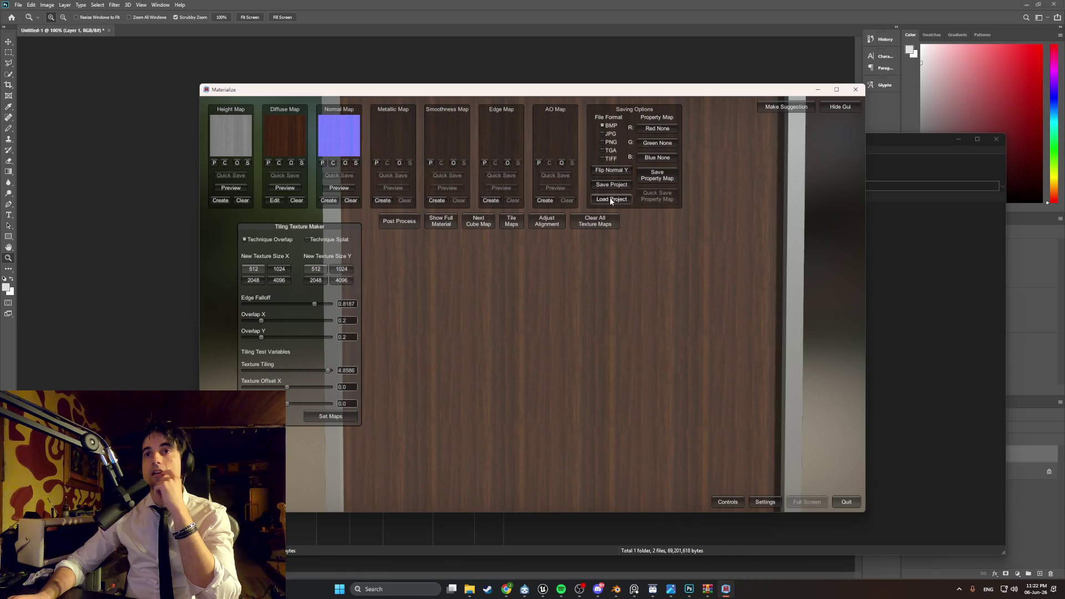
left_click(557, 226)
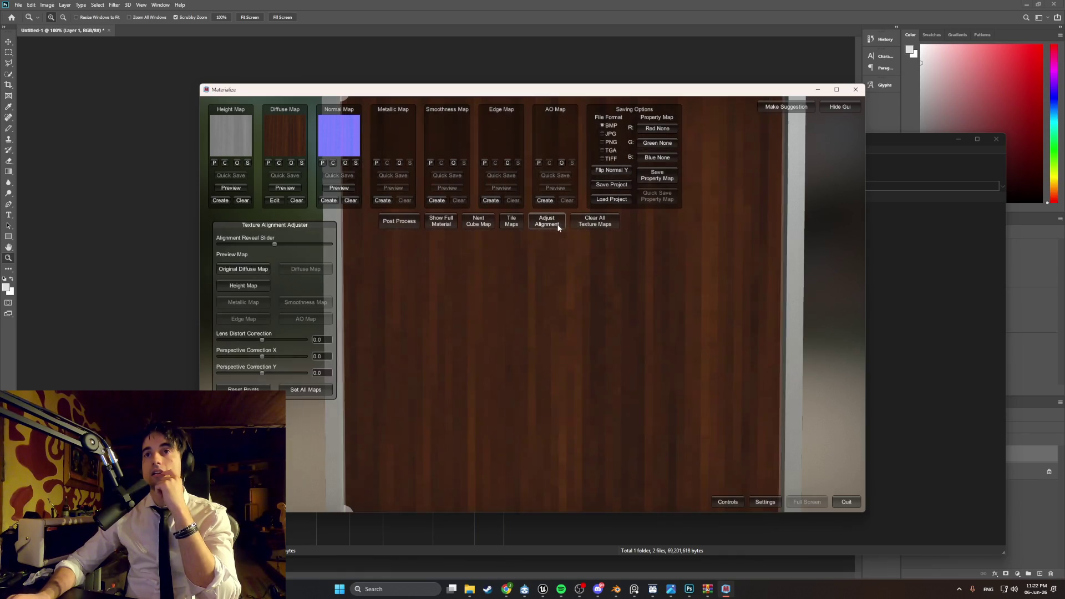
- Apply lens distortion -1 and perspective correction 0.9134 X, 0.4807 Y, then show Full Material
mouse_move(546, 288)
right_mouse_down()
mouse_move(524, 293)
mouse_move(500, 271)
mouse_move(510, 255)
right_mouse_up()
mouse_move(271, 244)
left_mouse_down()
mouse_move(282, 245)
mouse_move(223, 247)
mouse_move(369, 245)
mouse_move(269, 246)
mouse_move(298, 245)
left_mouse_up()
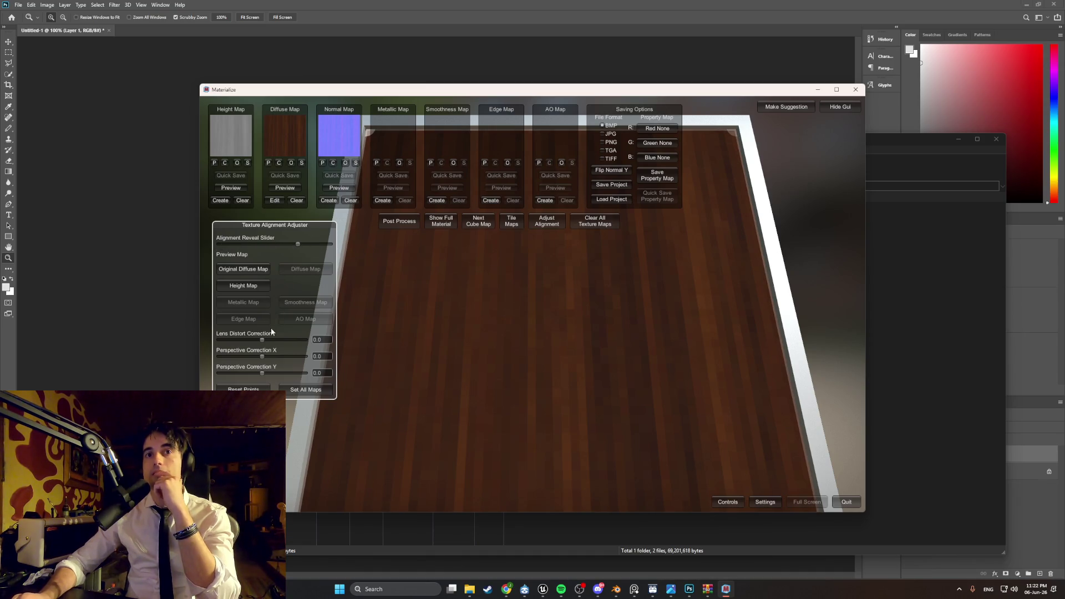
mouse_move(267, 346)
left_mouse_down()
mouse_move(296, 340)
mouse_move(230, 337)
left_mouse_up()
mouse_move(299, 352)
left_mouse_down()
mouse_move(356, 358)
mouse_move(272, 354)
mouse_move(321, 354)
mouse_move(304, 356)
mouse_move(315, 367)
mouse_move(290, 366)
mouse_move(304, 368)
left_mouse_up()
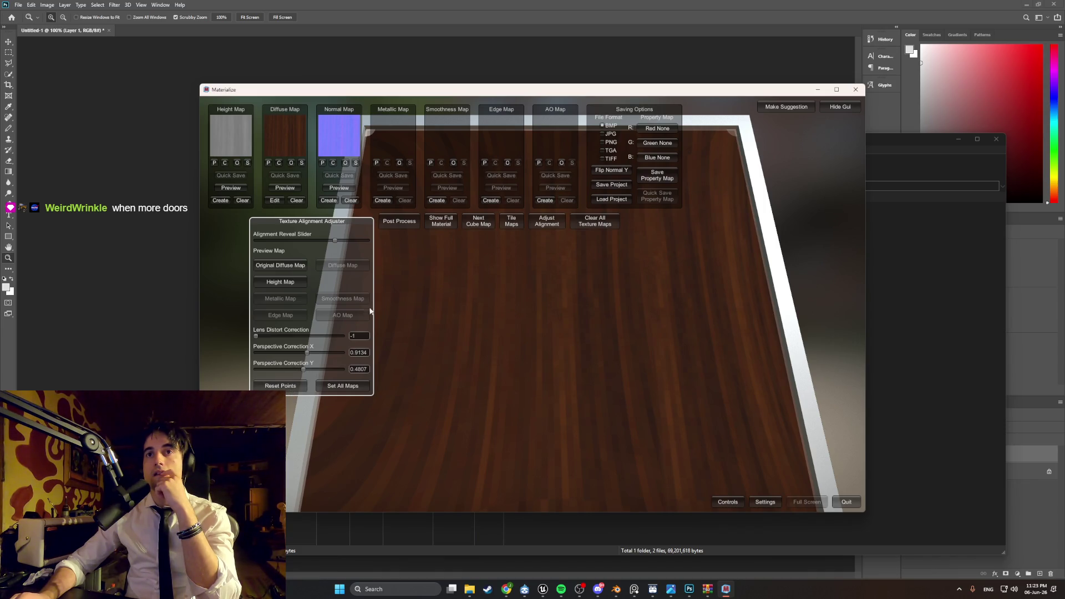
left_click(435, 221)
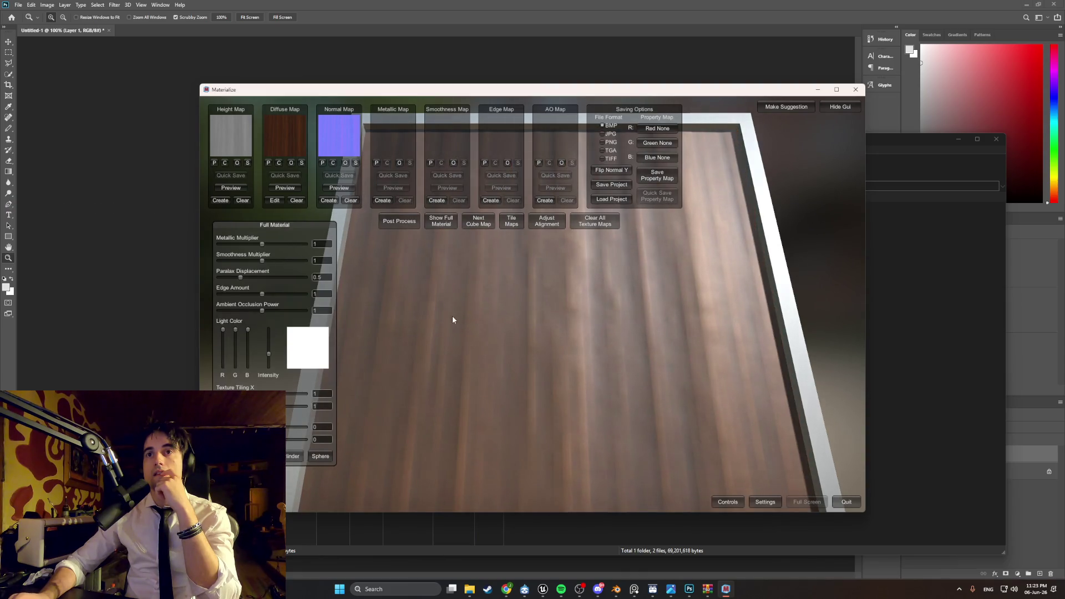
- Go back to the Tiling Texture Maker and orbit the wood preview plane to check the tiling
left_click_drag(452, 315, 425, 311)
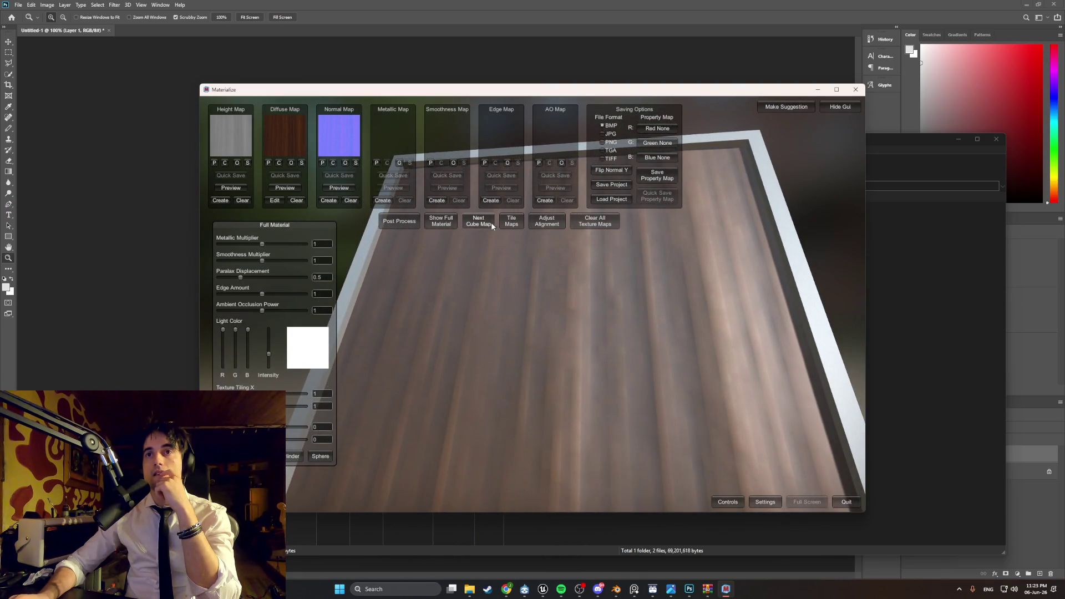
left_click(505, 222)
mouse_move(519, 316)
left_mouse_down()
mouse_move(602, 300)
mouse_move(631, 336)
mouse_move(484, 339)
left_mouse_up()
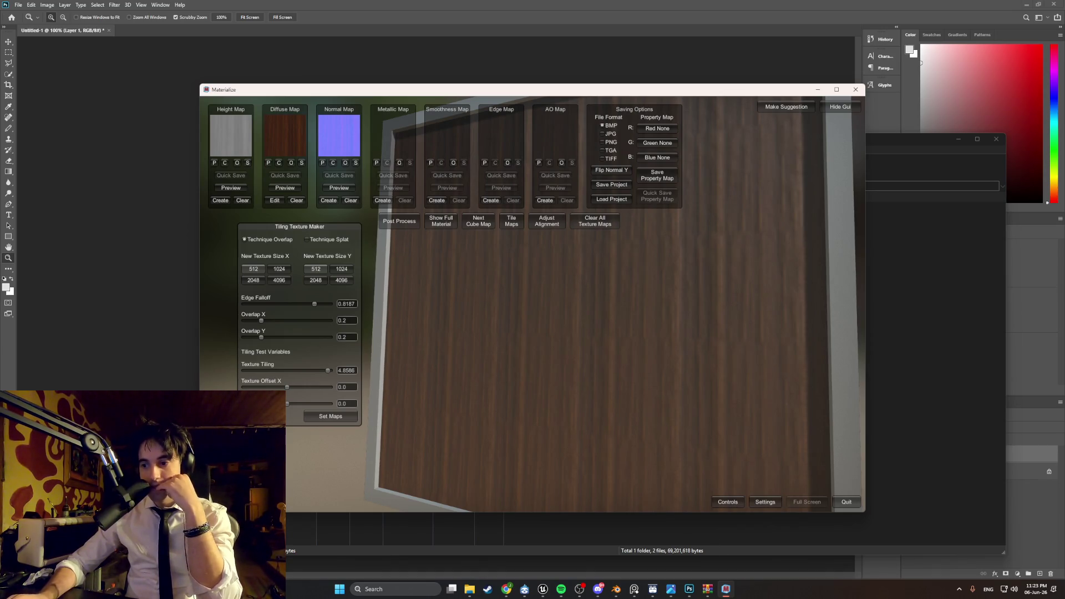
left_click(616, 589)
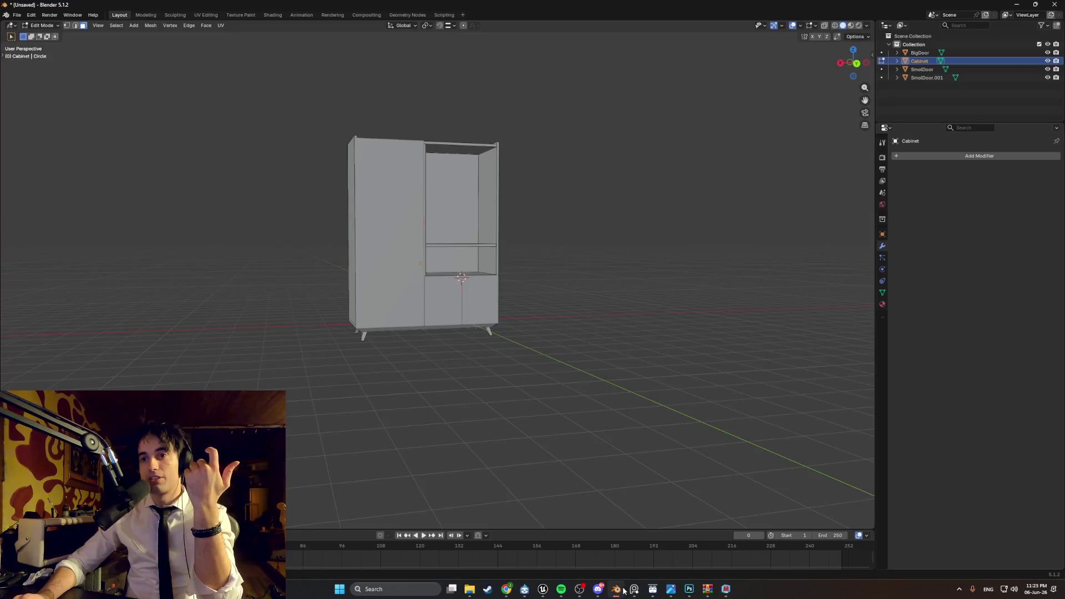
- Switch the cabinet to Object Mode, select its small door and BigDoor, and orbit to a side view
middle_click_drag(448, 354, 448, 407)
scroll(448, 377, "up", 6)
key("Tab")
left_click(364, 351)
left_click(269, 328)
mouse_move(362, 391)
middle_mouse_down()
mouse_move(426, 409)
mouse_move(635, 393)
mouse_move(525, 374)
mouse_move(507, 252)
mouse_move(560, 336)
mouse_move(571, 459)
mouse_move(611, 318)
mouse_move(602, 368)
middle_mouse_up()
scroll(525, 374, "down", 4)
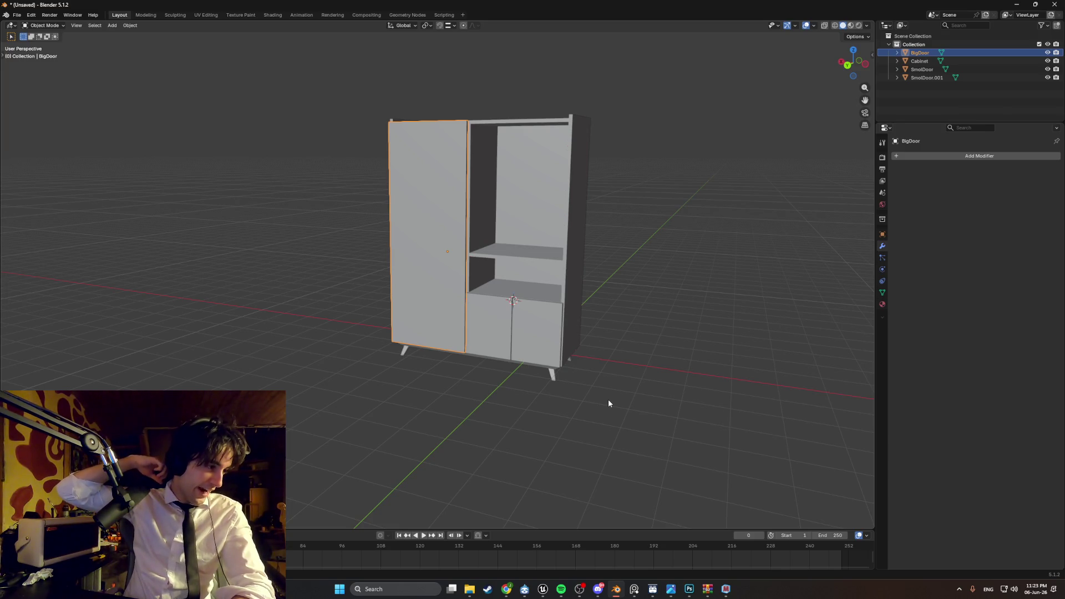
- Bring Materialize back up and rotate the tiled wood preview to inspect it
scroll(608, 398, "up", 2)
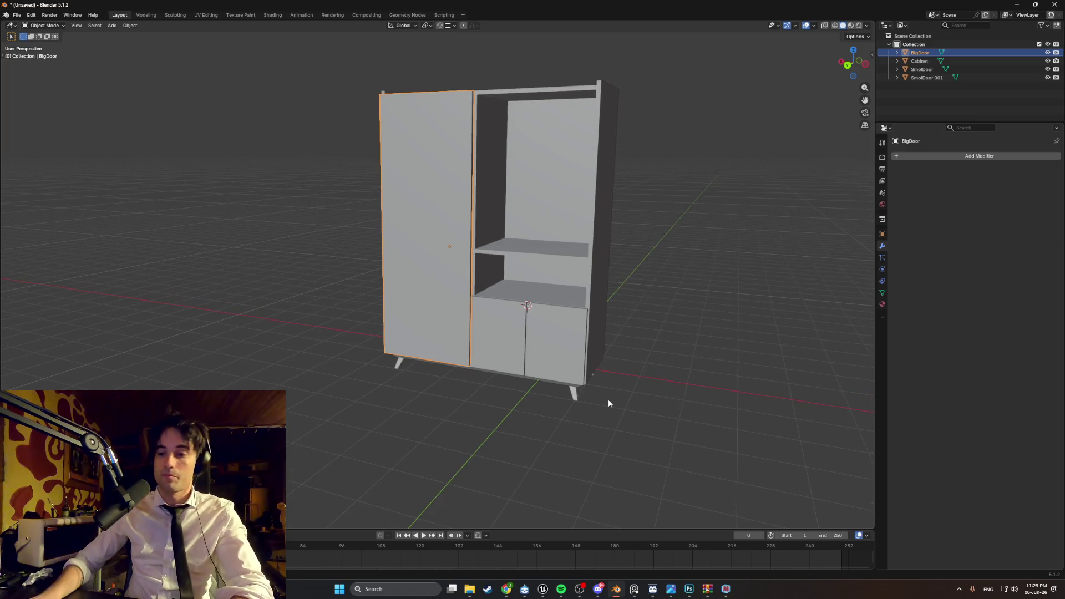
left_click(726, 589)
mouse_move(466, 374)
left_mouse_down()
mouse_move(528, 413)
mouse_move(575, 404)
mouse_move(488, 351)
left_mouse_up()
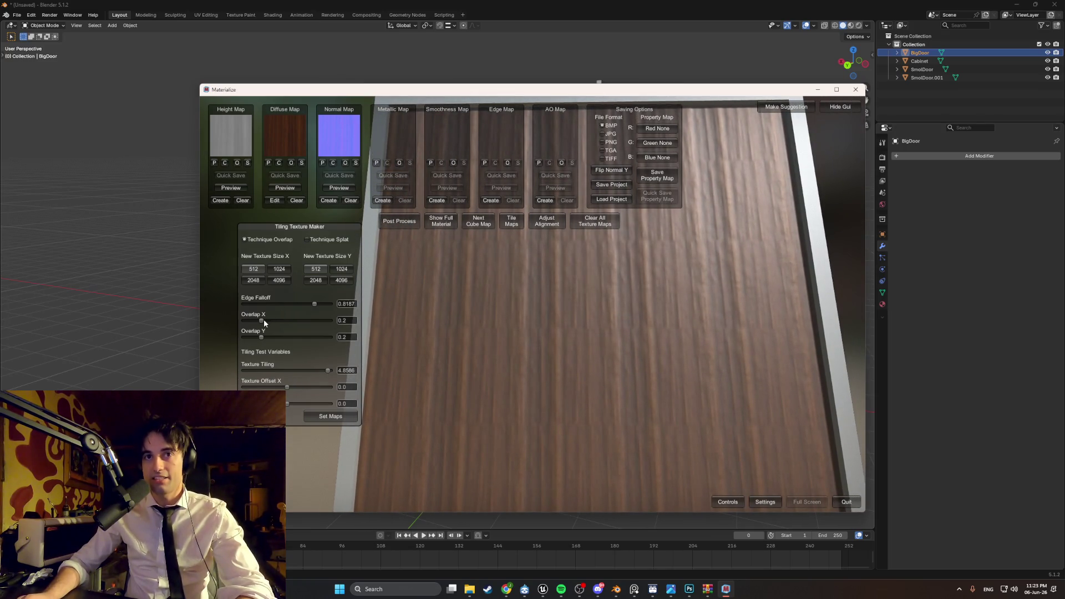
- Set Overlap X to about 0.31, Overlap Y to about 0.15, and Edge Falloff to 1
left_click_drag(261, 321, 271, 321)
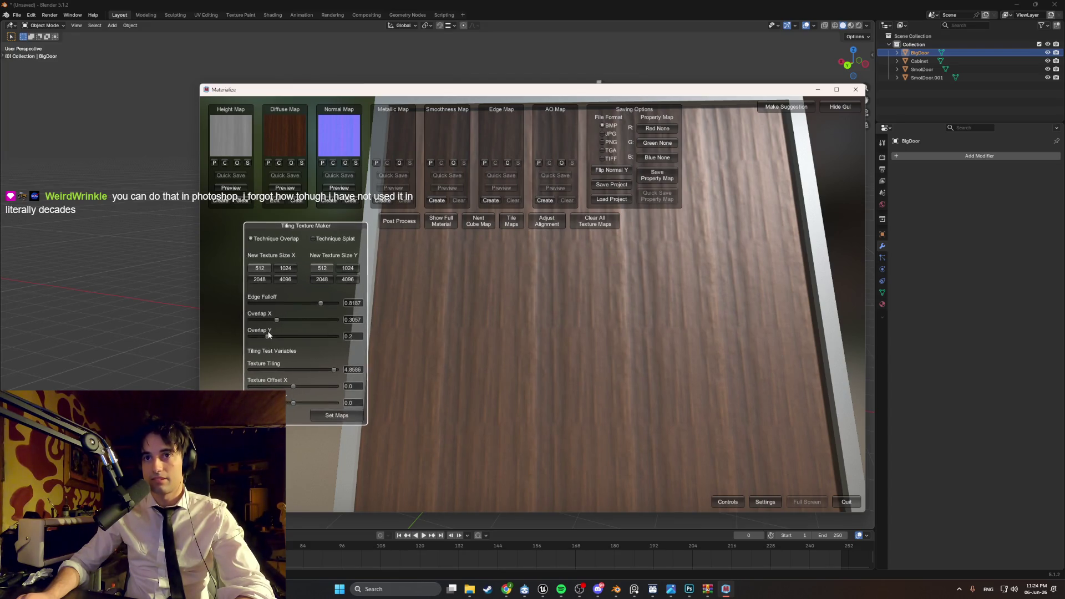
mouse_move(267, 334)
left_mouse_down()
mouse_move(288, 335)
mouse_move(264, 335)
mouse_move(251, 308)
left_mouse_up()
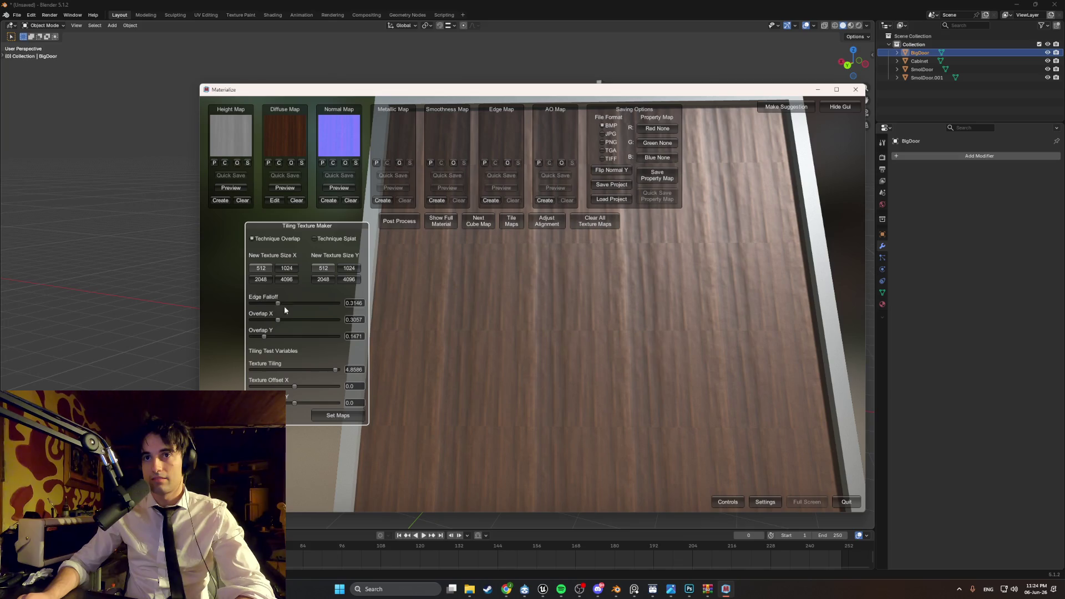
type("0.0")
left_click_drag(252, 304, 287, 304)
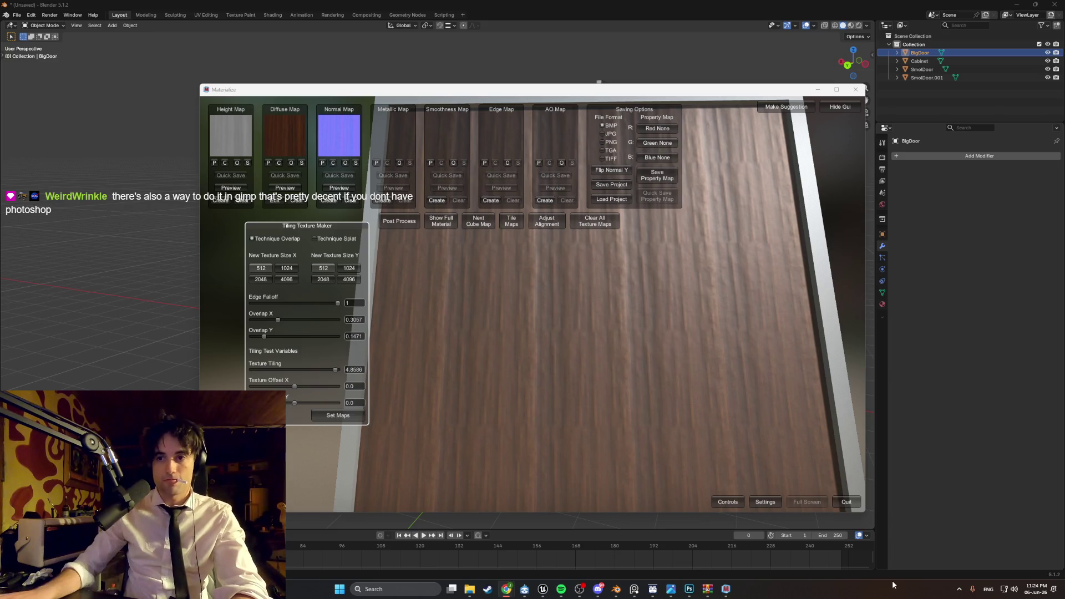
left_click(689, 590)
- Snip the tiled wood texture with Win+Shift+S for use in Photoshop
key("super+shift+s")
left_click_drag(577, 436, 290, 179)
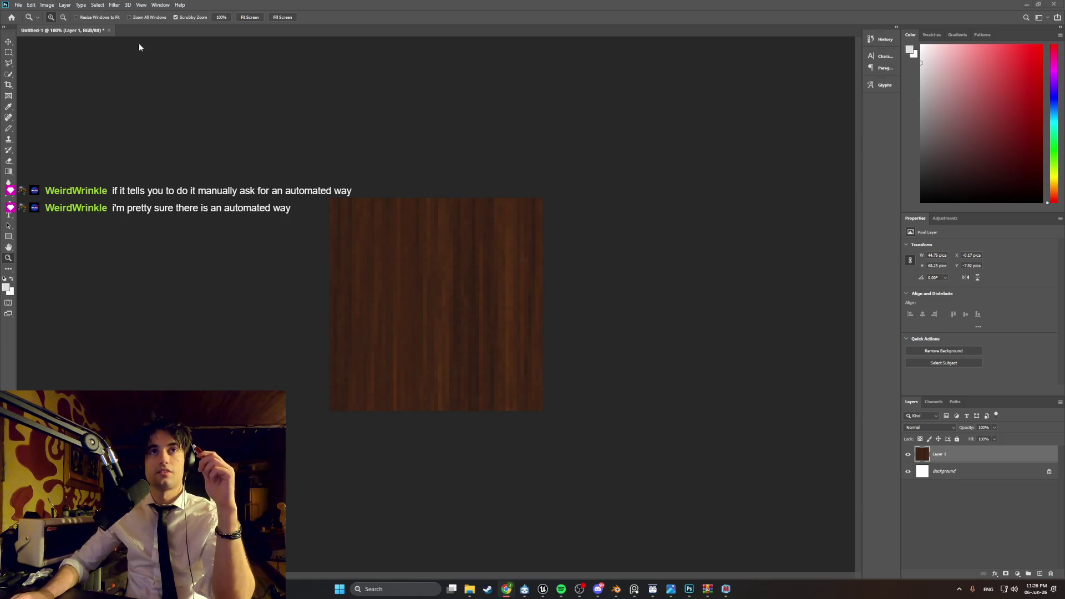
- Apply the Offset filter at 256 px horizontal and 256 px vertical with Wrap Around
left_click(111, 5)
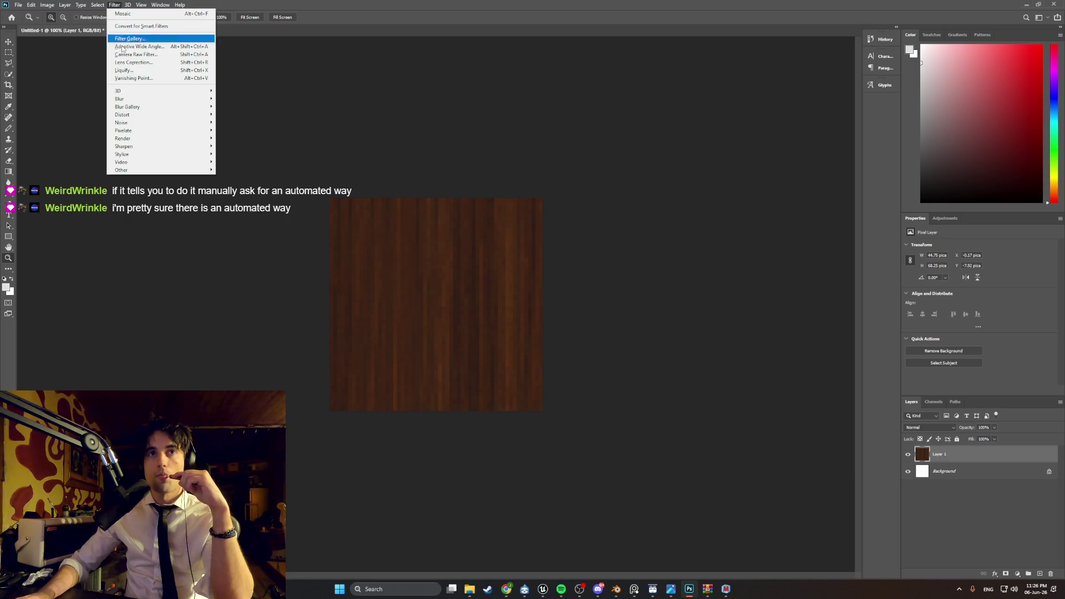
mouse_move(149, 171)
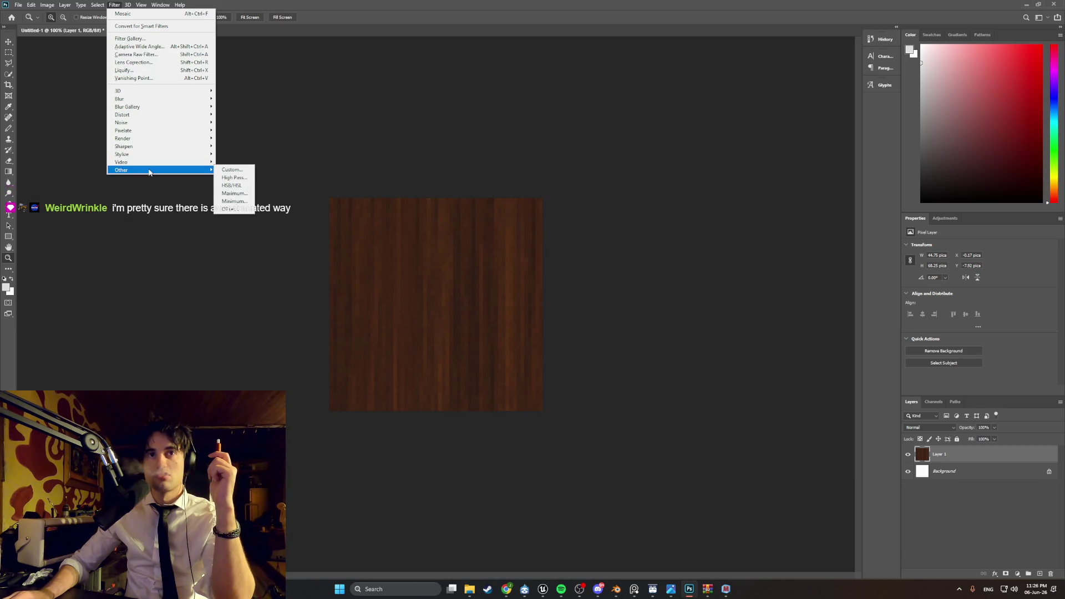
left_click(231, 209)
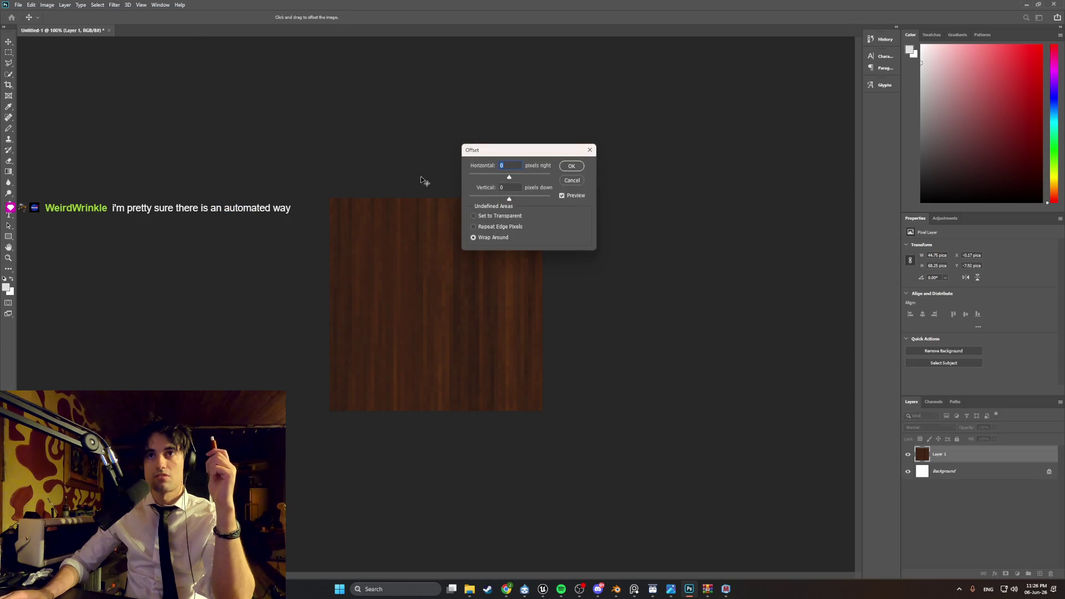
type("256")
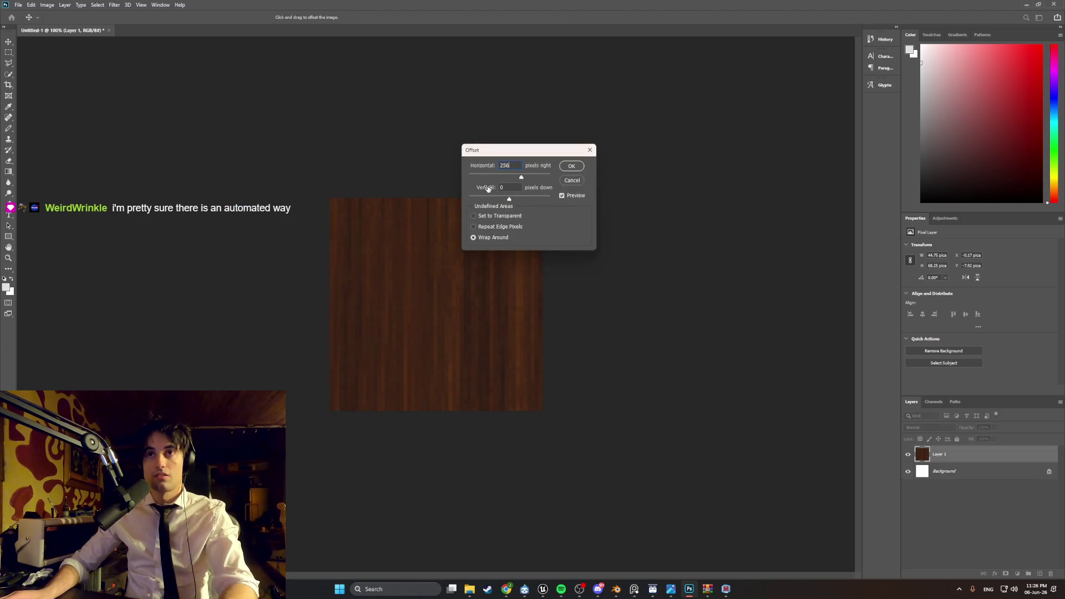
type("2")
left_click(488, 188)
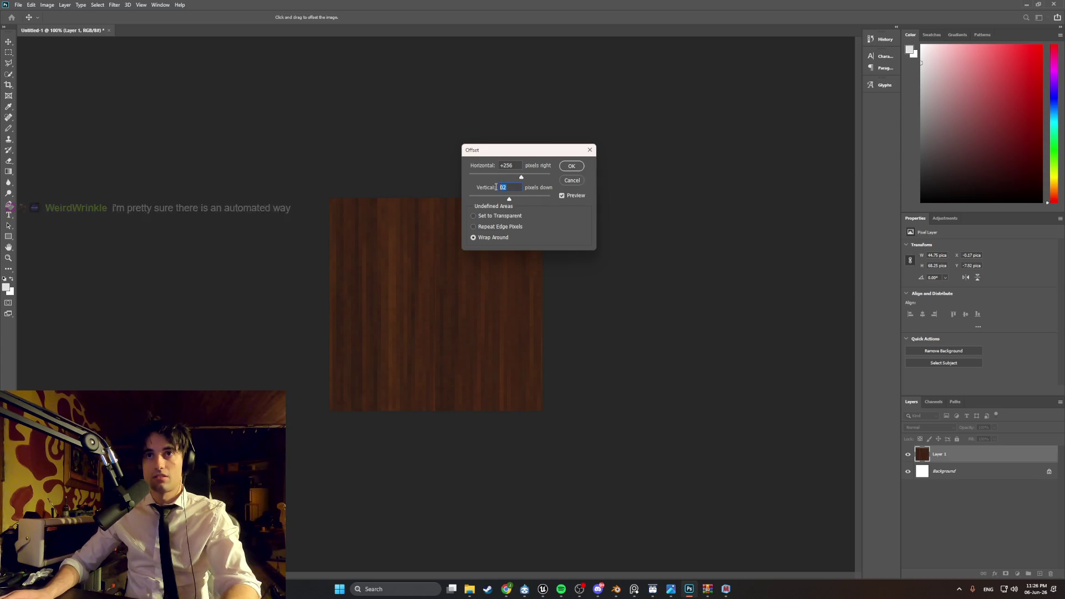
type("6")
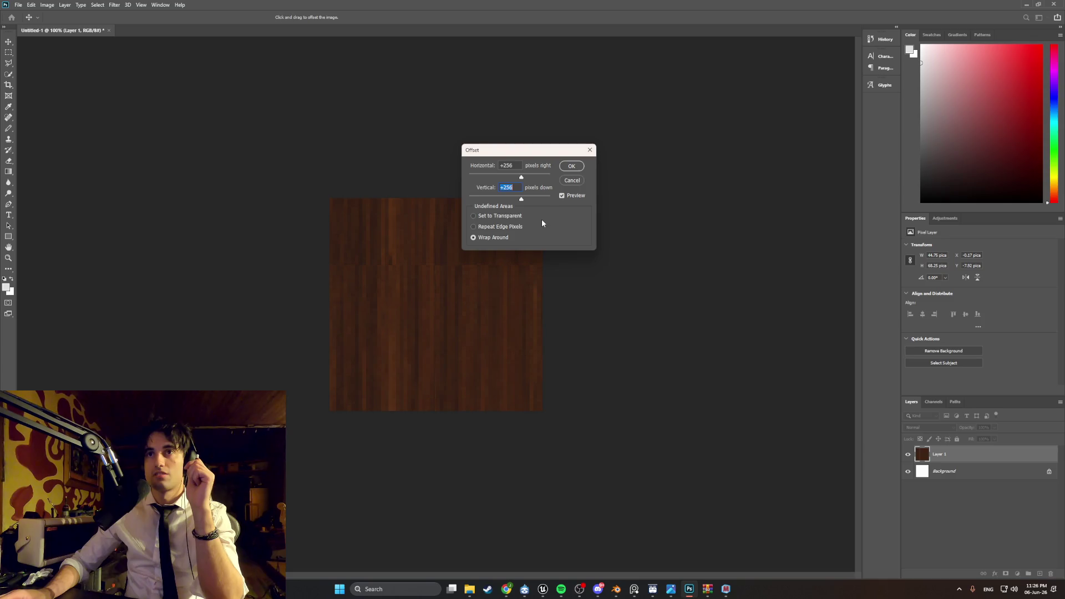
left_click(567, 168)
- Zoom in on the horizontal seam to inspect it, then zoom back out to the whole image
key("z")
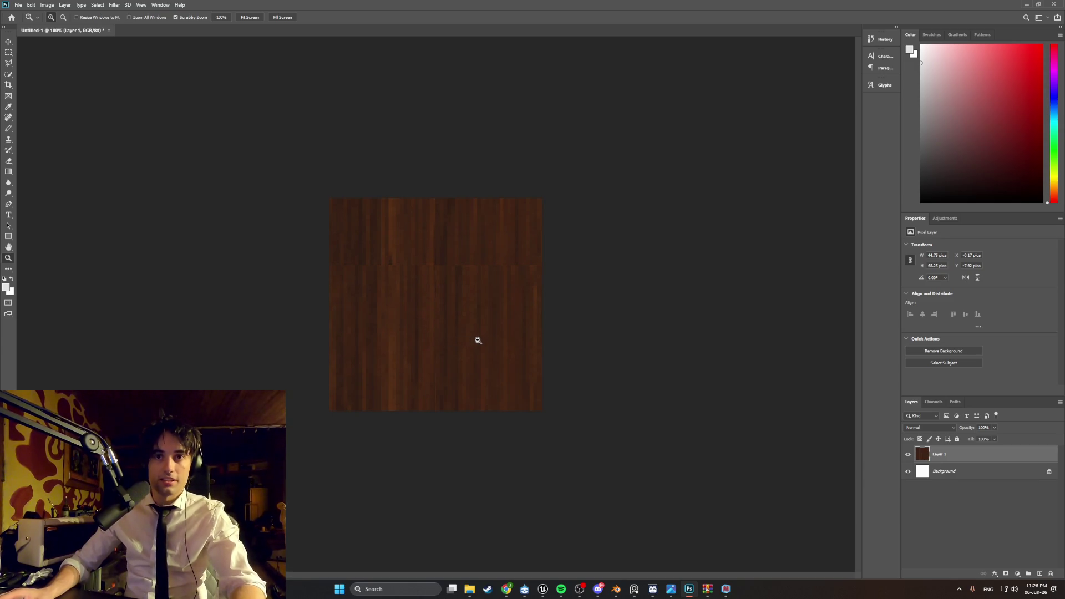
left_click_drag(446, 362, 435, 207)
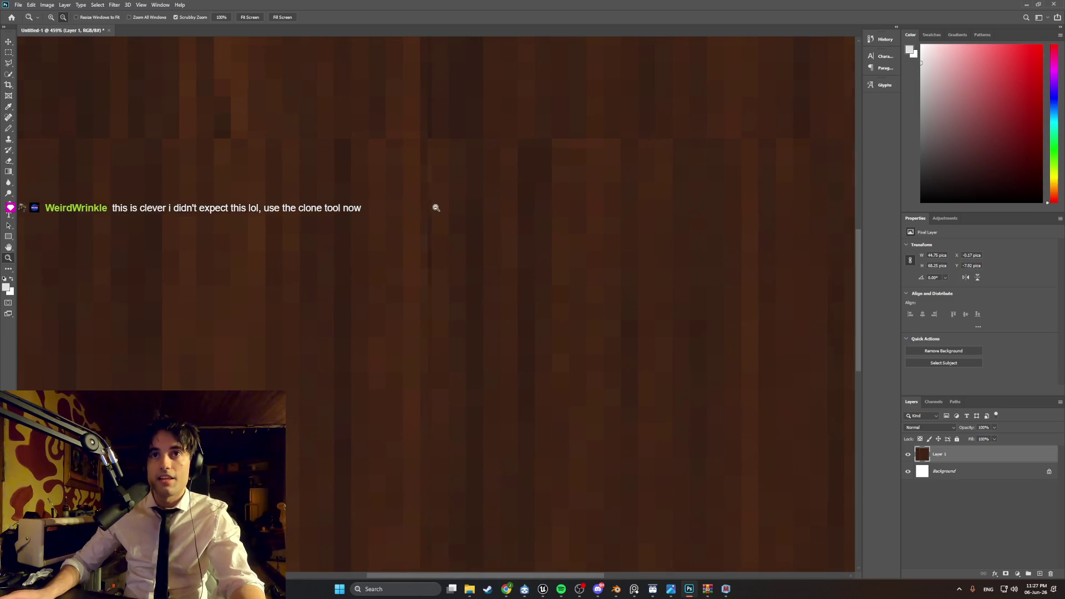
left_click_drag(432, 162, 428, 172, "alt")
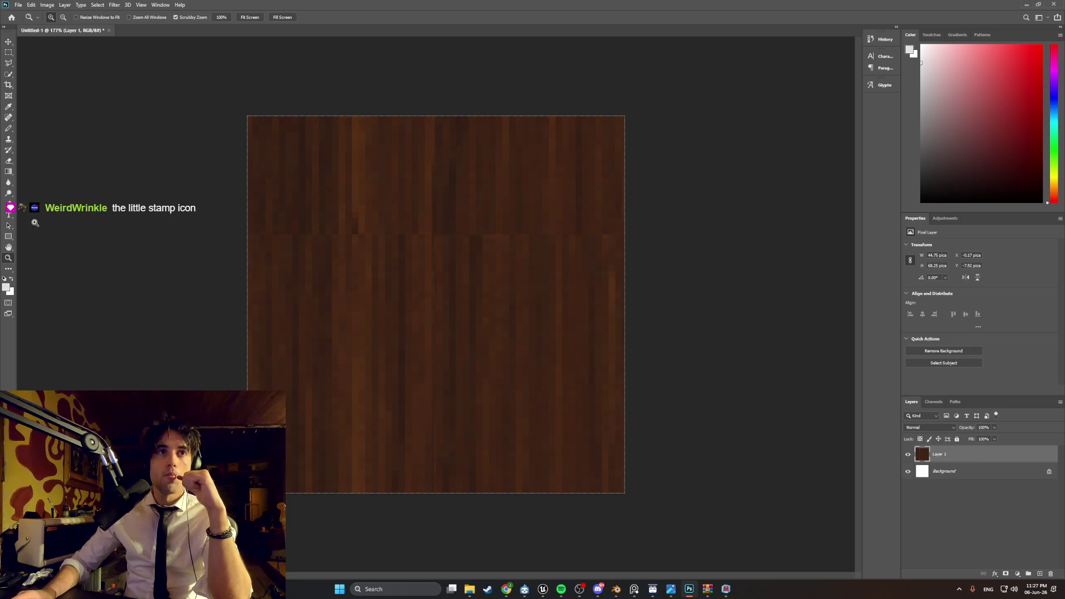
left_click(9, 139)
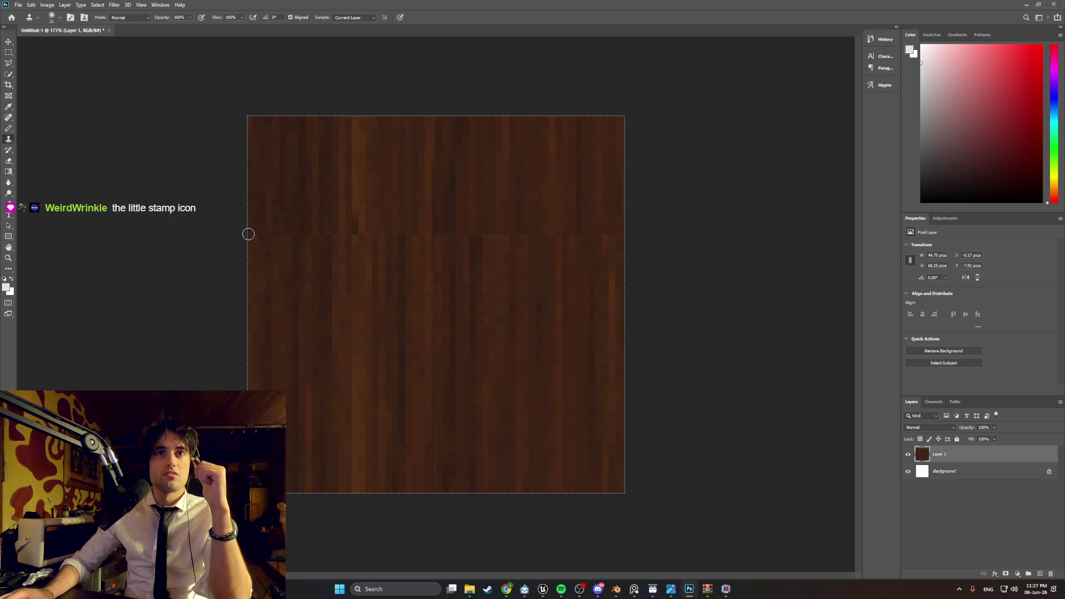
- Clone wood across the horizontal seam from a sampled source, then undo back to the unpixelated grain
left_click(288, 238)
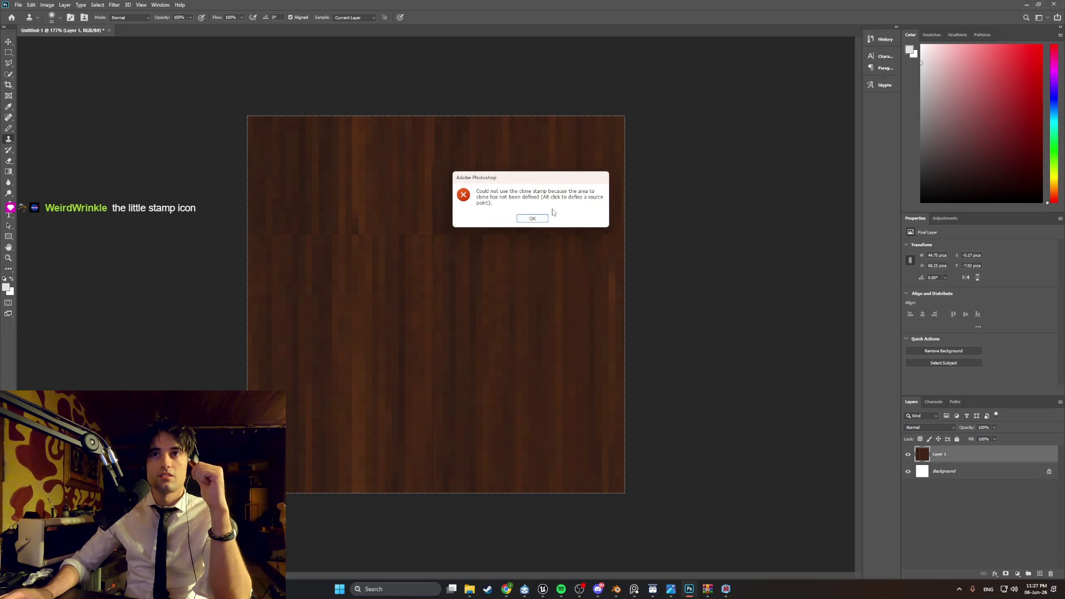
left_click(539, 219)
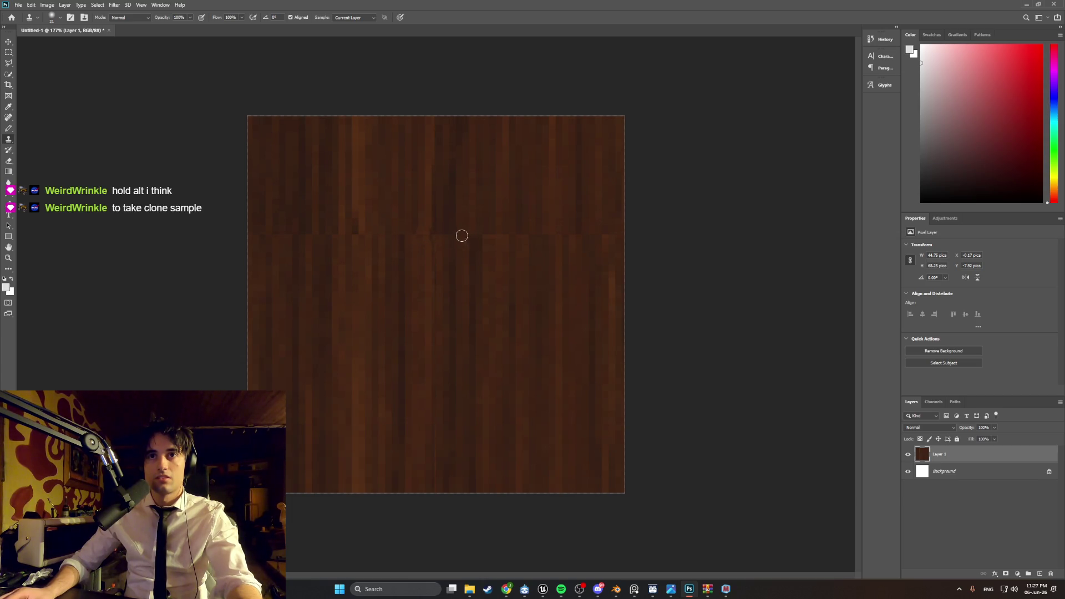
left_click(402, 234, "alt")
left_click_drag(326, 233, 509, 240)
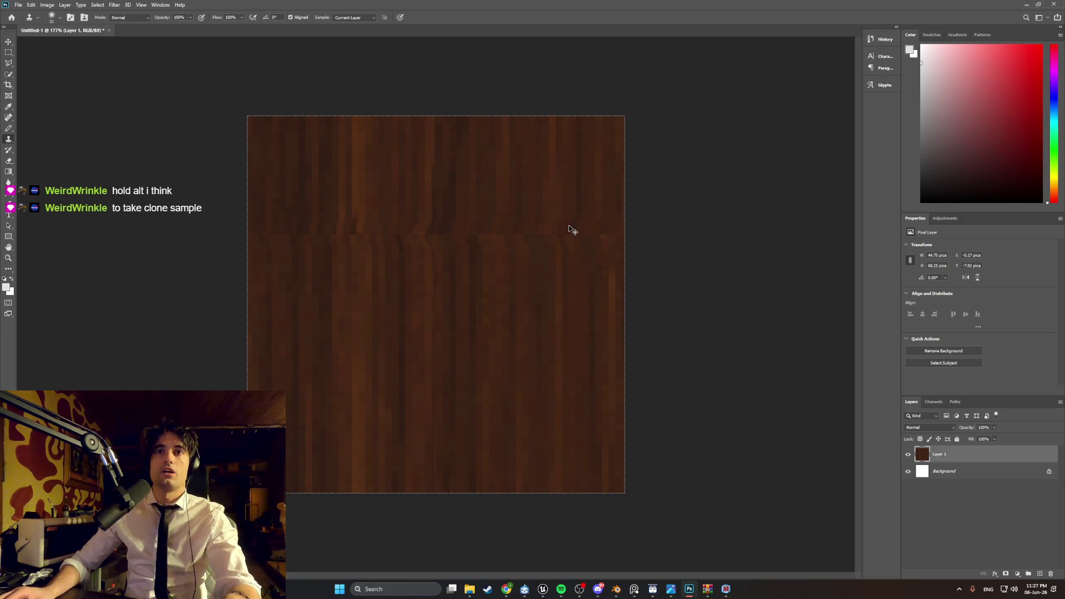
key("ctrl+z")
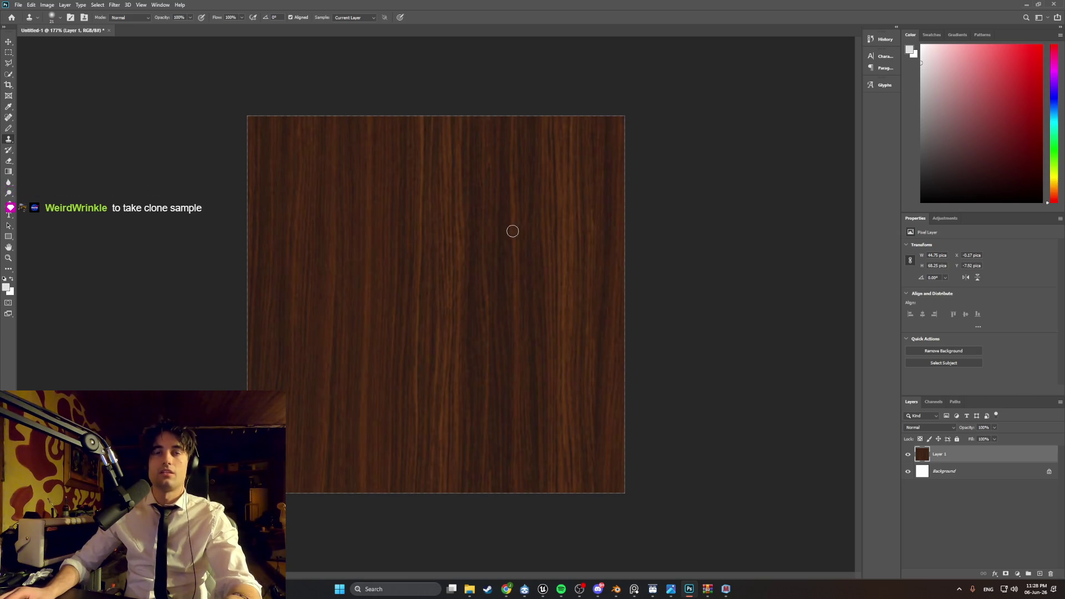
left_click(113, 5)
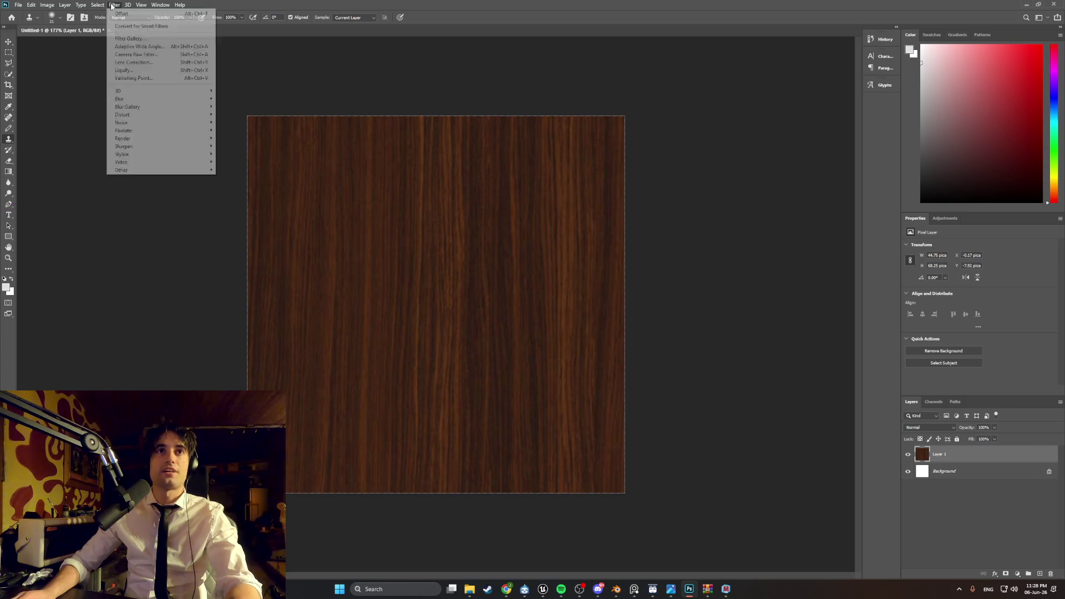
- Apply the Mosaic pixelate filter to the wood with a cell size of 9
mouse_move(167, 131)
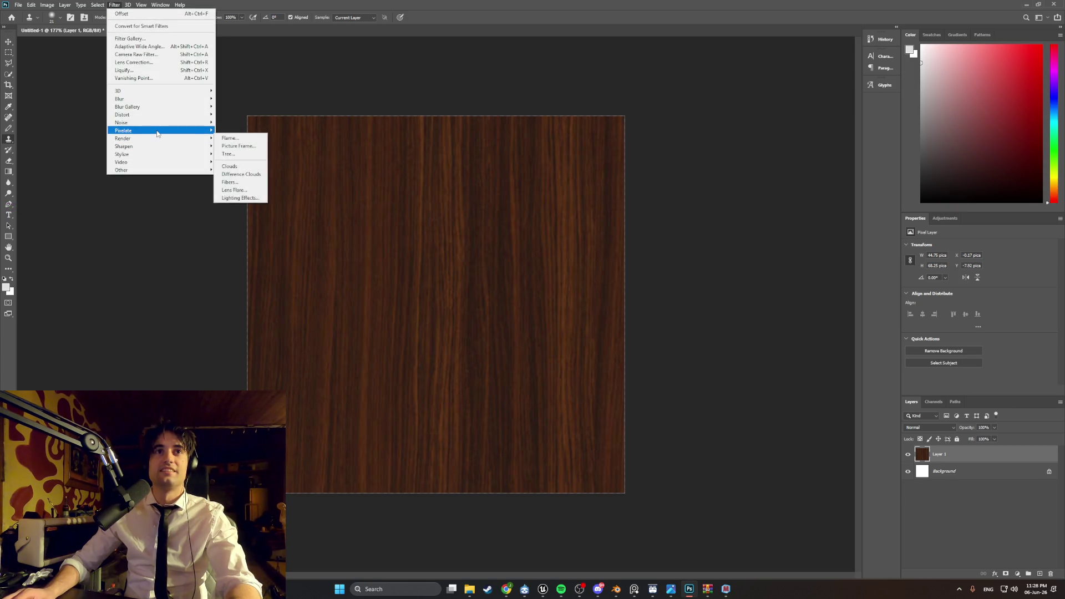
left_click(239, 171)
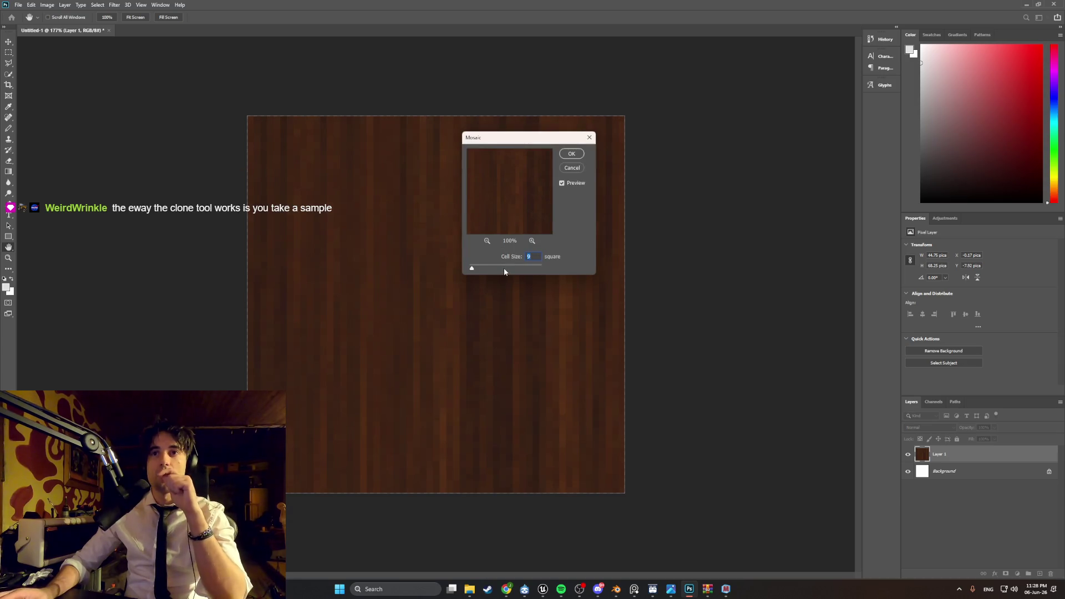
left_click(578, 160)
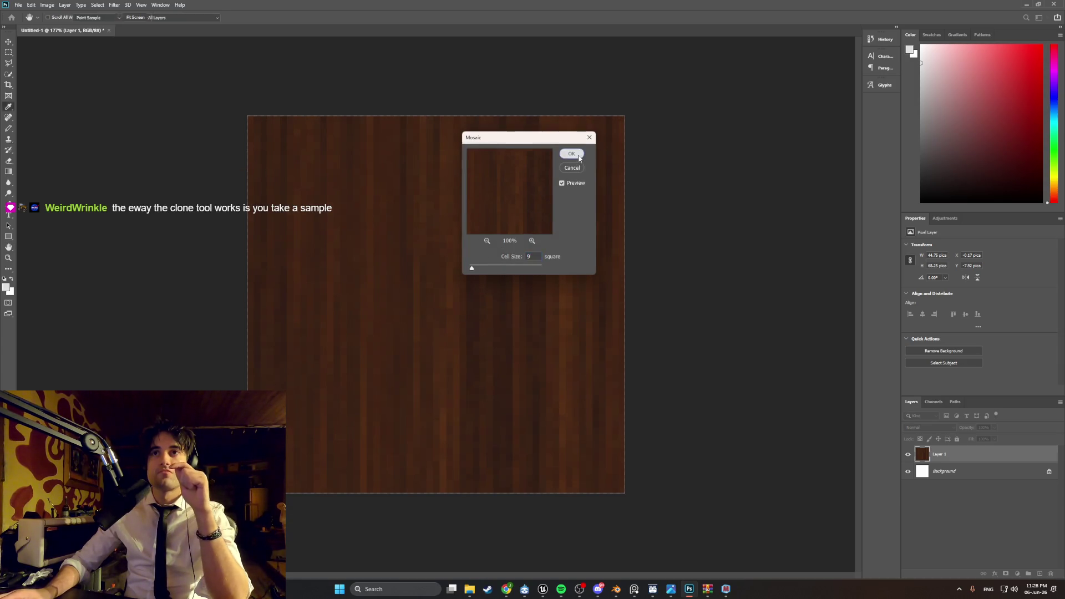
key("s")
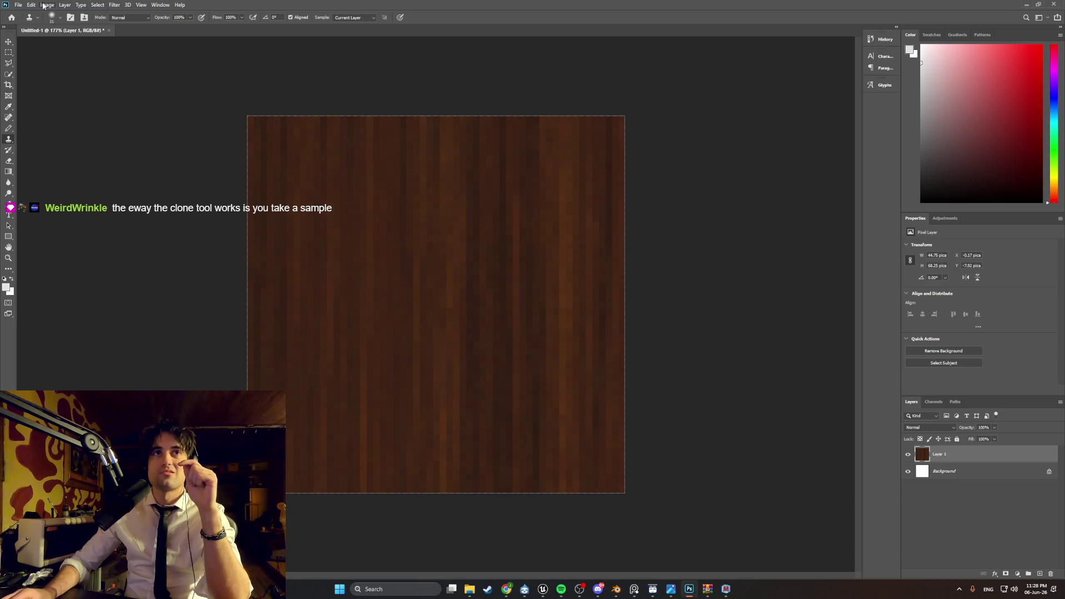
- Offset the pixelated wood +256 px right and down with Wrap Around
left_click(114, 5)
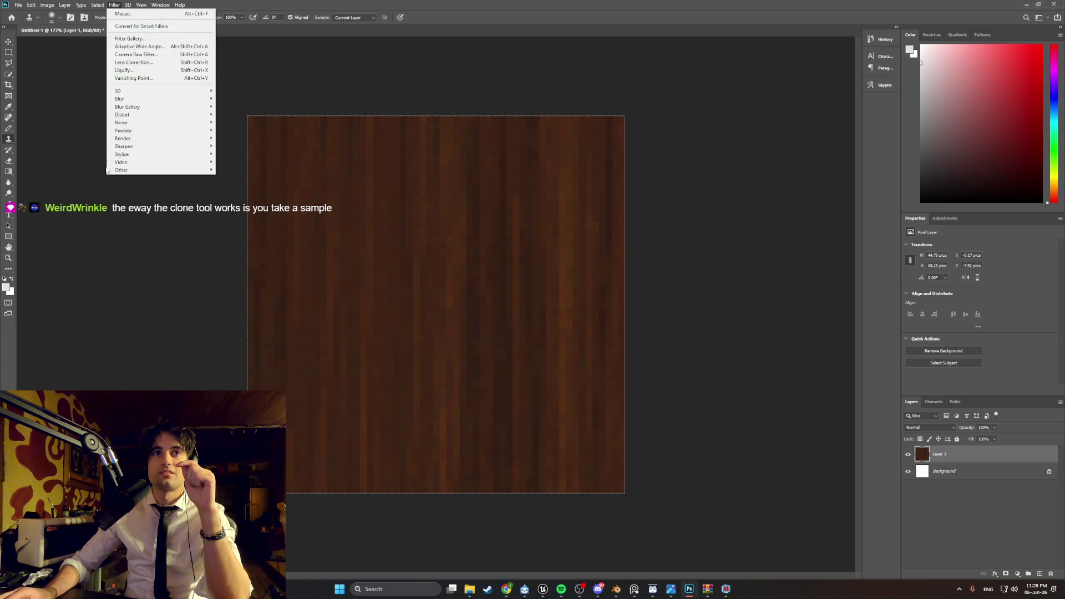
mouse_move(162, 174)
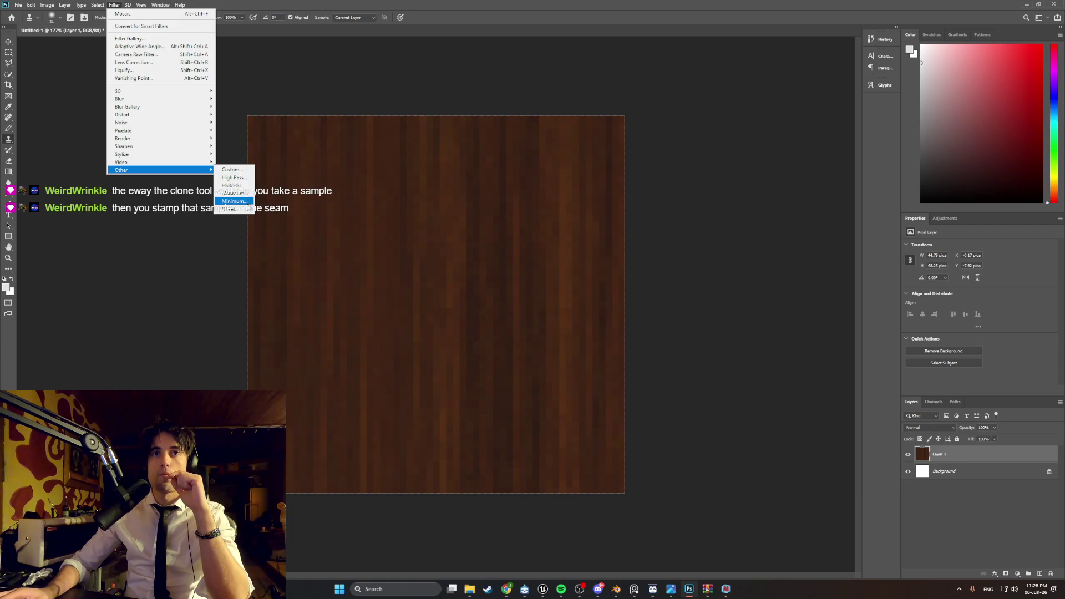
left_click(230, 209)
left_click(572, 166)
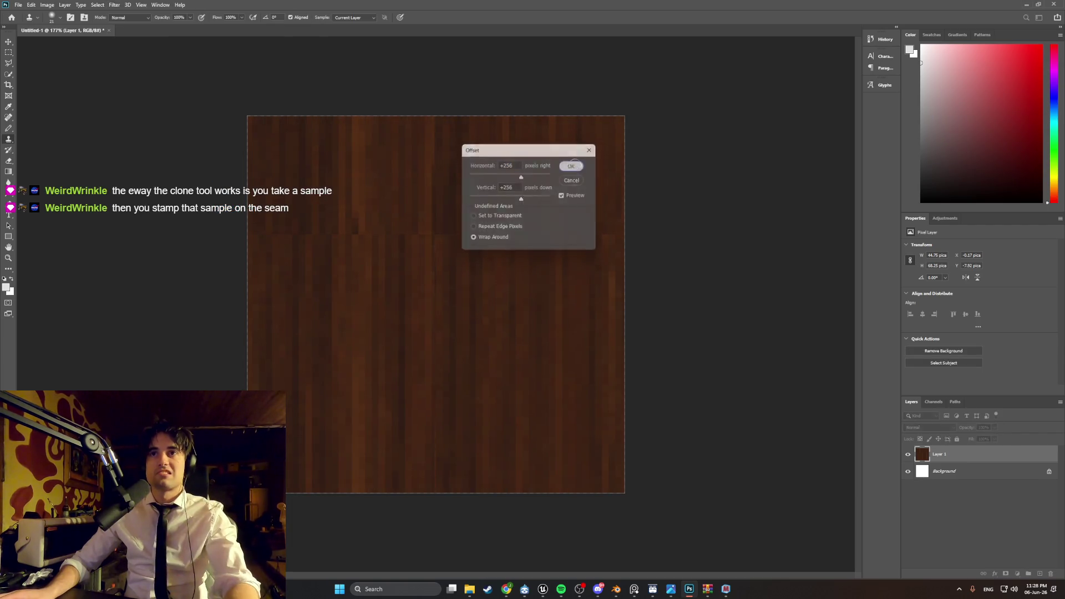
key("s")
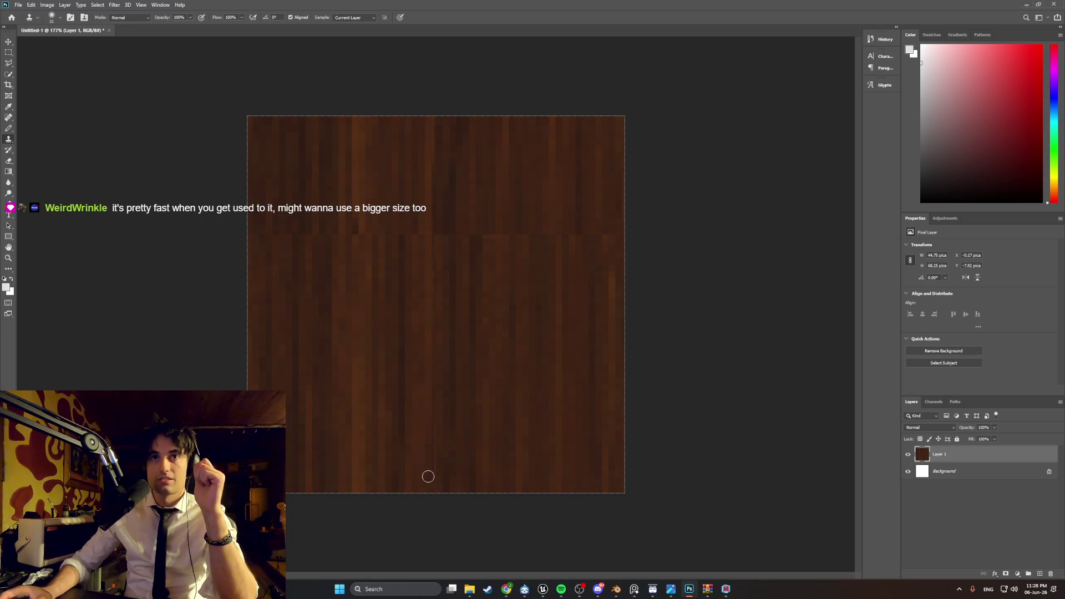
- Enlarge the Clone Stamp brush to 94 px
right_click(9, 142)
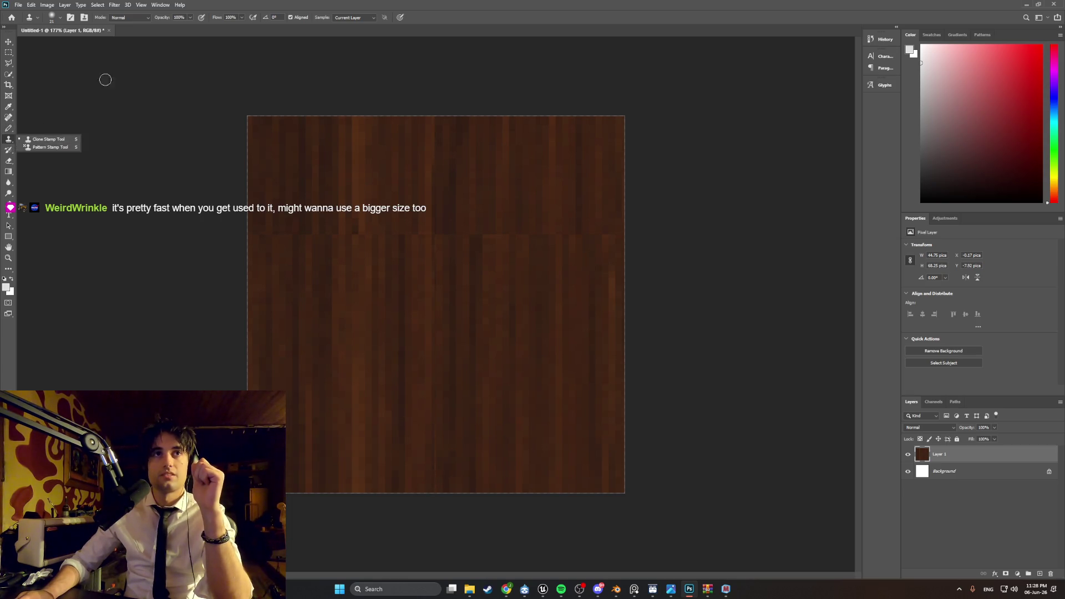
left_click(52, 18)
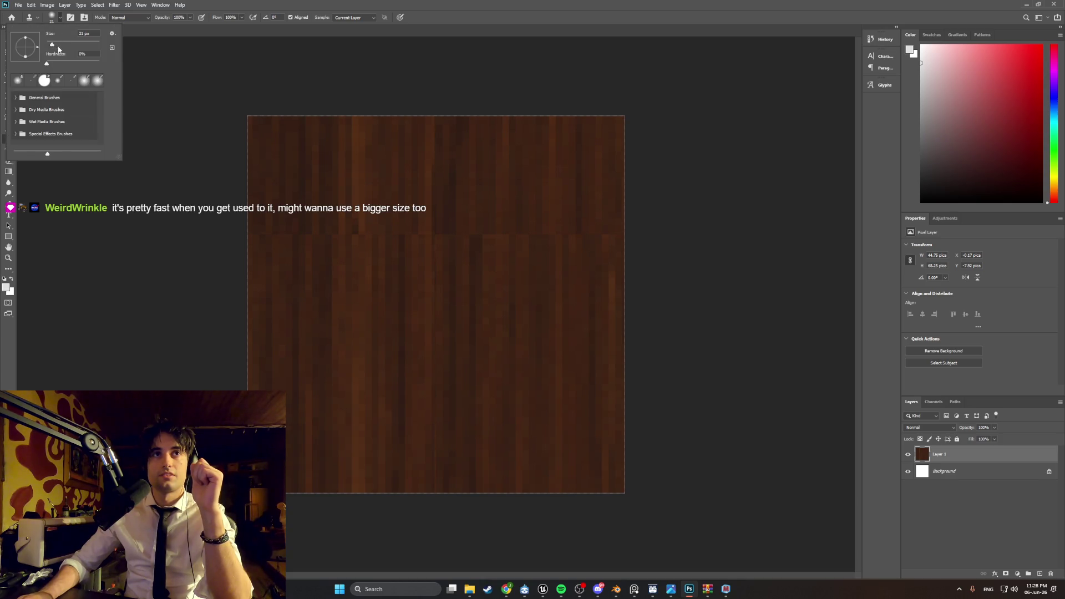
left_click_drag(60, 48, 68, 47)
left_click(277, 238)
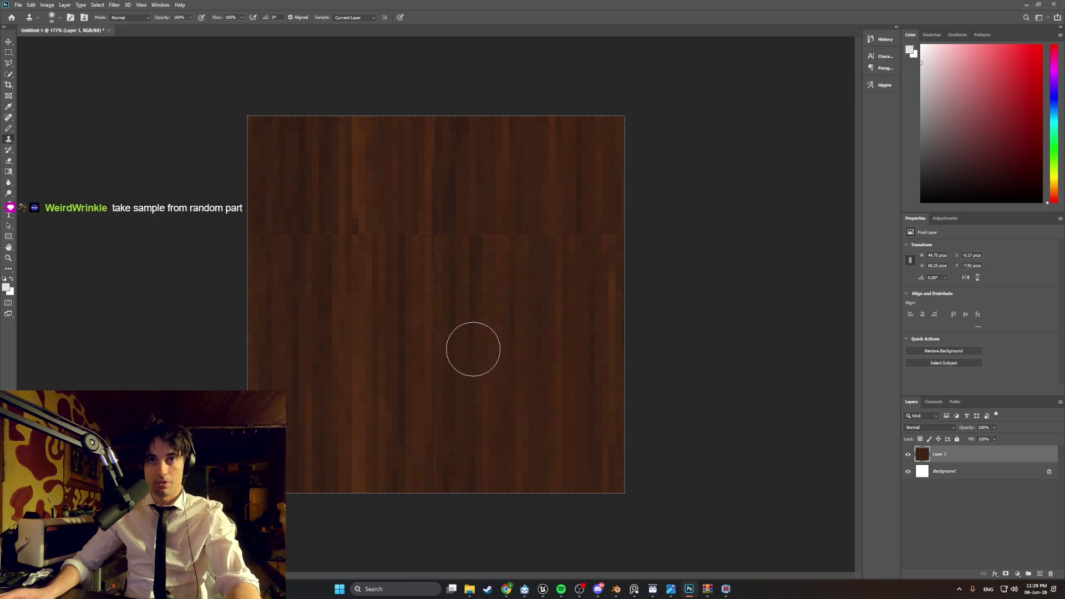
- Sample wood grain just below and near the horizontal seam as clone sources
left_click(359, 313, "alt")
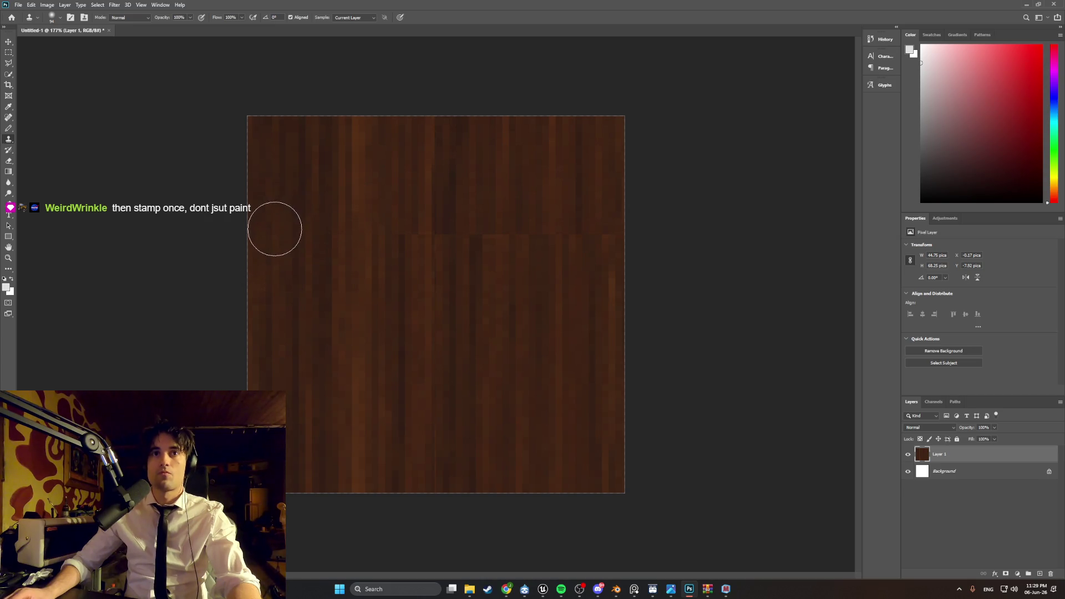
left_click(281, 248, "alt")
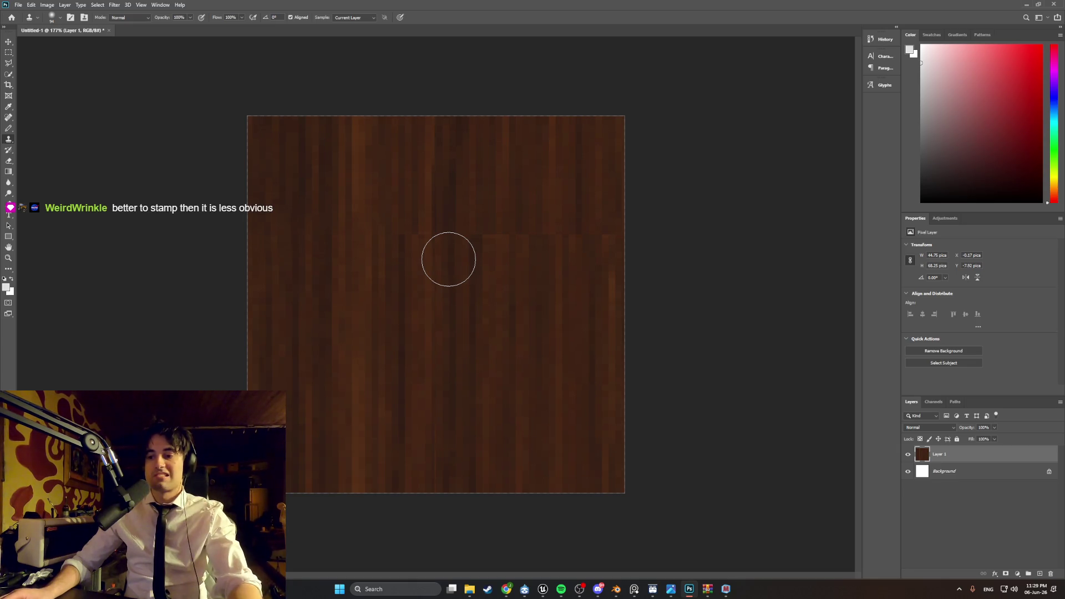
key("alt")
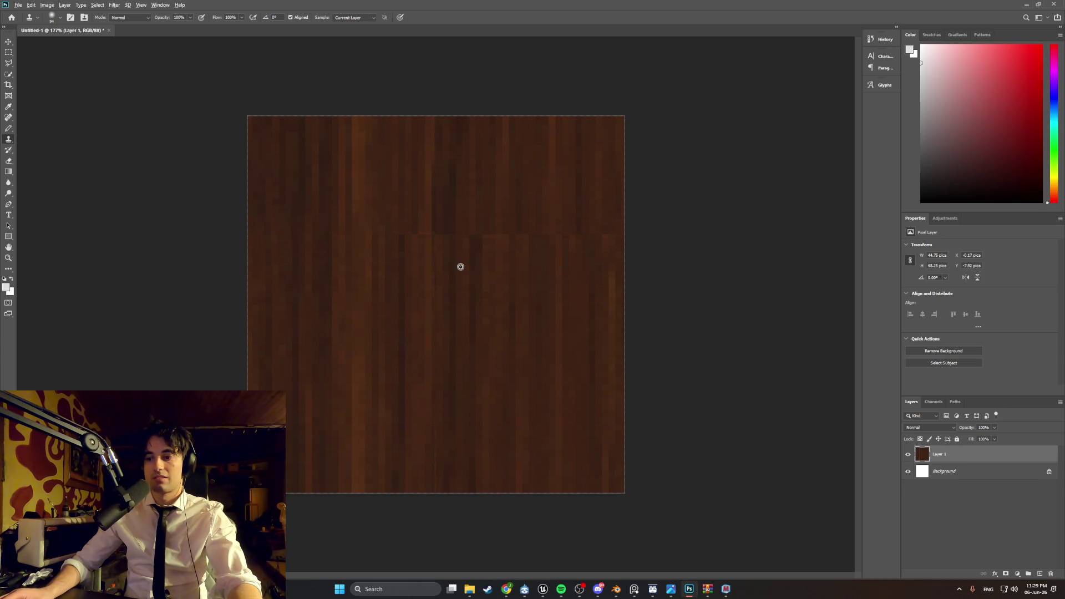
left_click(465, 273, "alt")
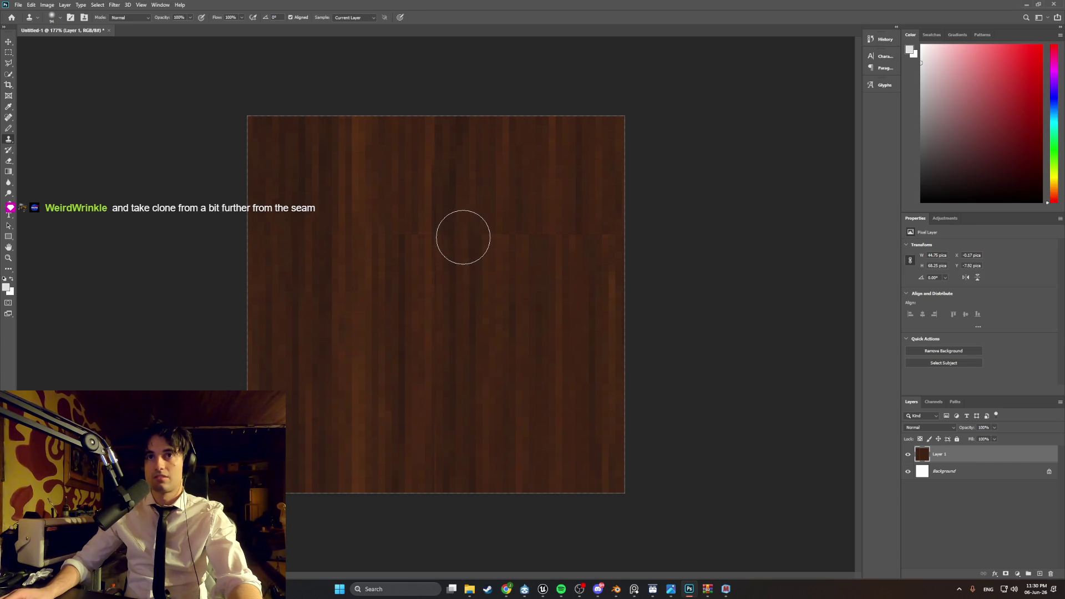
left_click(425, 282, "alt")
left_click(60, 19)
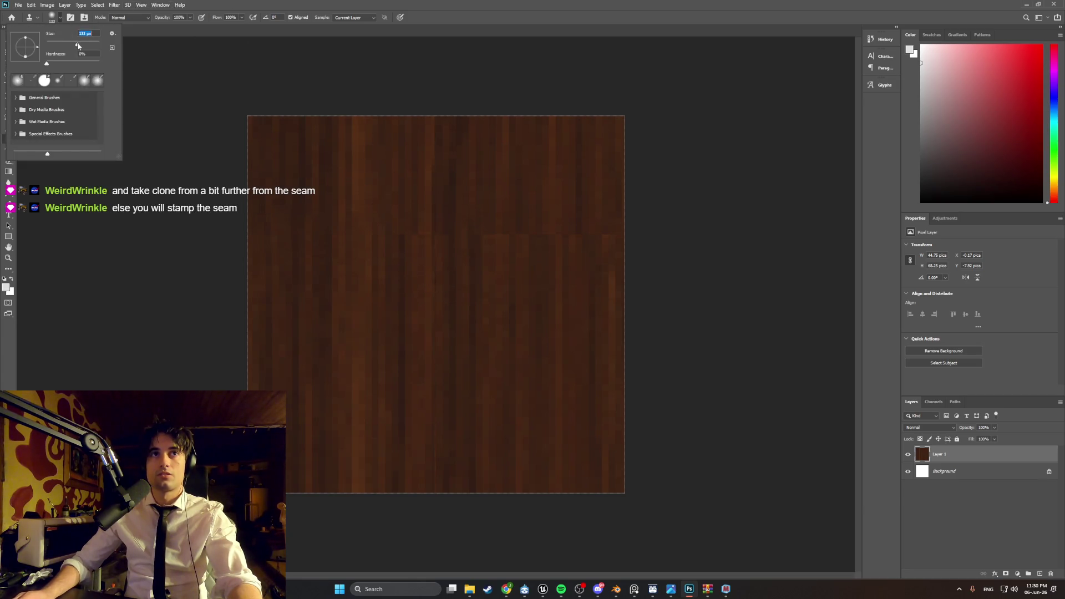
- With the enlarged Clone Stamp brush, sample grain beside the horizontal seam and stamp over its right part
left_click(416, 238)
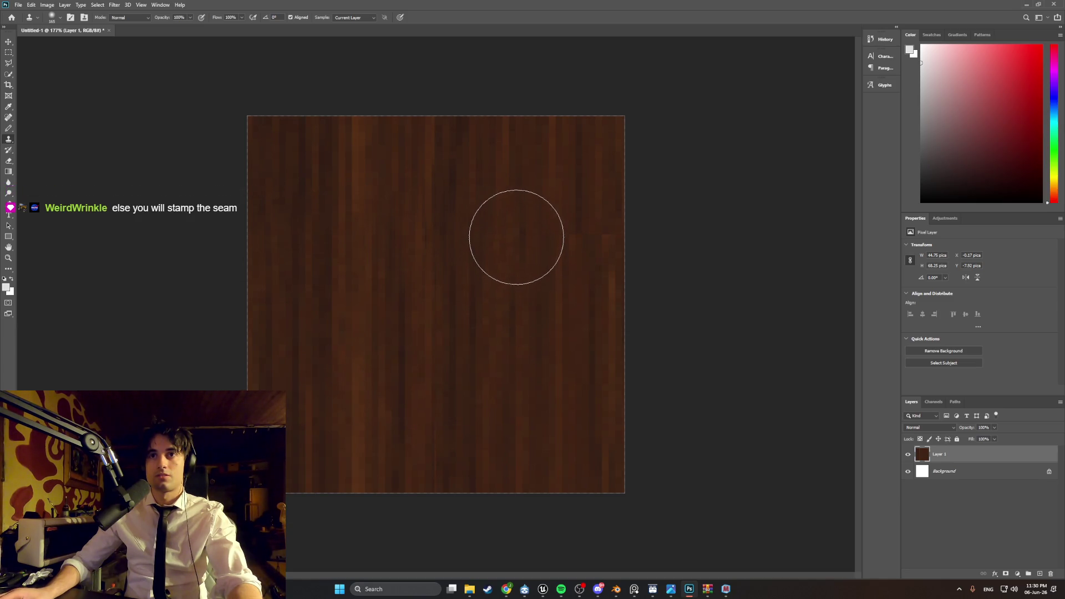
left_click(508, 234)
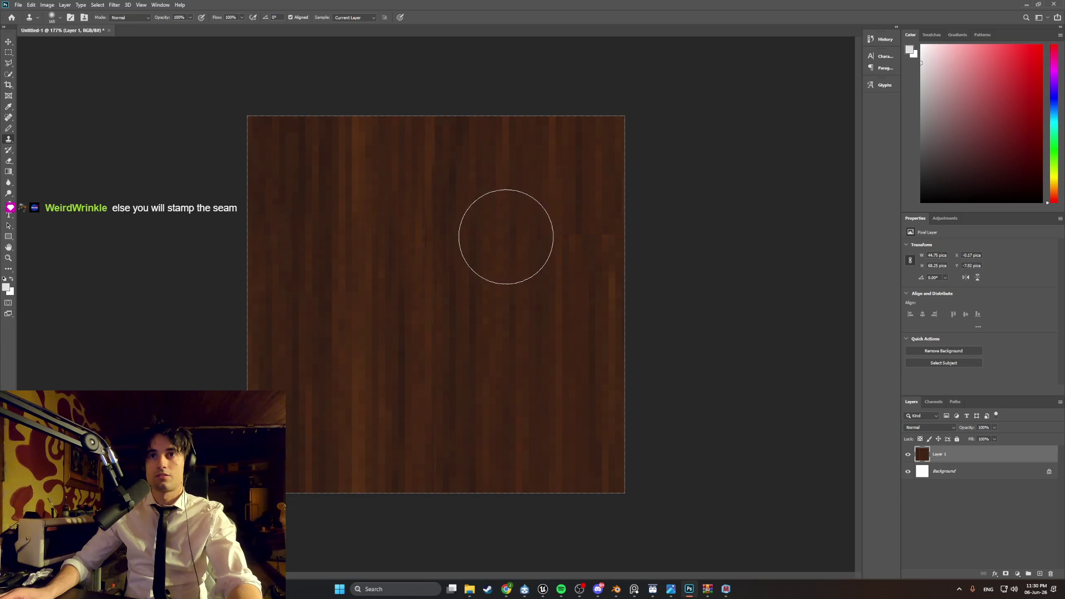
left_click(564, 288, "alt")
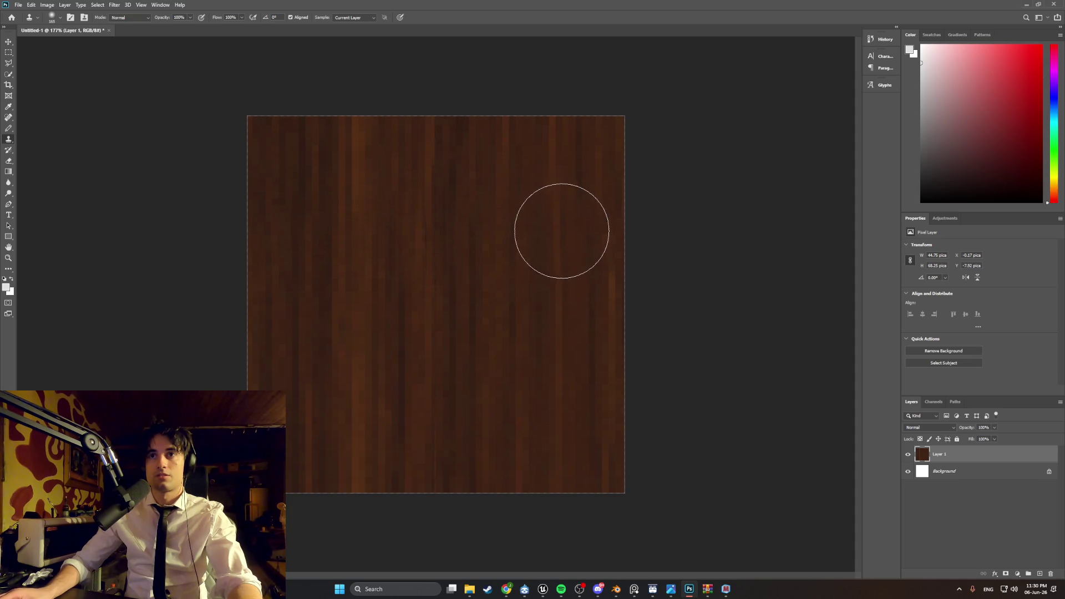
left_click(566, 250, "alt")
mouse_move(566, 250)
left_mouse_down()
mouse_move(566, 226)
mouse_move(555, 226)
mouse_move(564, 235)
left_mouse_up()
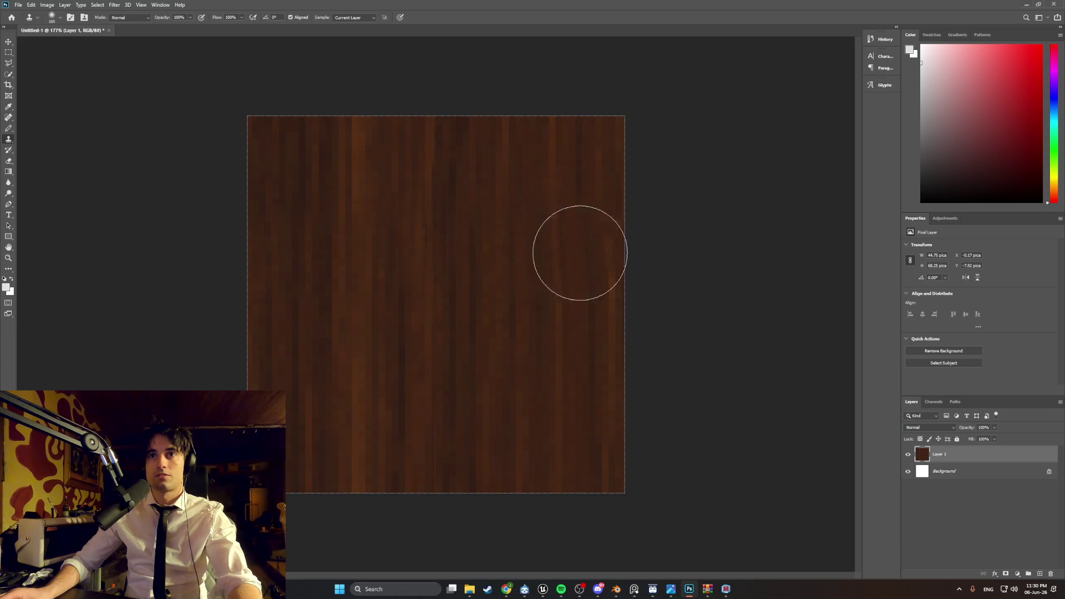
left_click(590, 331, "alt")
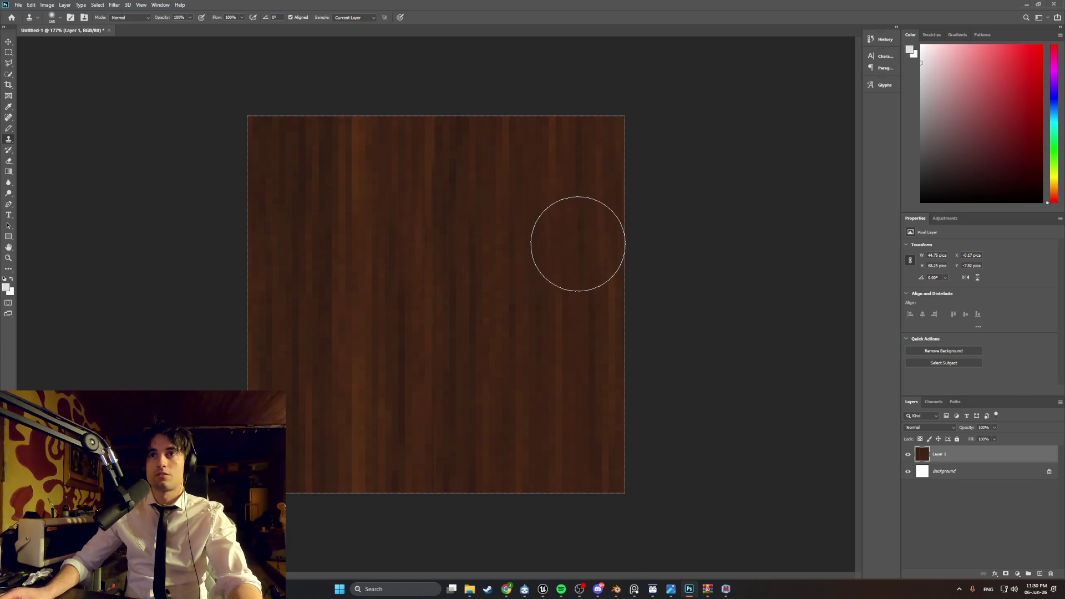
left_click(574, 252, "alt")
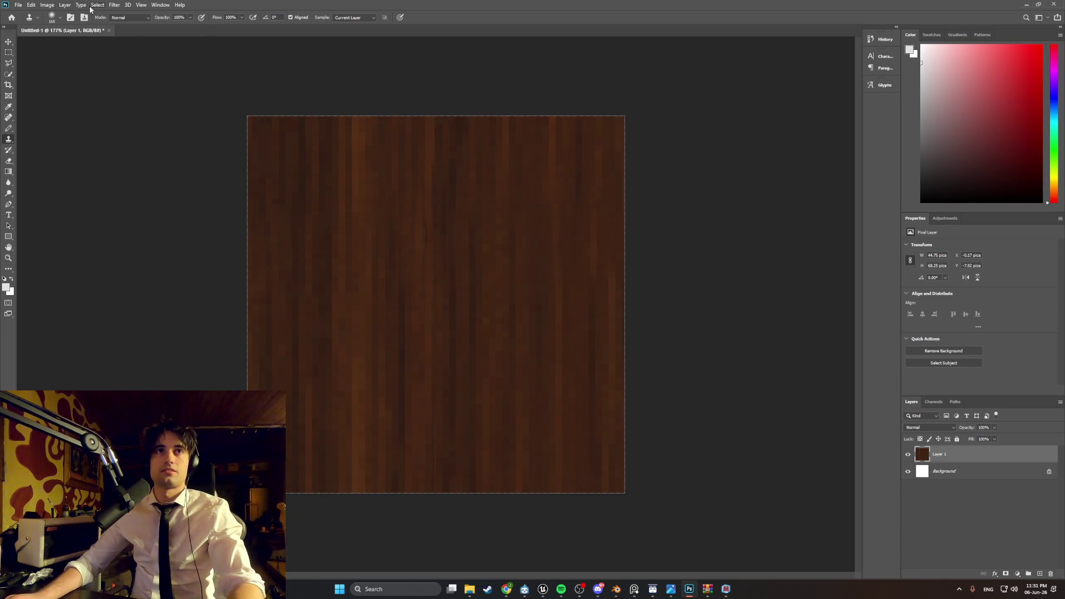
left_click(113, 5)
- Apply Filter > Other > Offset with Horizontal +343 and Wrap Around, trying a new Vertical amount
mouse_move(147, 169)
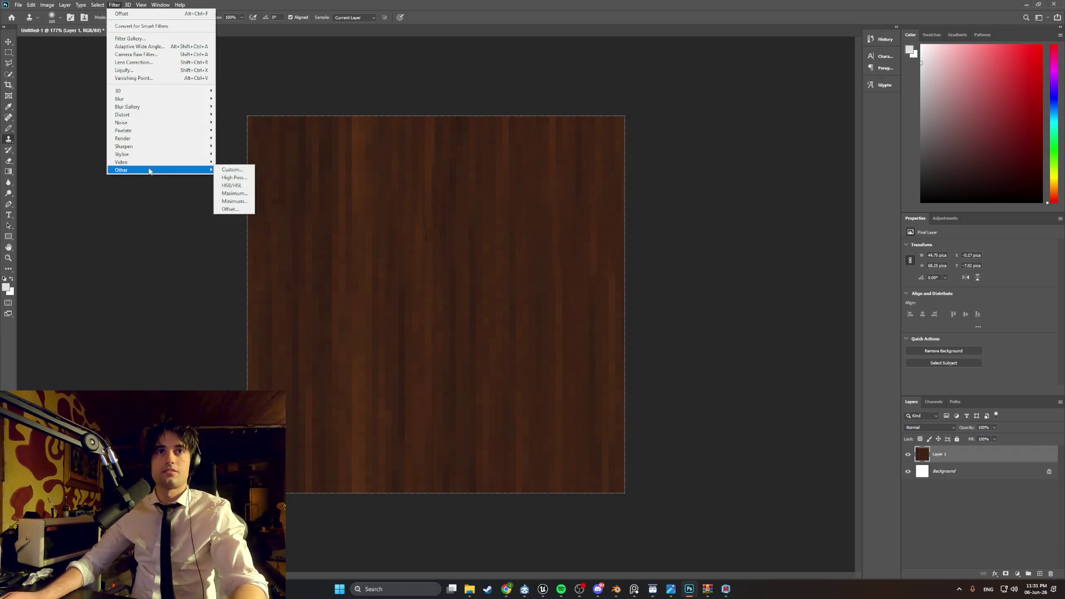
left_click(237, 213)
left_click(114, 5)
mouse_move(148, 170)
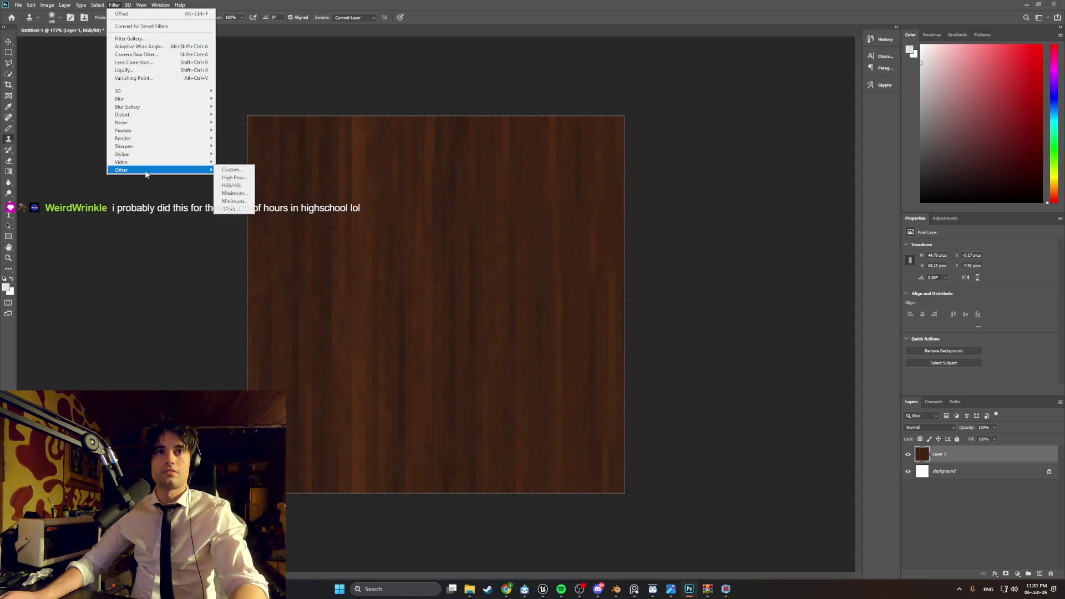
left_click(222, 210)
mouse_move(517, 159)
left_mouse_down()
mouse_move(618, 175)
mouse_move(589, 196)
mouse_move(627, 196)
left_mouse_up()
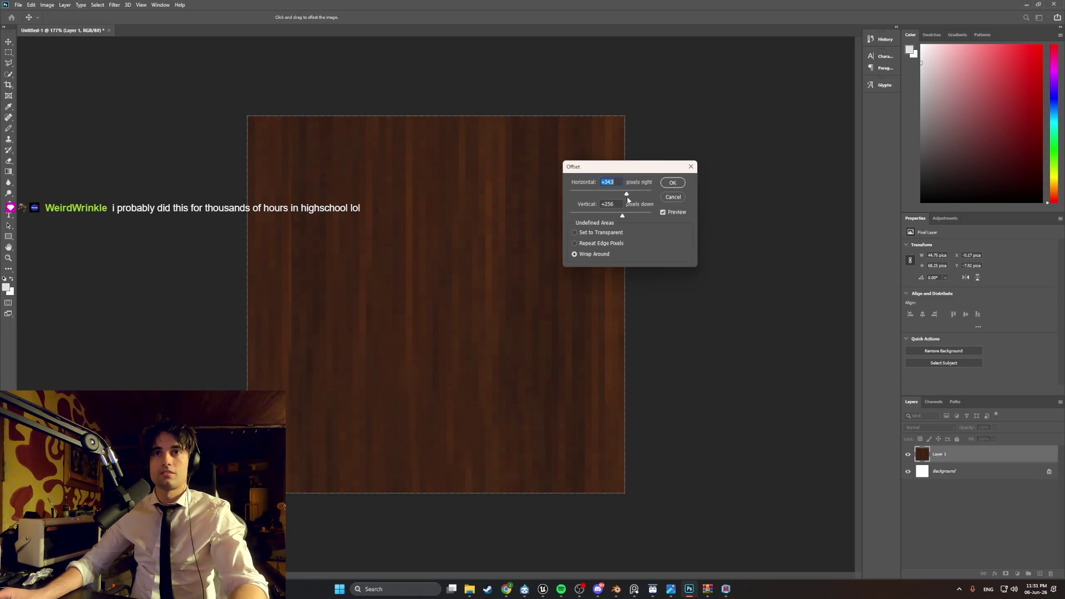
left_click(607, 215)
left_click_drag(600, 215, 592, 216)
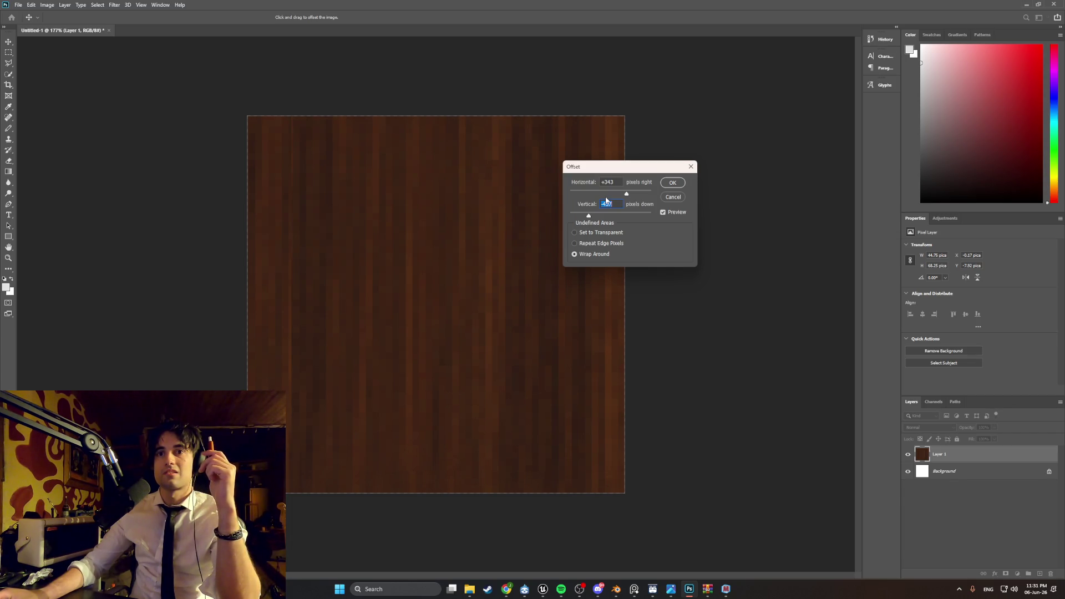
left_click_drag(589, 216, 631, 218)
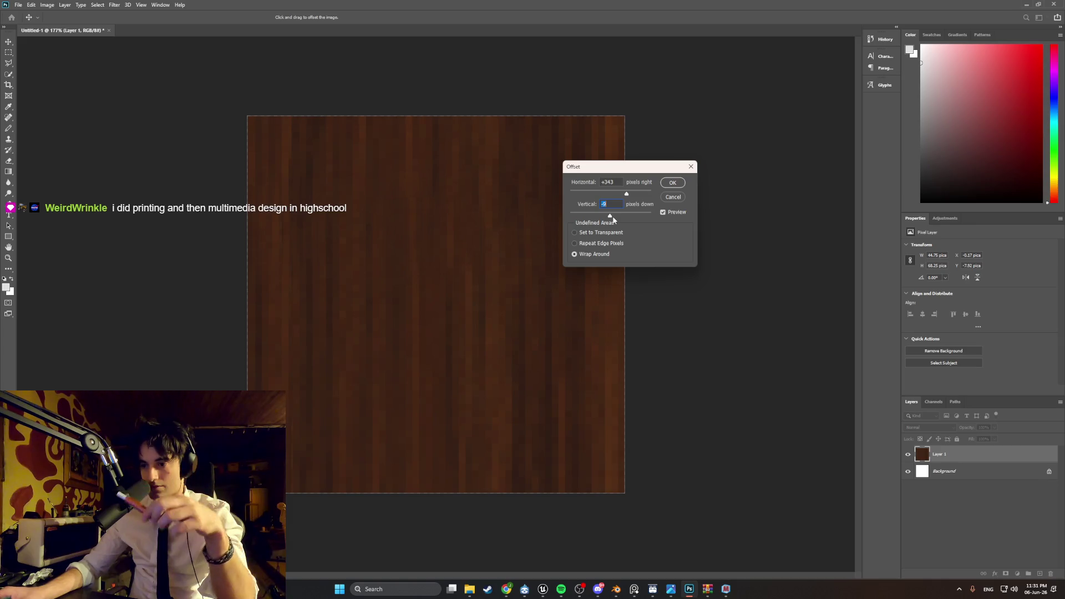
left_click(667, 183)
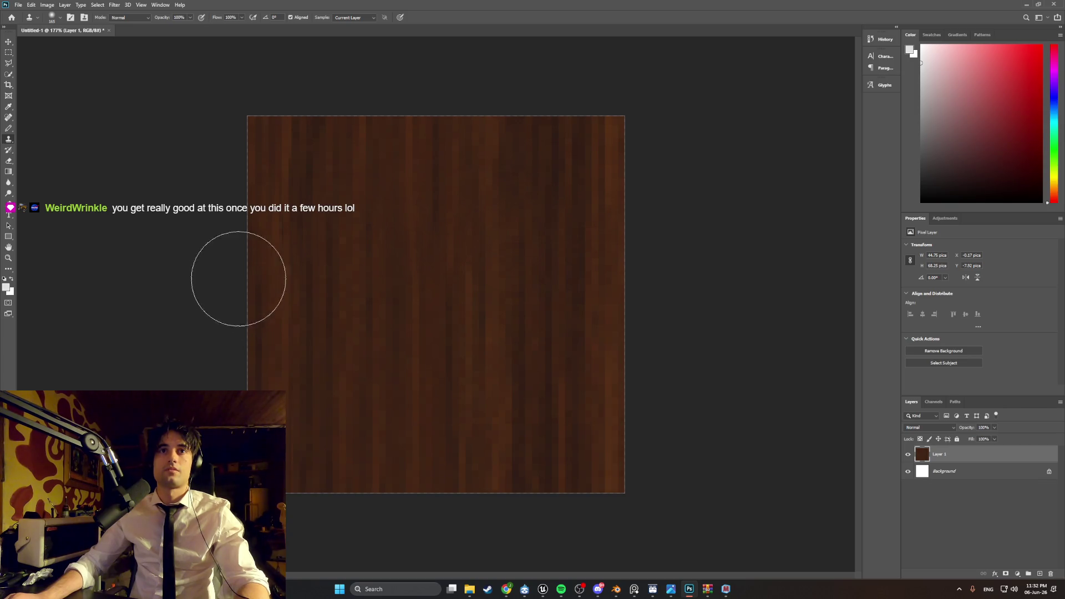
left_click(257, 176, "alt")
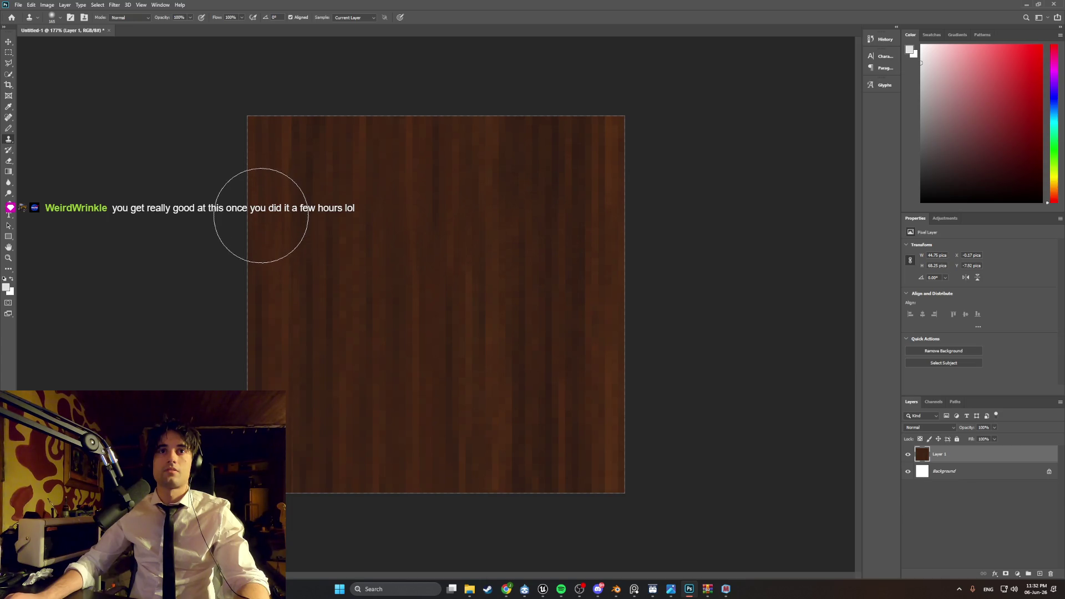
left_click(267, 132, "alt")
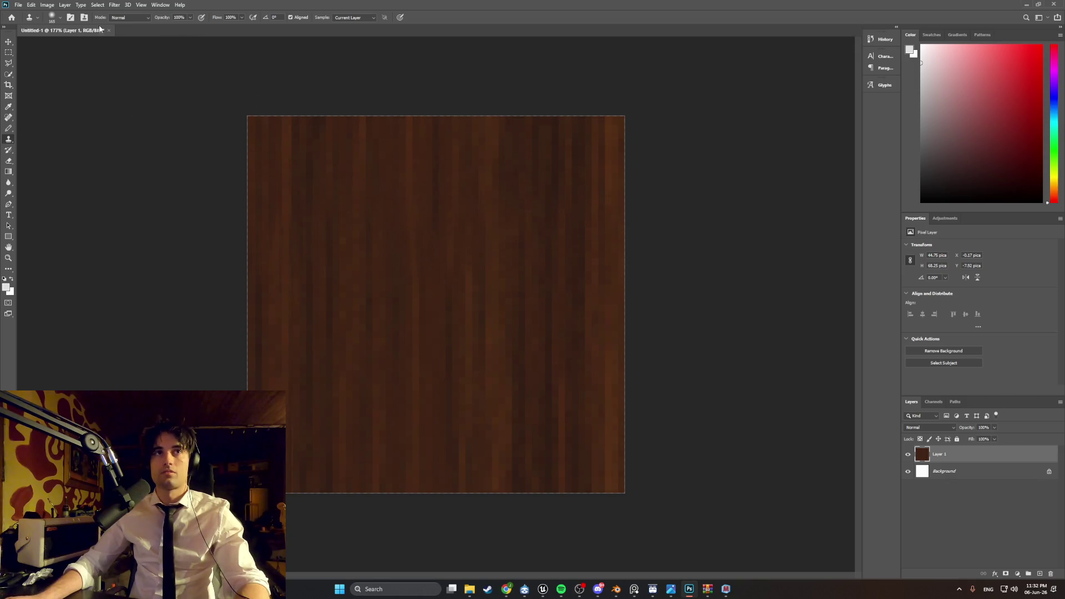
left_click(114, 4)
- Reopen Offset at Horizontal +343 and drag the Vertical slider down and up to preview shifts
mouse_move(148, 171)
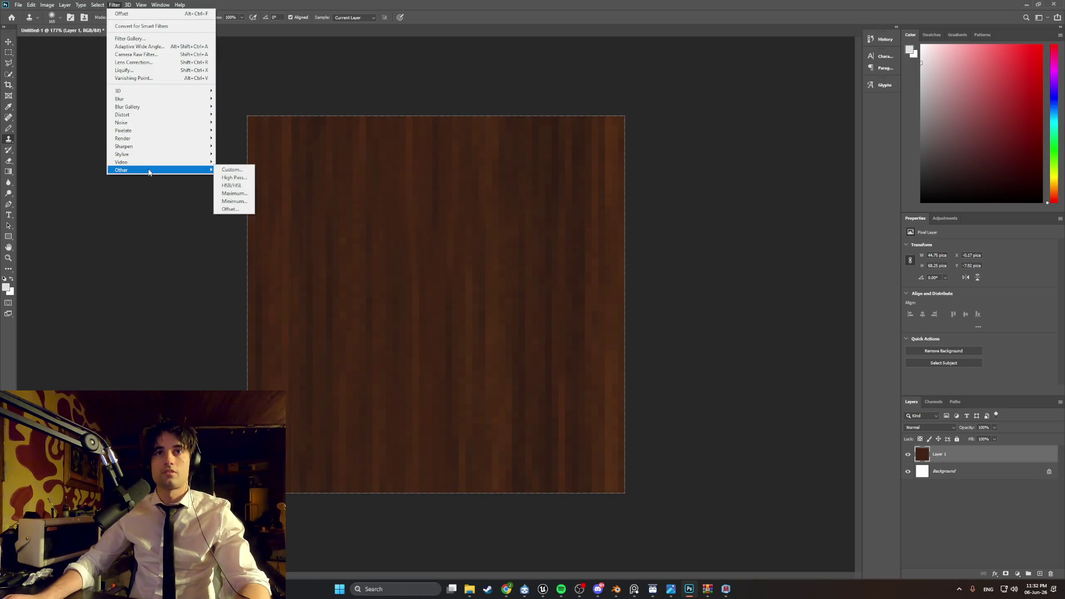
left_click(236, 211)
left_click_drag(623, 217, 628, 221)
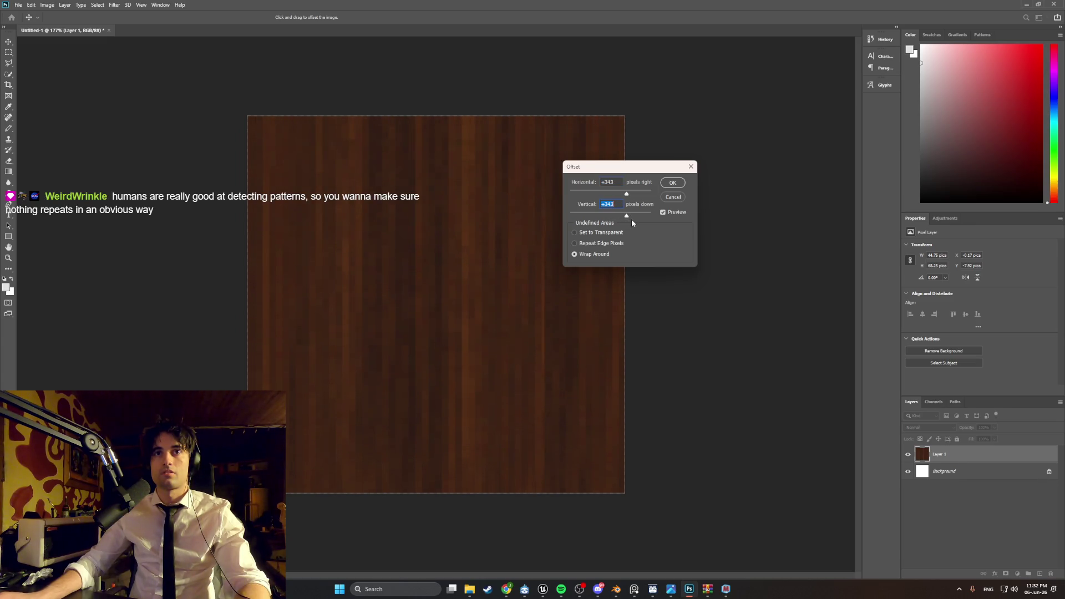
left_click_drag(617, 217, 606, 217)
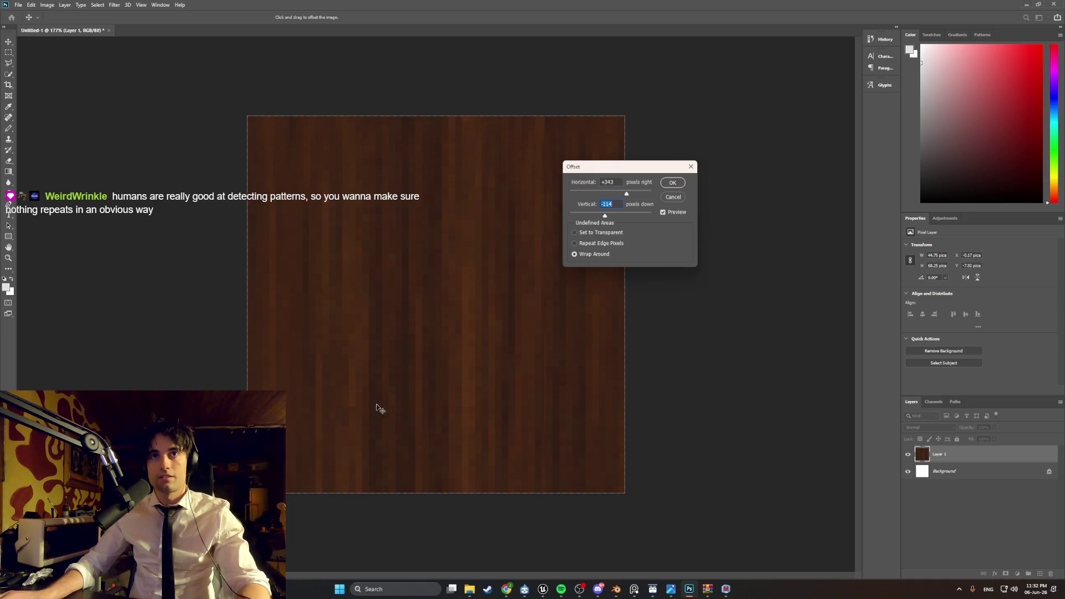
mouse_move(605, 216)
left_mouse_down()
mouse_move(633, 218)
mouse_move(615, 221)
left_mouse_up()
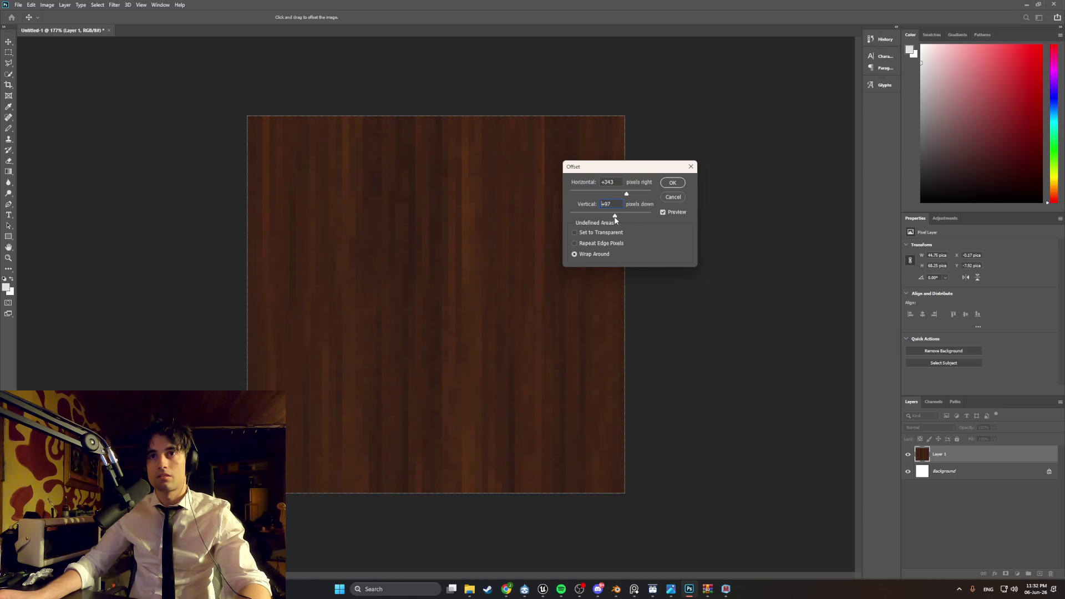
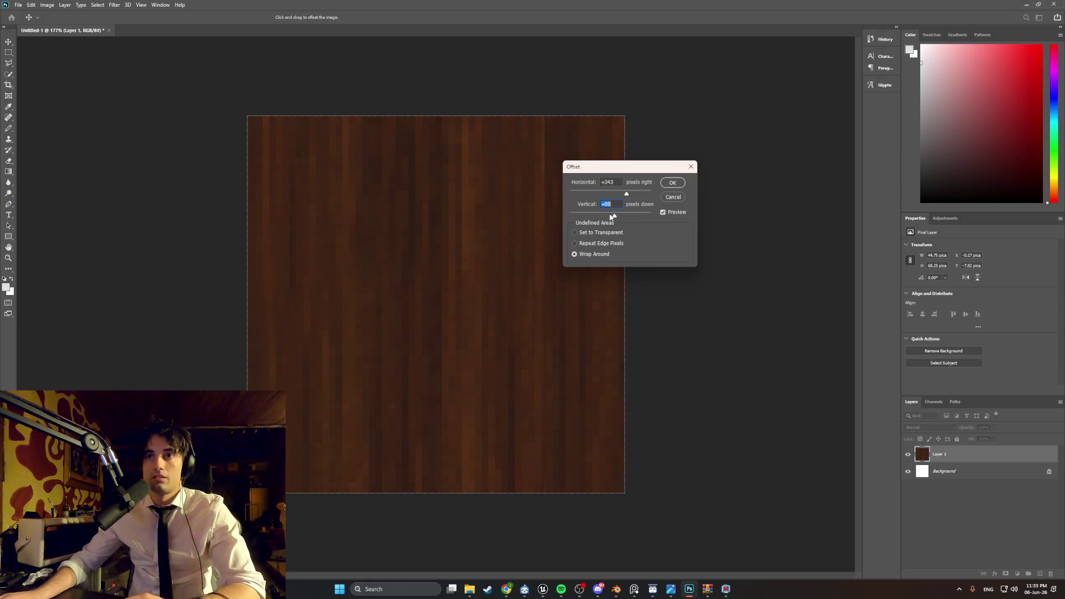
- Apply a wrap-around Offset of about −62 px horizontally and a small negative vertical shift
mouse_move(615, 215)
left_mouse_down()
mouse_move(649, 217)
mouse_move(621, 221)
left_mouse_up()
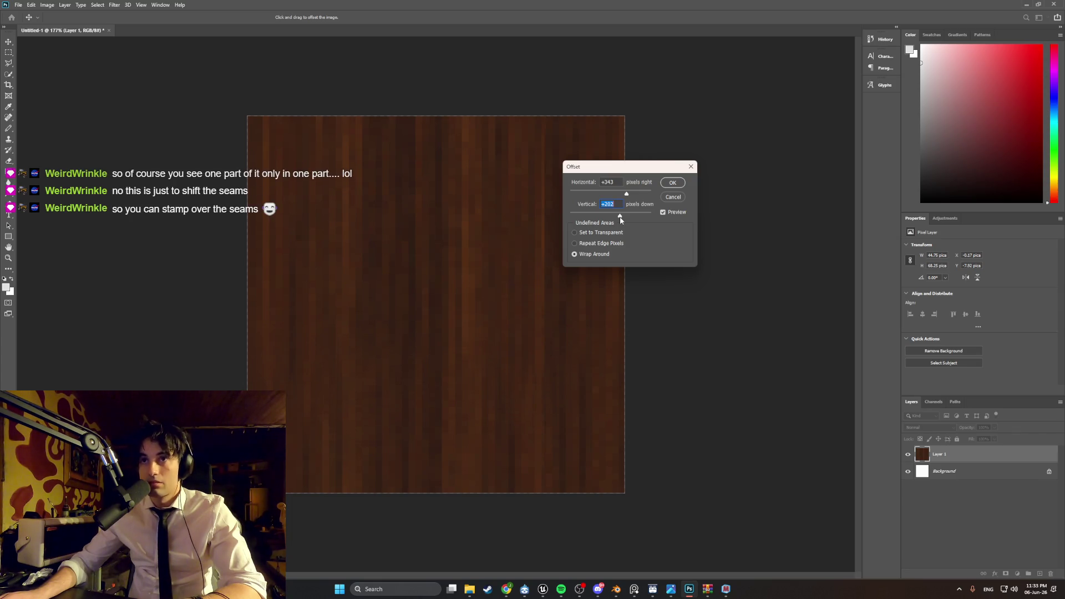
mouse_move(621, 220)
left_mouse_down()
mouse_move(598, 217)
mouse_move(616, 224)
mouse_move(606, 229)
mouse_move(631, 219)
left_mouse_up()
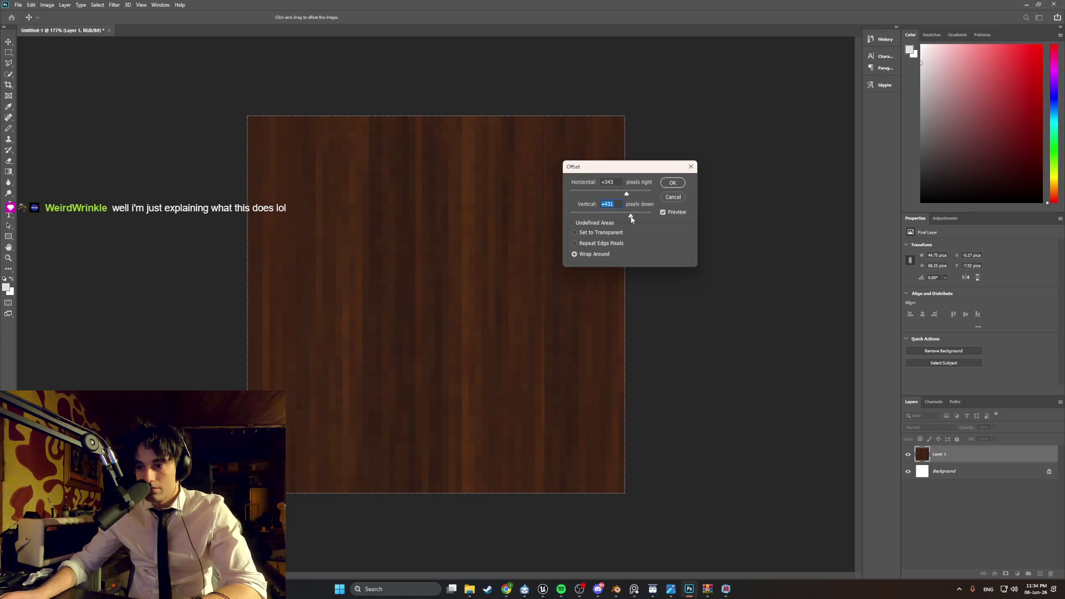
mouse_move(631, 220)
left_mouse_down()
mouse_move(620, 217)
mouse_move(622, 198)
mouse_move(589, 198)
mouse_move(610, 199)
left_mouse_up()
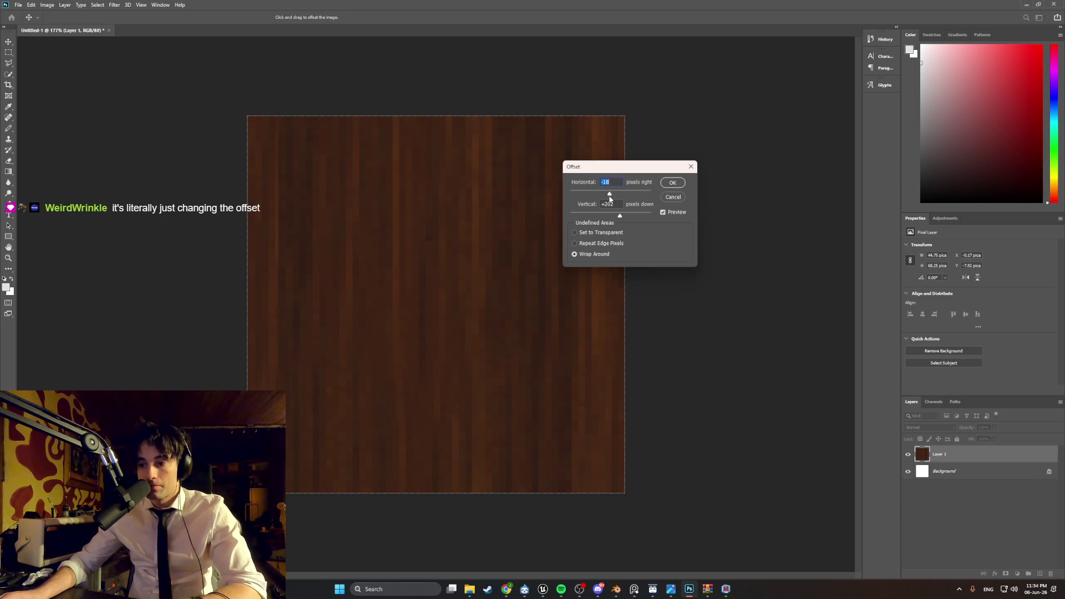
left_click_drag(609, 198, 608, 197)
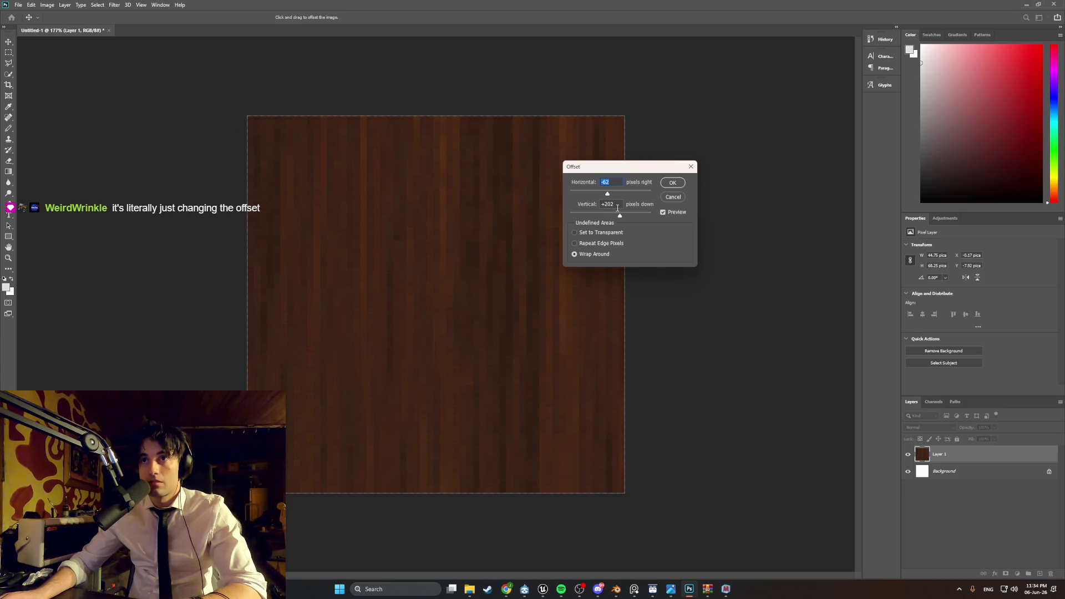
left_click_drag(619, 216, 609, 217)
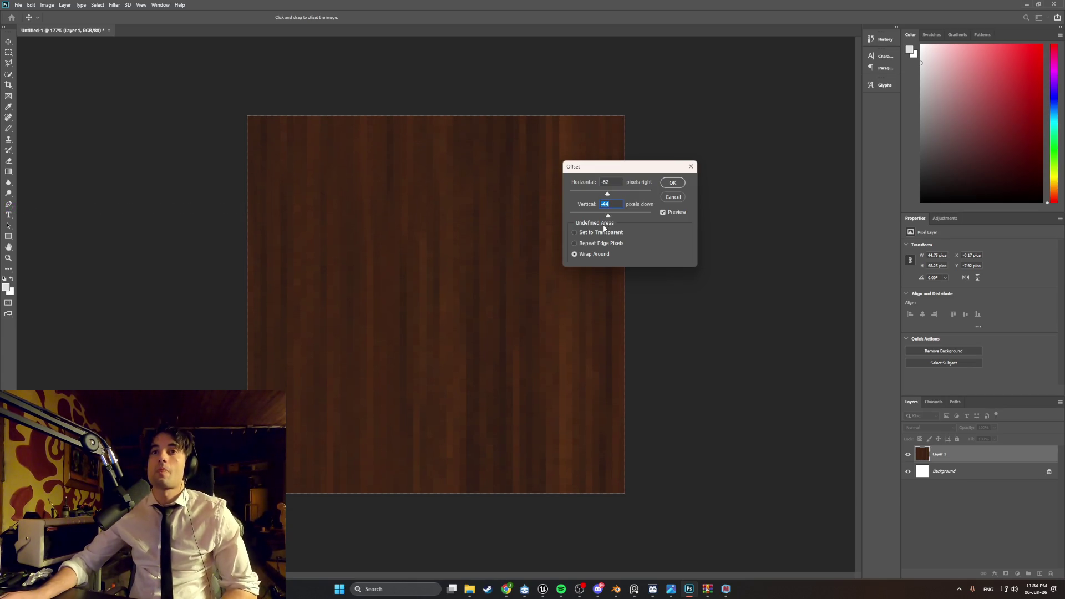
left_click(672, 183)
key("s")
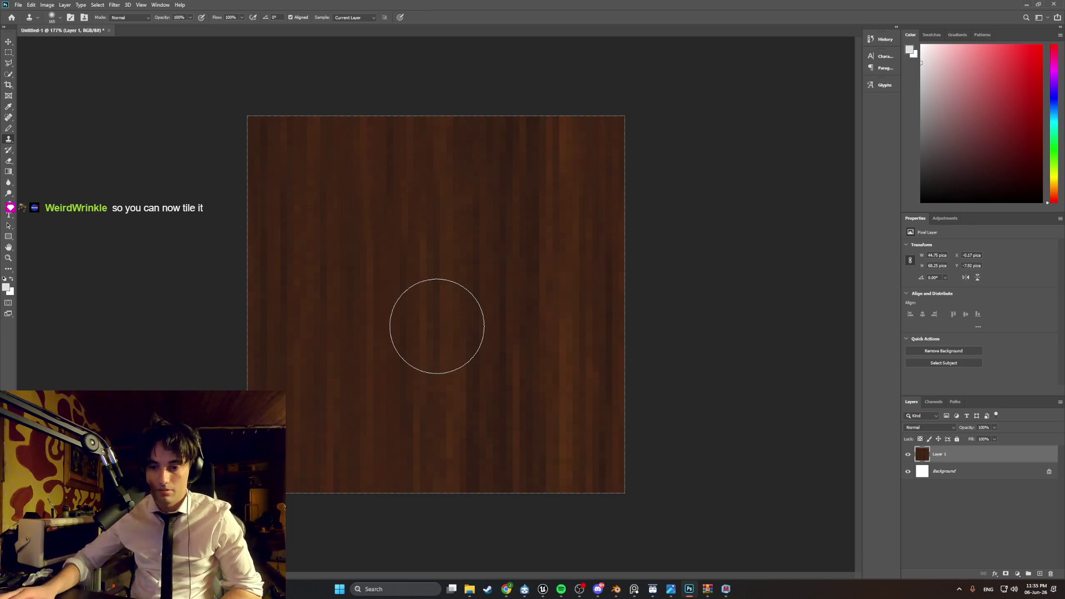
- Open the File menu to begin exporting the wood tile
left_click(19, 4)
- Export the wood tile as WoodDarkTexture111 into the Textures folder
mouse_move(61, 126)
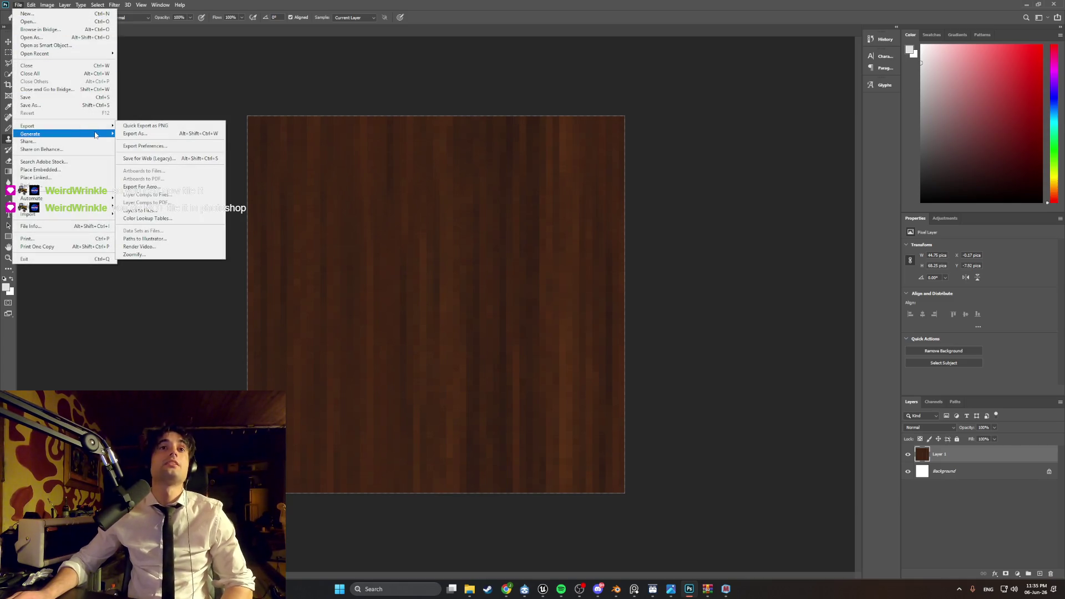
left_click(125, 127)
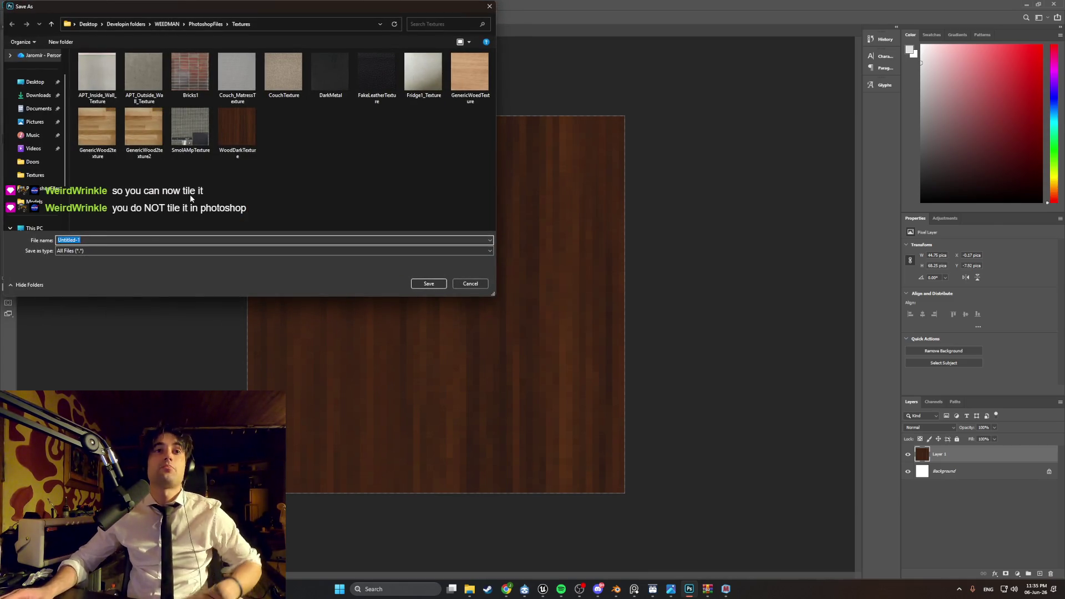
type("W")
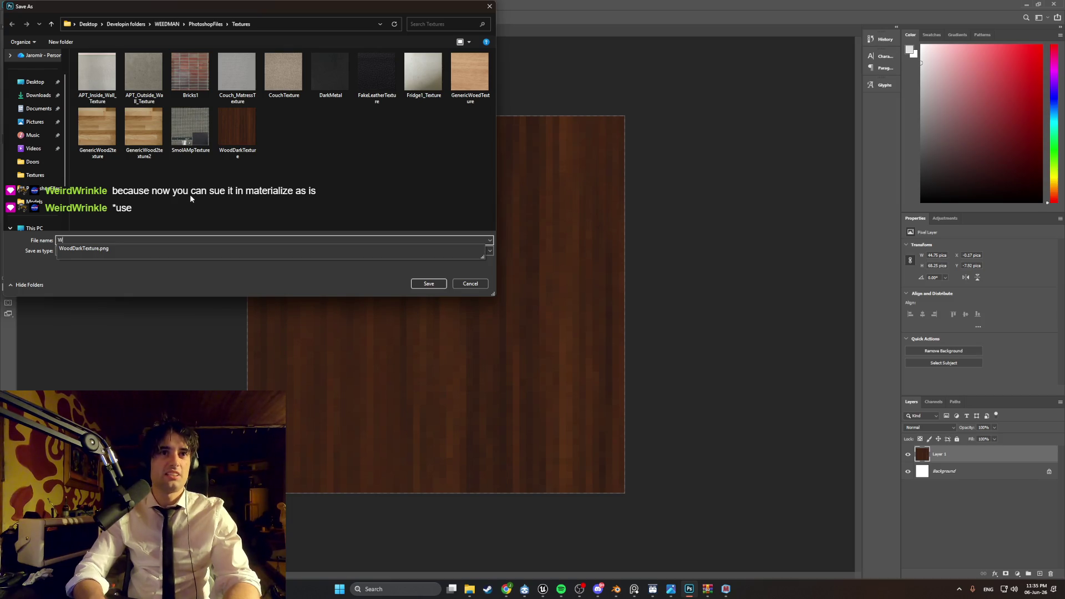
key("Down")
key("BackSpace")
key("BackSpace")
key("BackSpace")
key("BackSpace")
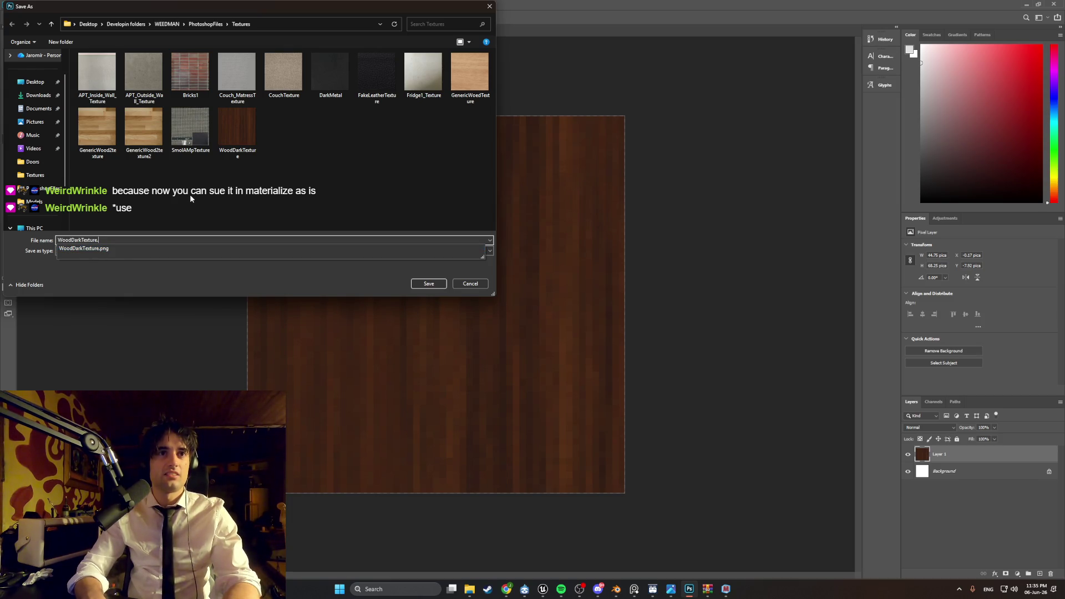
type("111")
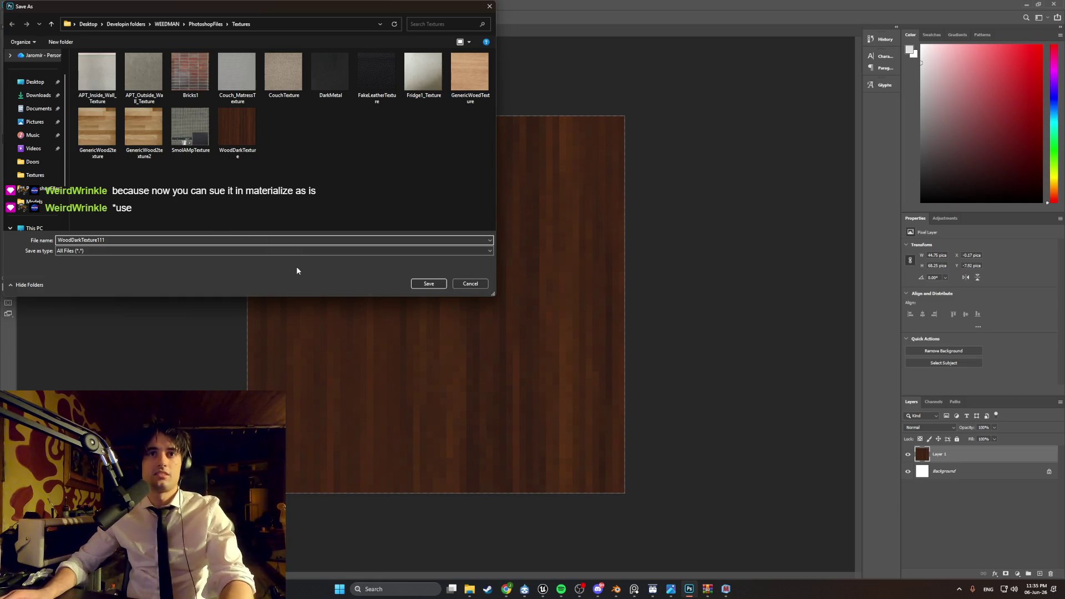
left_click(427, 285)
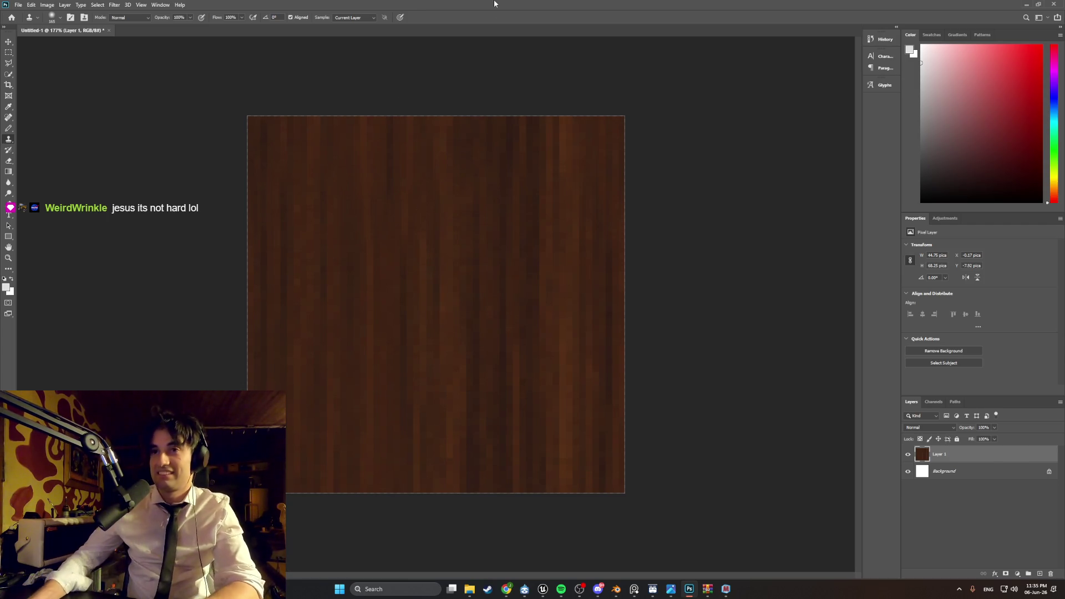
left_click(723, 590)
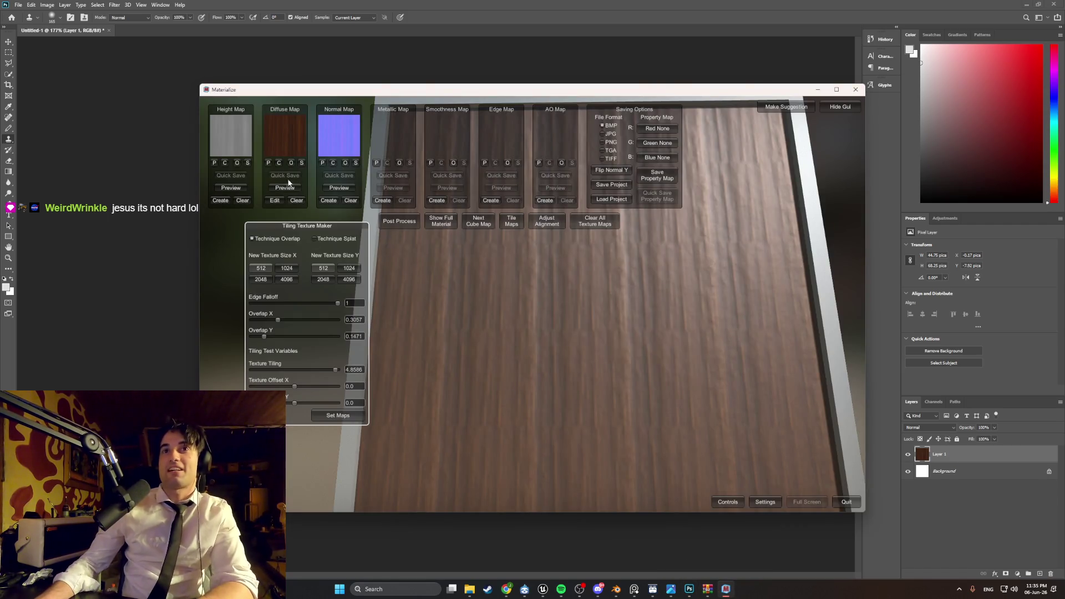
- Clear the existing maps and load WoodDarkTexture111.png as the diffuse map
left_click(295, 201)
left_click(242, 201)
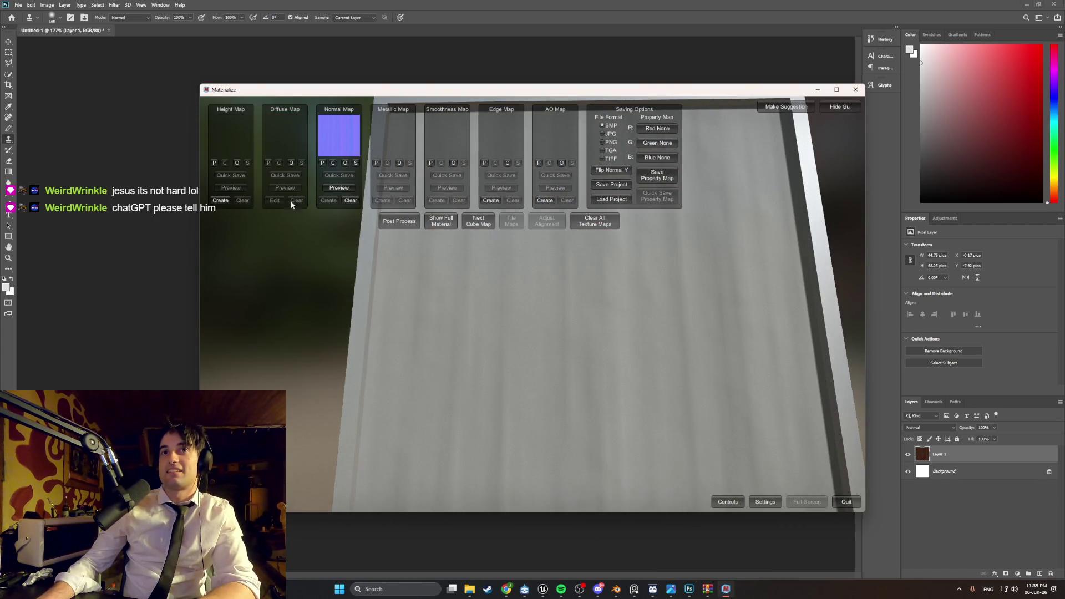
left_click(350, 201)
left_click(290, 163)
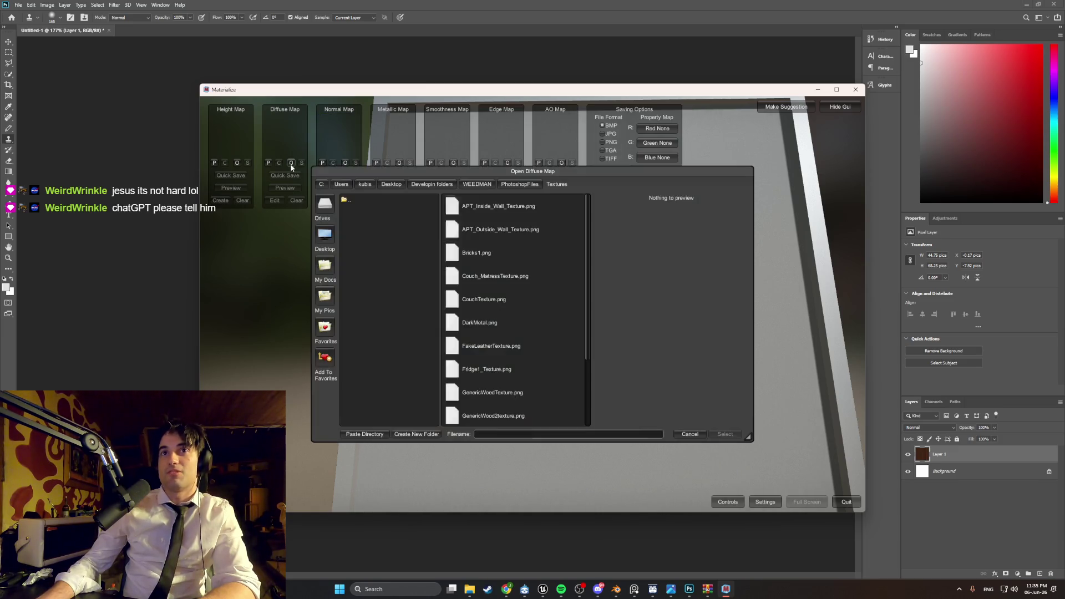
double_click(494, 415)
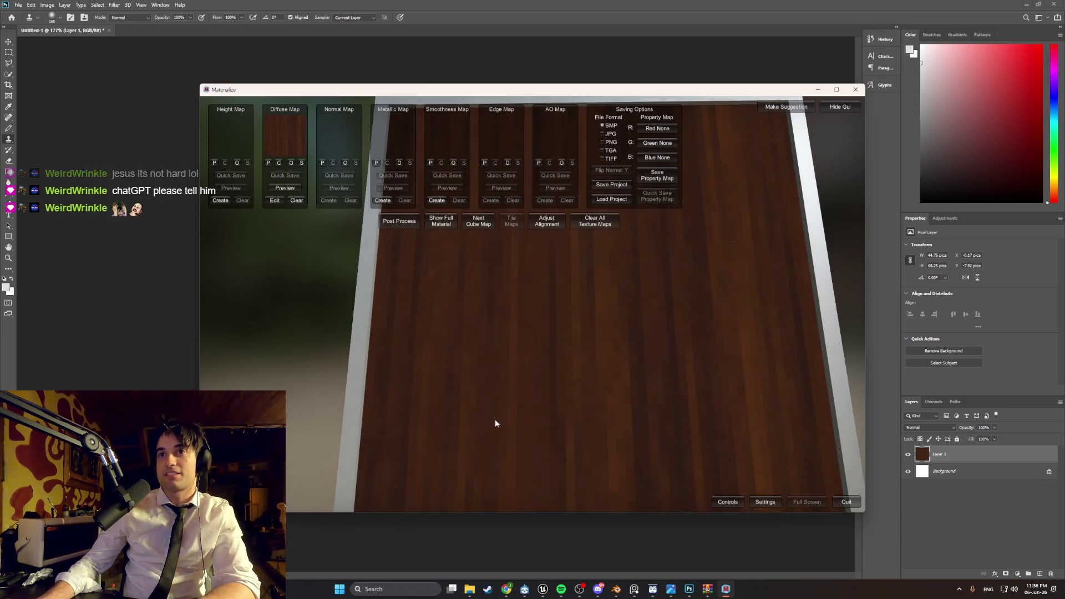
- Generate a height map with the Displace preset, then a normal map, and set both
left_click(232, 201)
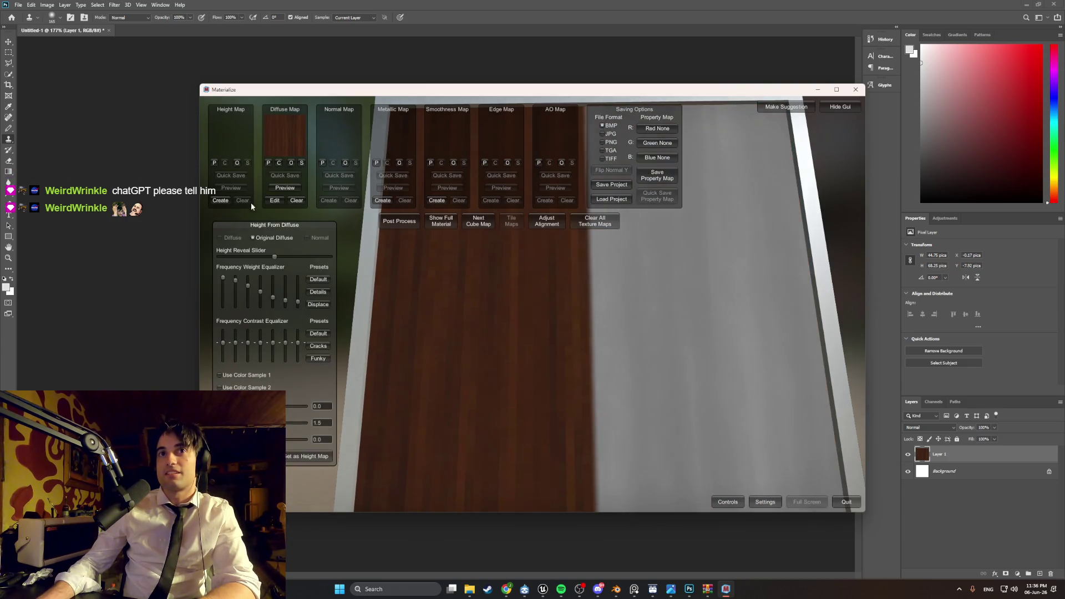
left_click(320, 305)
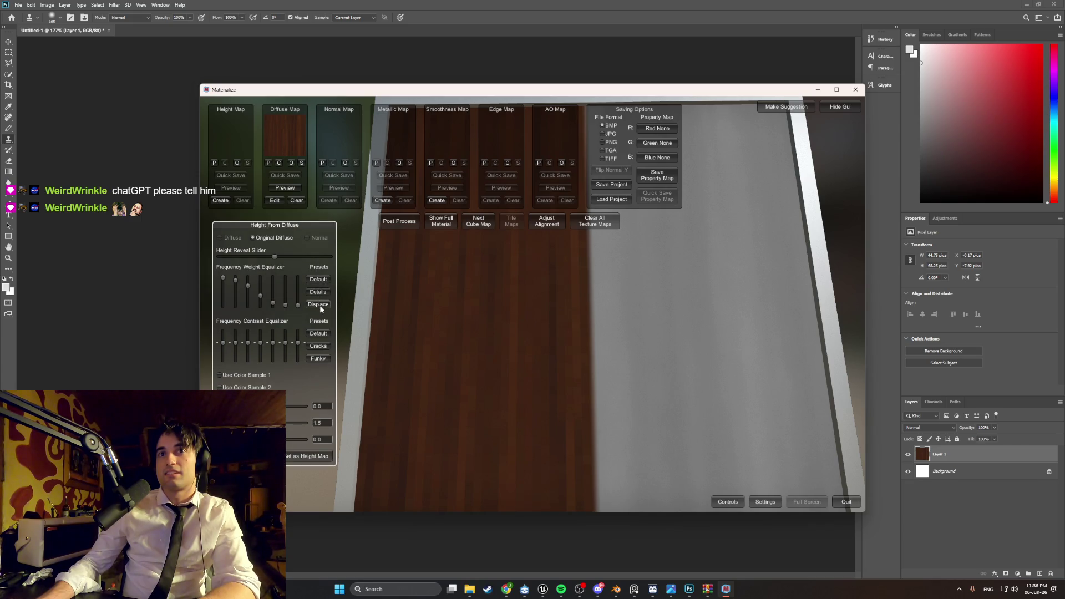
left_click(305, 457)
left_click(328, 200)
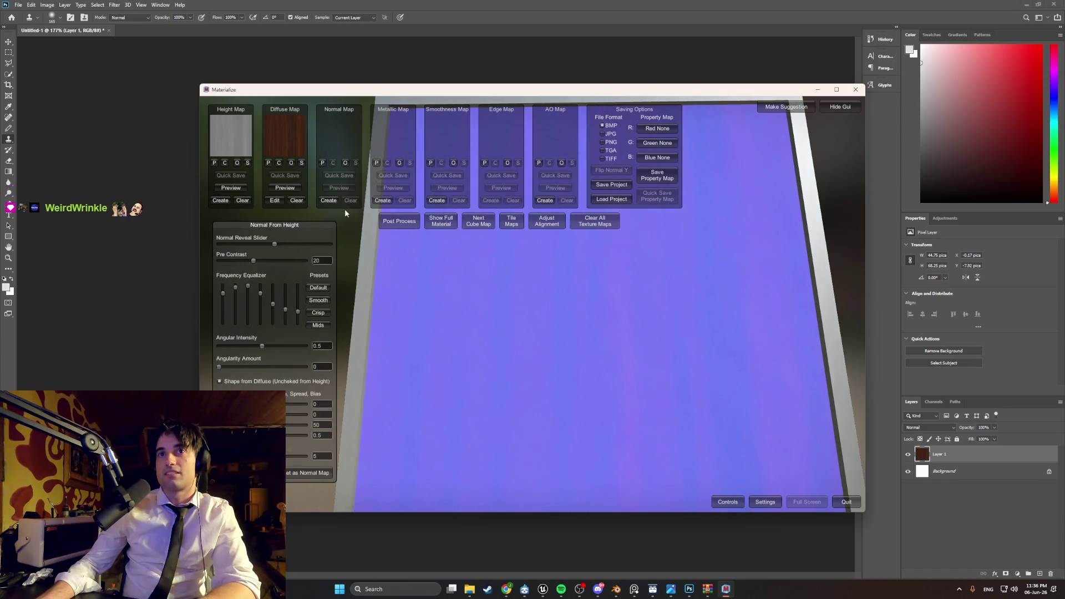
left_click(311, 473)
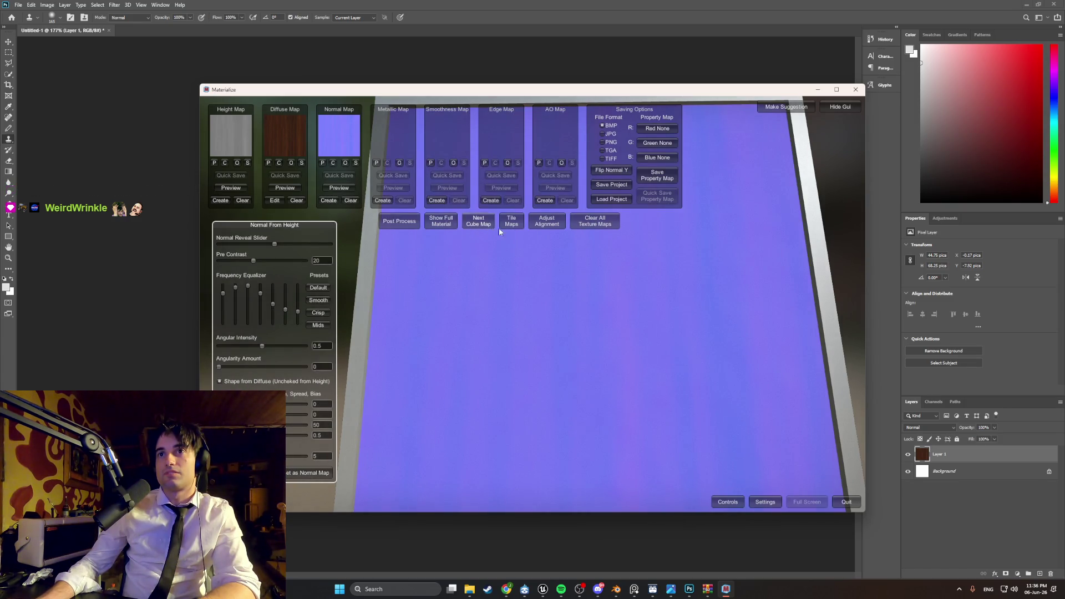
left_click(511, 222)
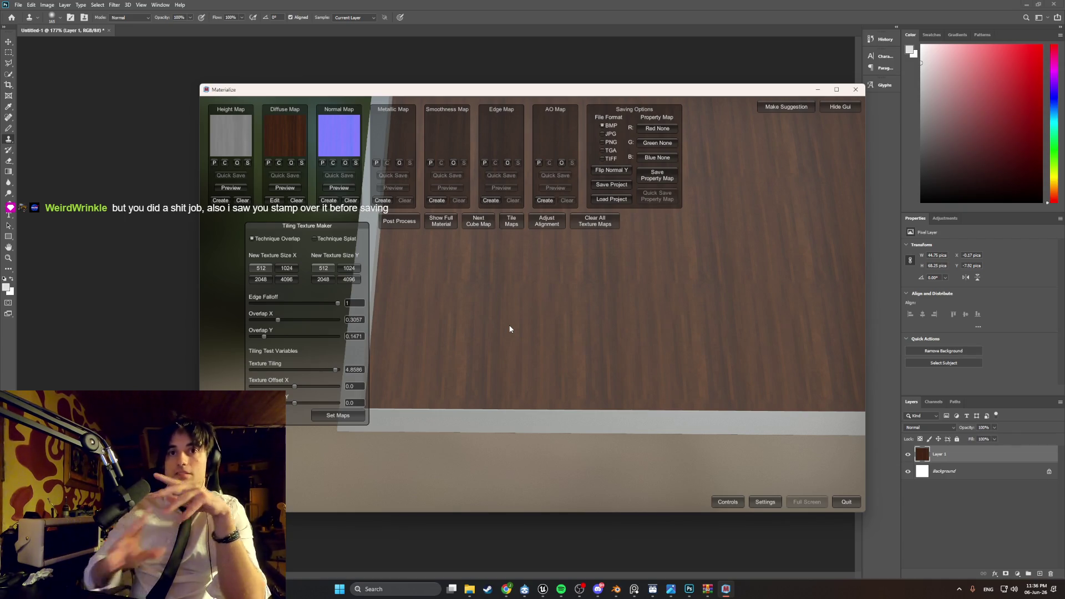
- Drag the Edge Falloff slider in the Tiling Texture Maker down to 0.01
left_click_drag(337, 303, 263, 304)
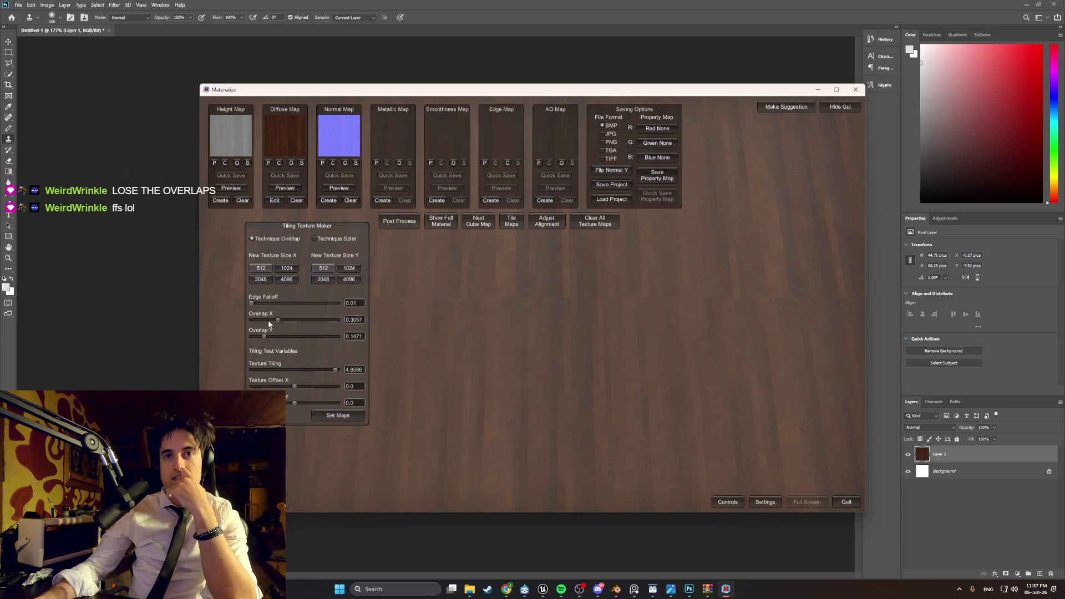
- Set Overlap X and Y to 0 and Edge Falloff to 0.01, checking the tiled preview
mouse_move(278, 324)
left_mouse_down()
mouse_move(268, 321)
mouse_move(265, 338)
left_mouse_up()
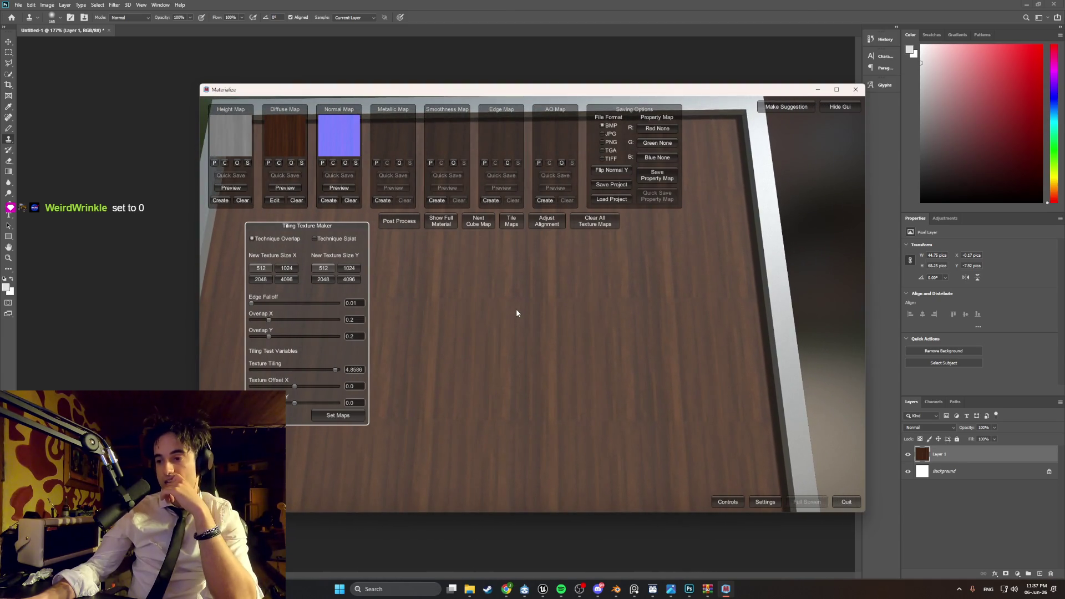
left_click_drag(270, 320, 195, 338)
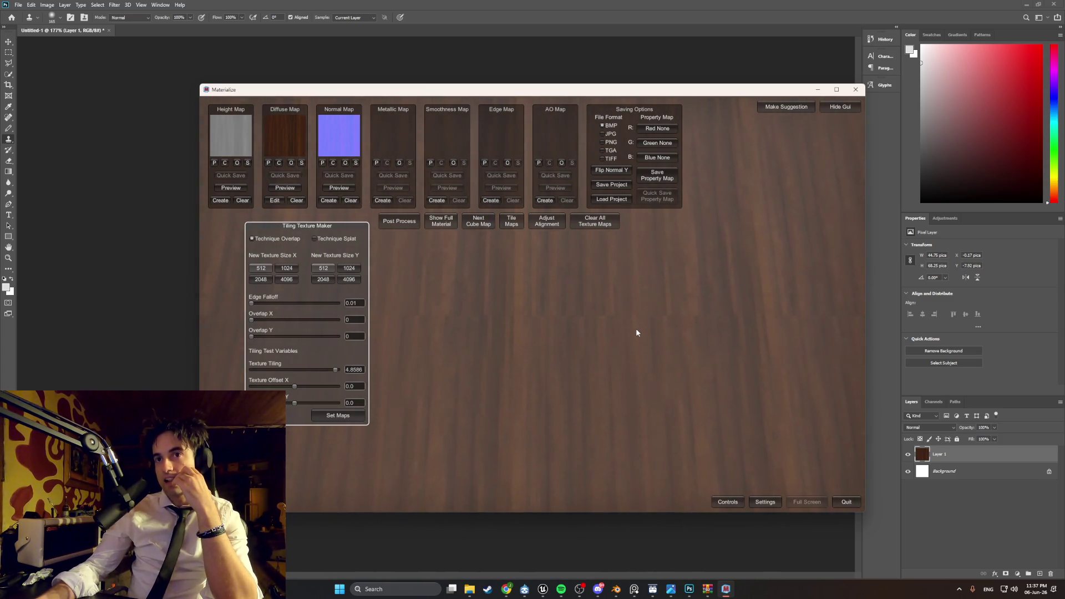
mouse_move(635, 333)
right_mouse_down()
mouse_move(587, 359)
mouse_move(562, 438)
mouse_move(559, 403)
right_mouse_up()
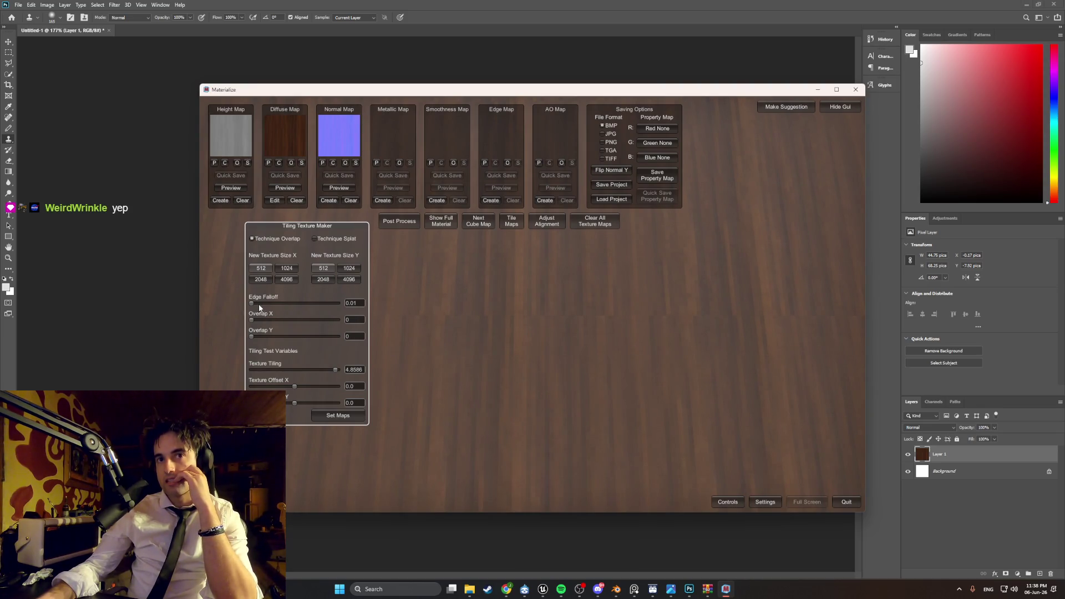
left_click_drag(324, 303, 217, 311)
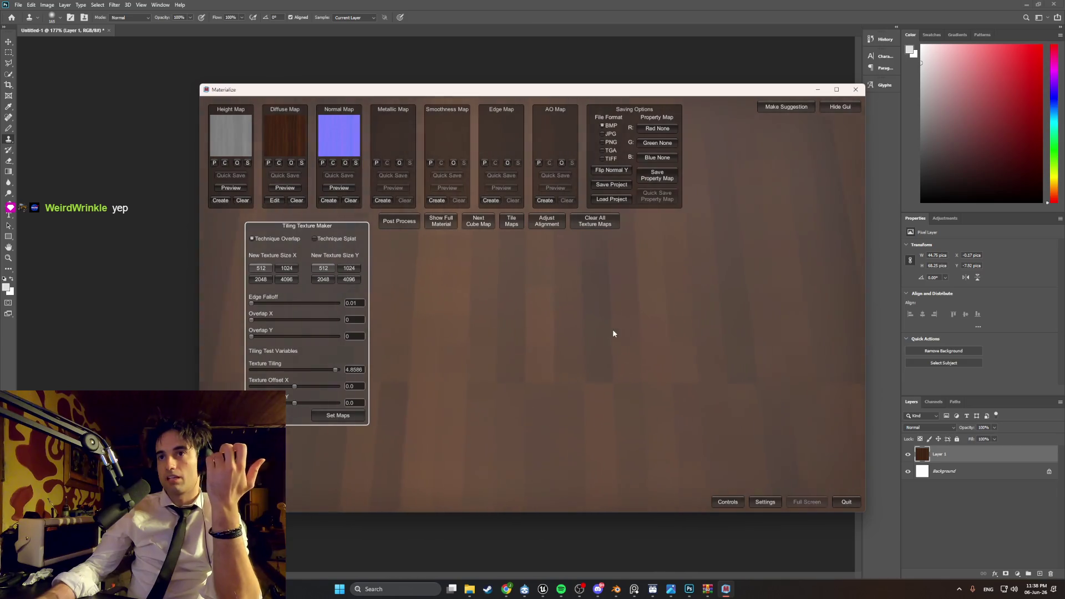
left_click(689, 589)
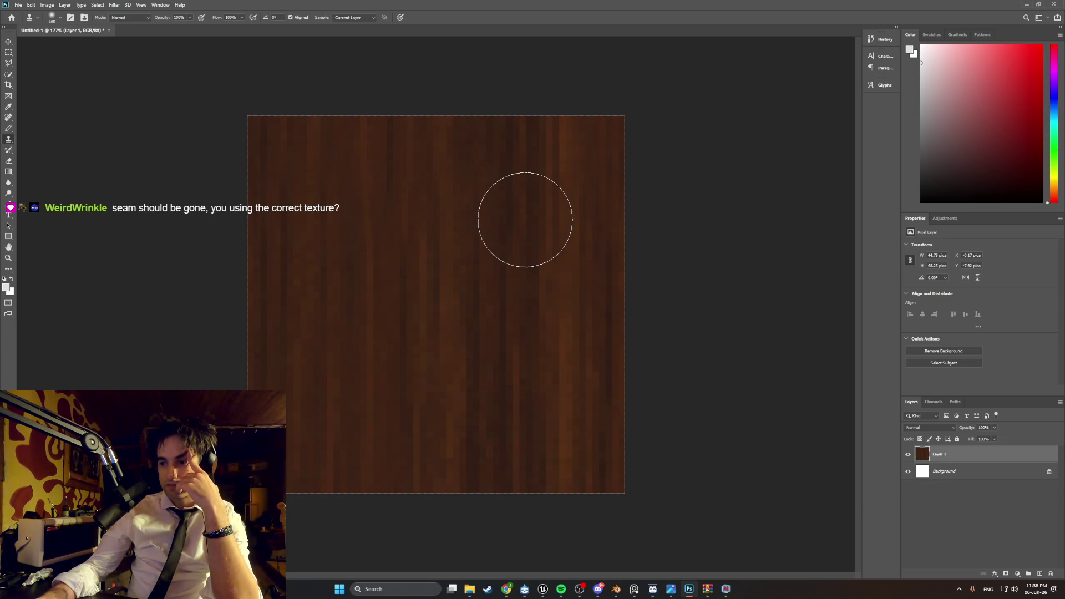
- Clear the diffuse, height and normal maps in Materialize
left_click(724, 590)
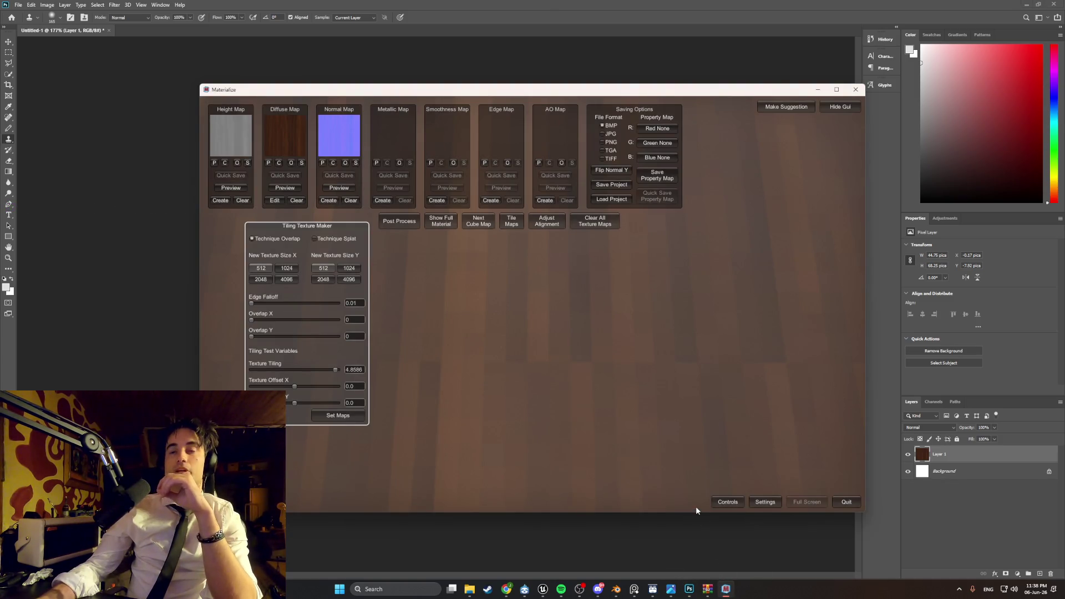
left_click(297, 200)
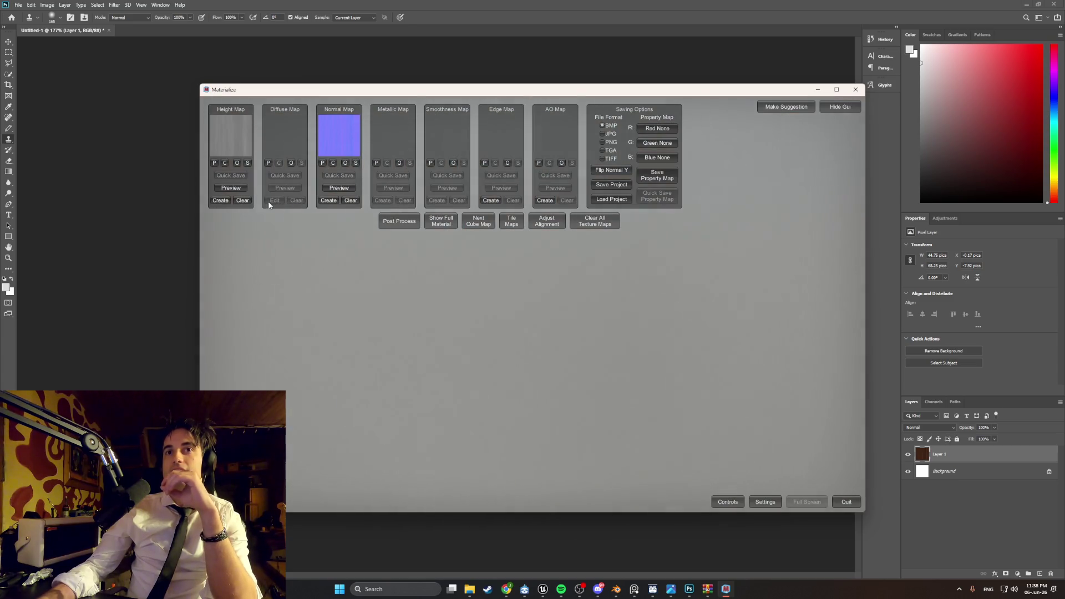
left_click(242, 200)
left_click(353, 201)
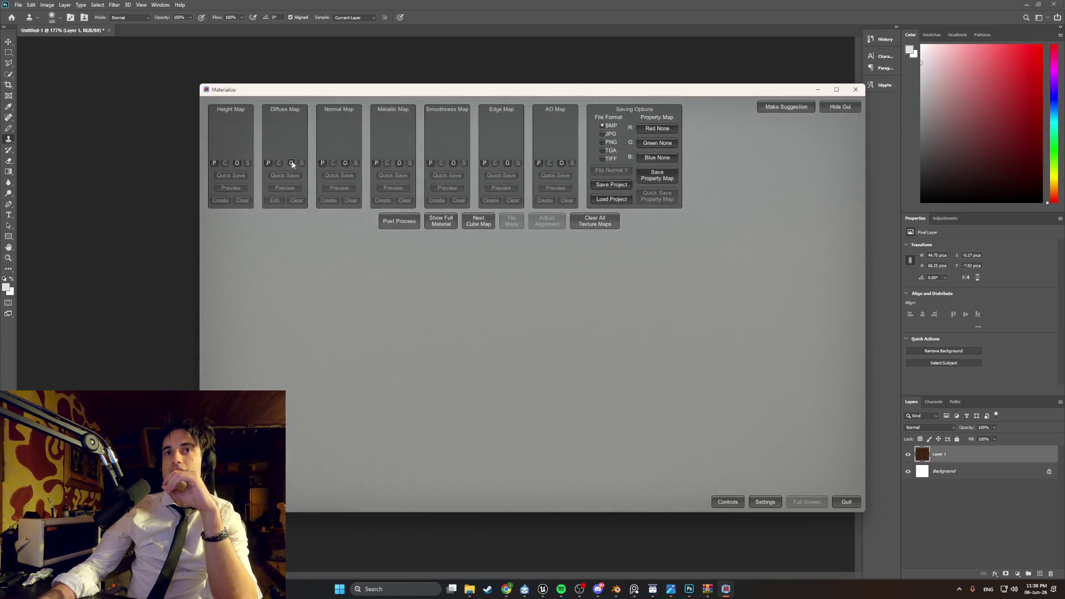
- Browse the diffuse files comparing WoodDarkTexture111.png and WoodDarkTexture.png, then return to Photoshop
left_click(292, 163)
left_click(481, 411)
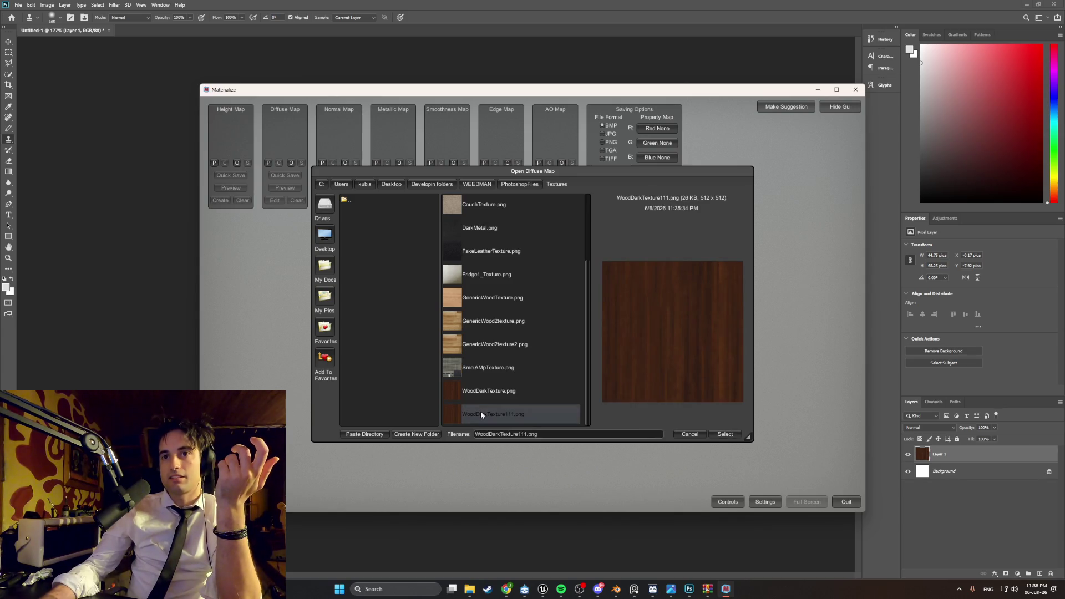
left_click(484, 397)
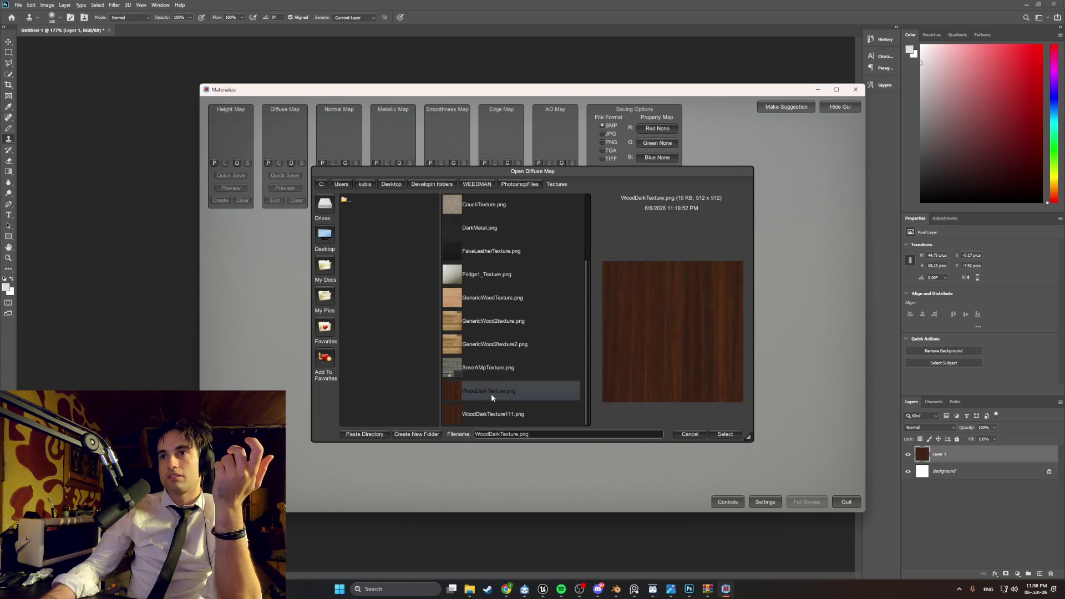
left_click(494, 412)
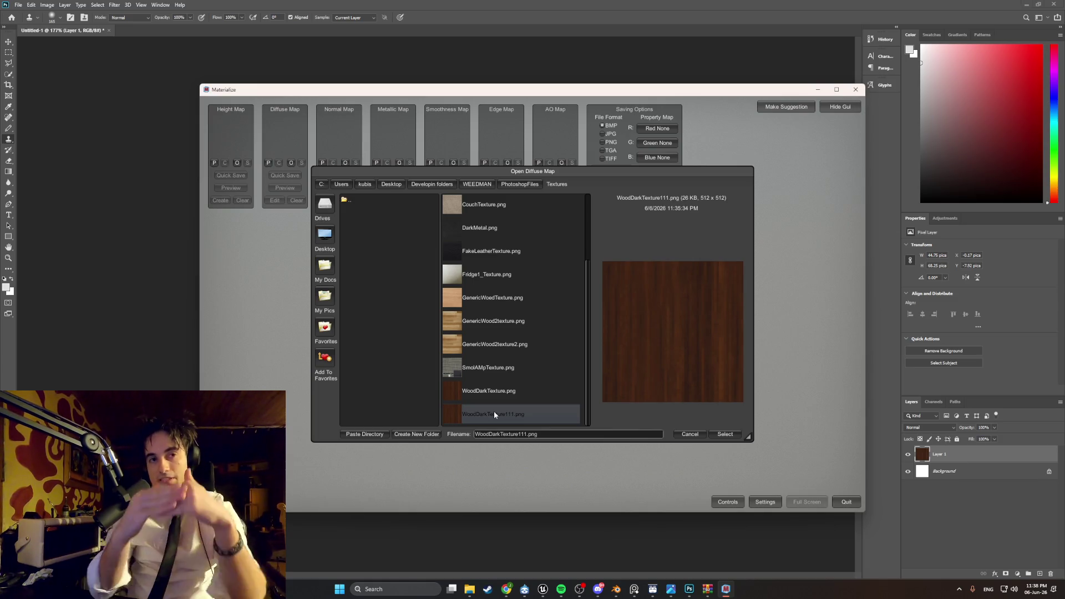
left_click(691, 590)
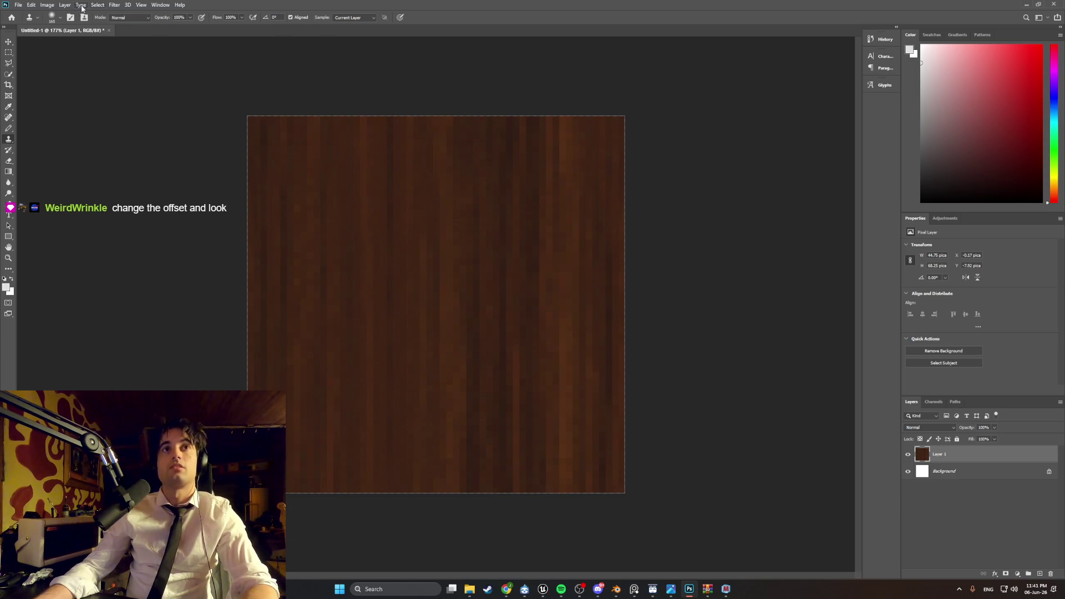
left_click(114, 4)
- Apply a vertical wrap-around Offset to the wood texture to bring the seam into view
mouse_move(166, 170)
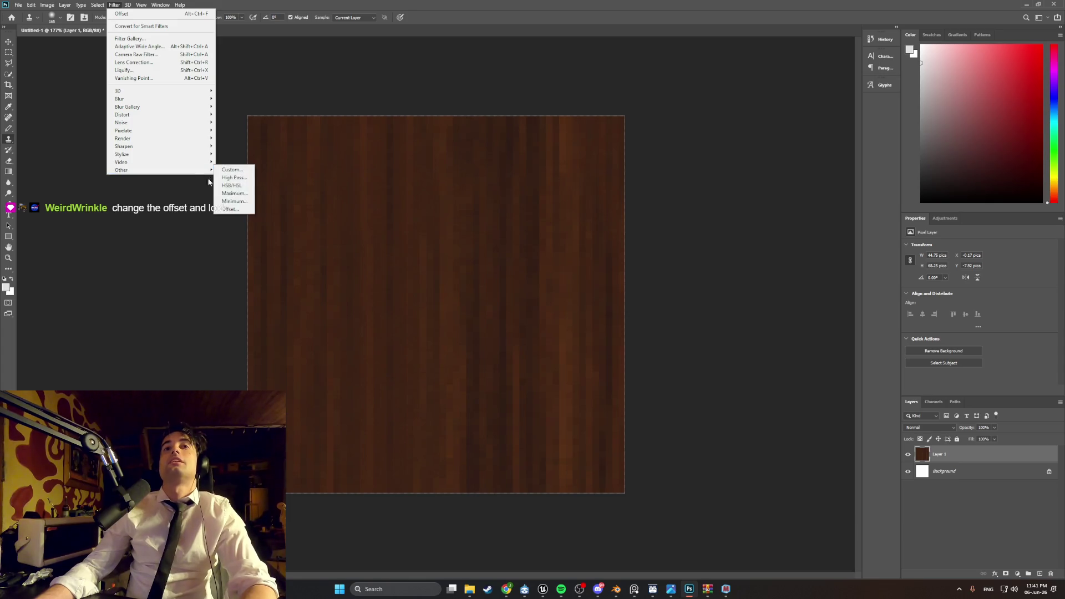
left_click(232, 209)
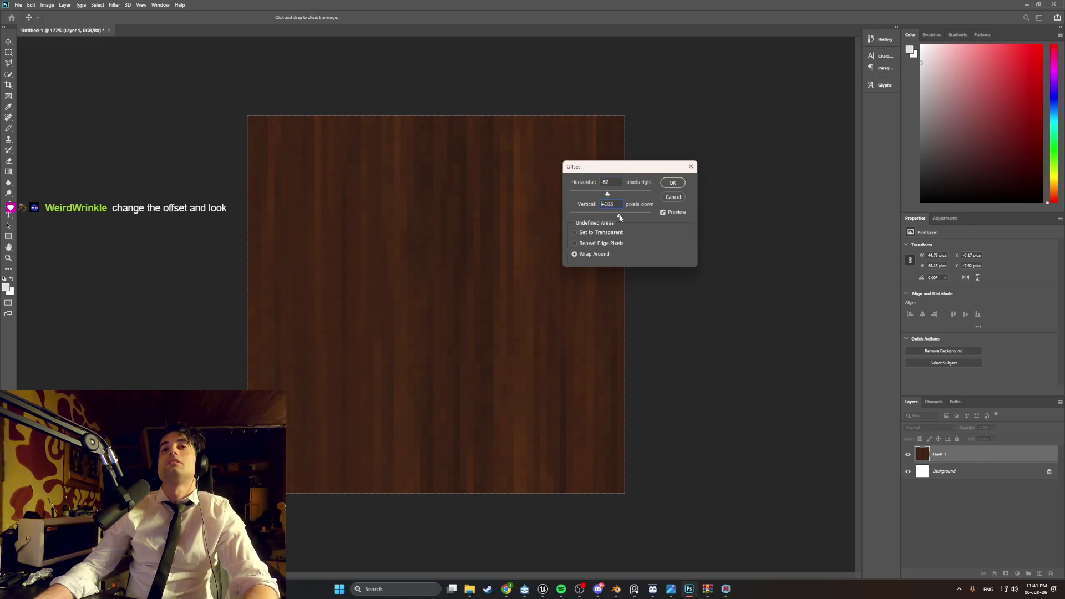
left_click_drag(628, 218, 629, 217)
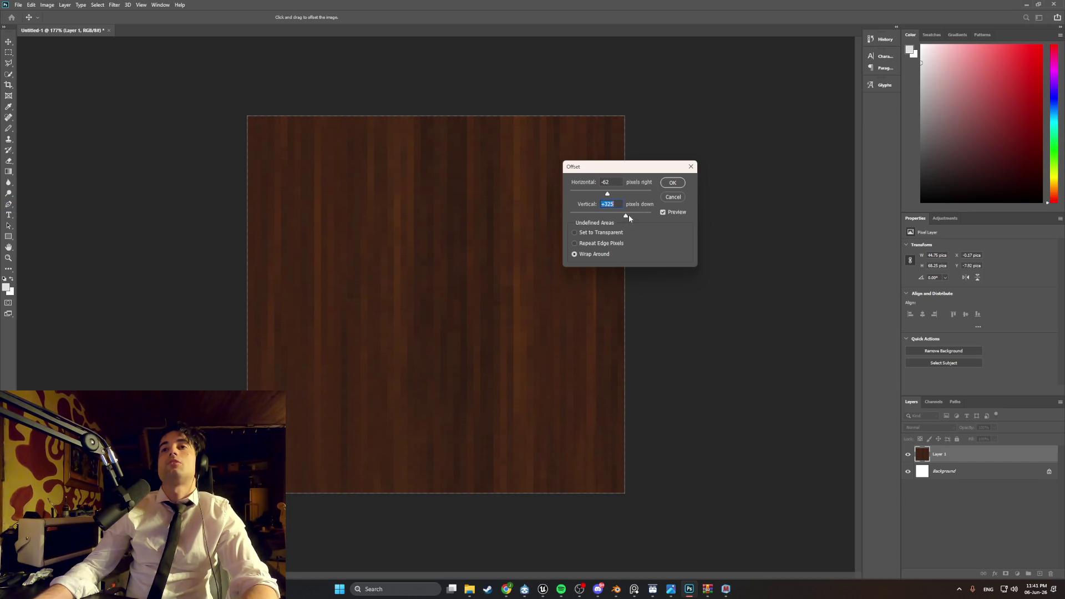
left_click_drag(629, 216, 646, 215)
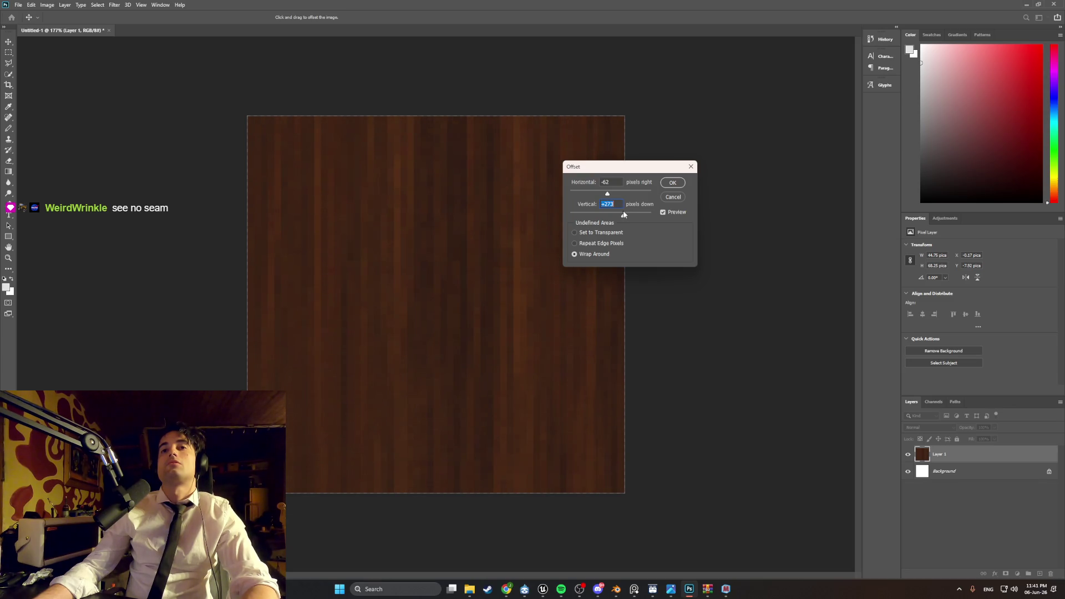
left_click(672, 184)
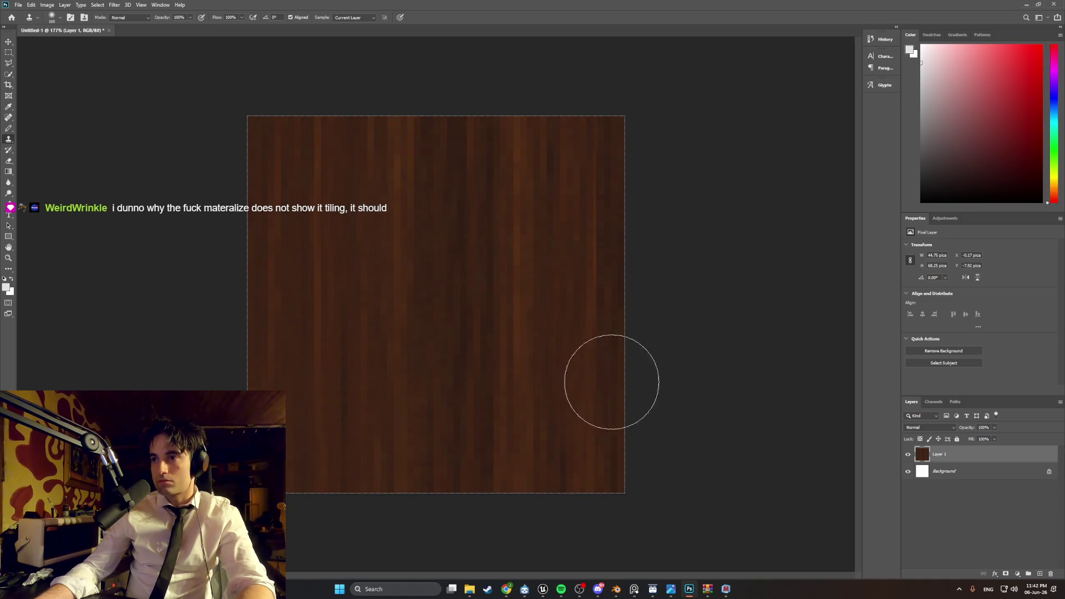
- Quick-export the texture as WoodDarkTexture2.png in the Textures folder
left_click(20, 5)
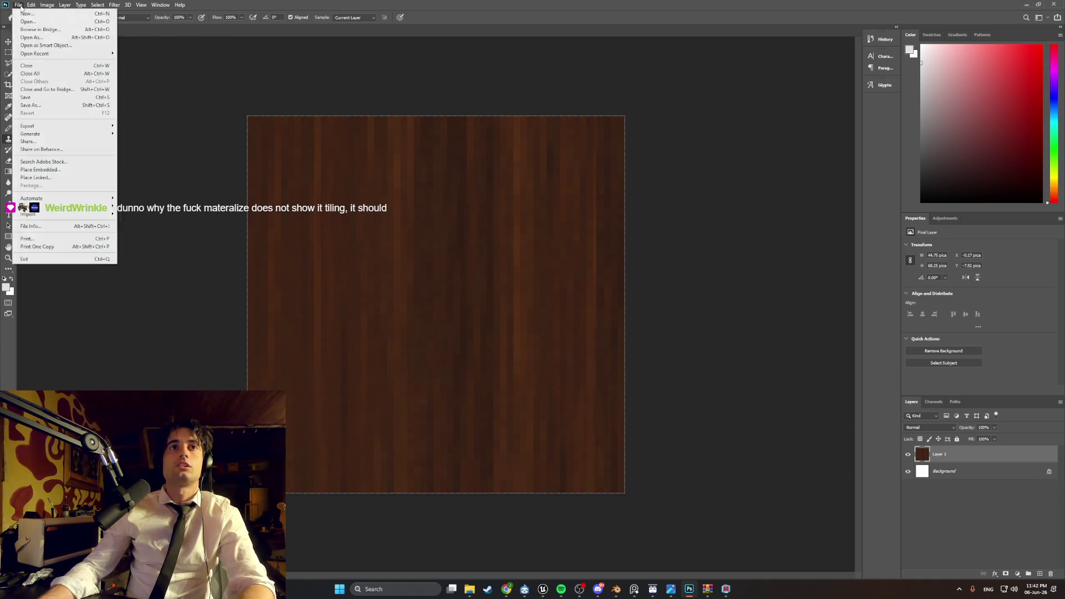
mouse_move(91, 125)
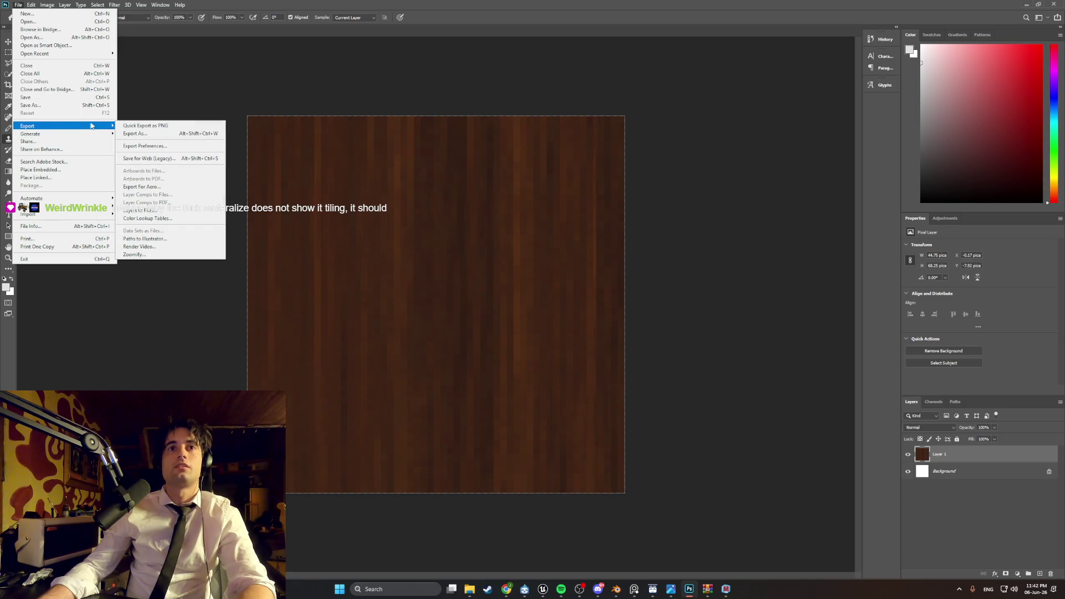
left_click(138, 126)
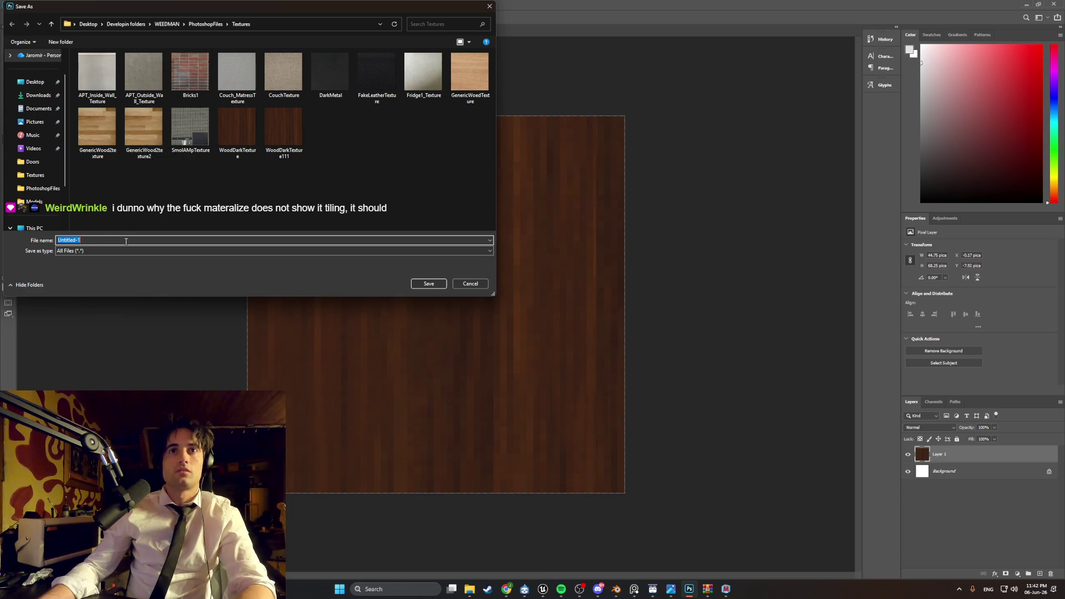
type("wiid")
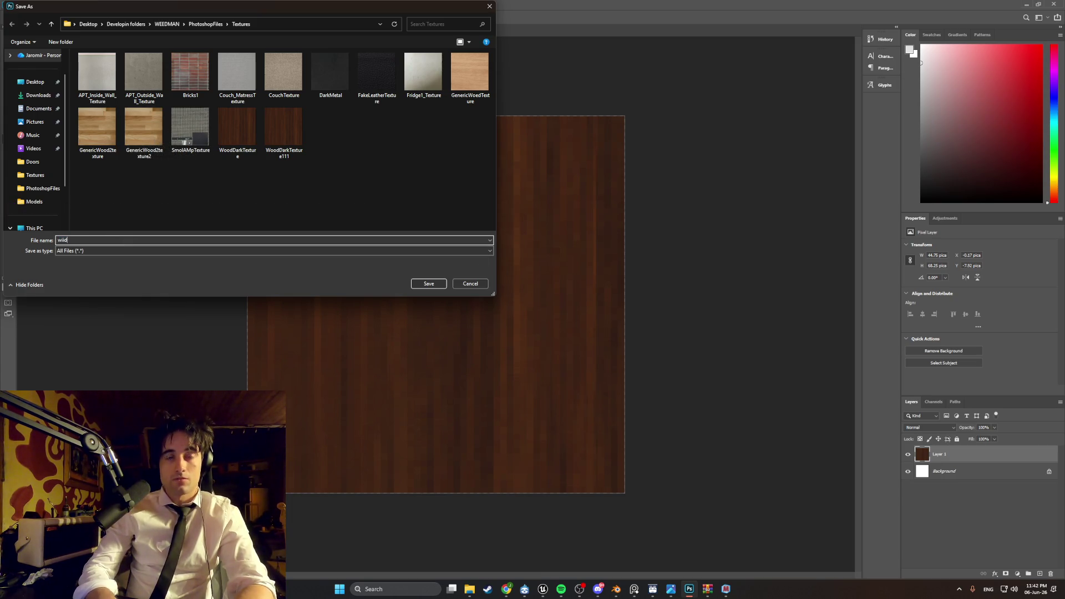
left_click(278, 136)
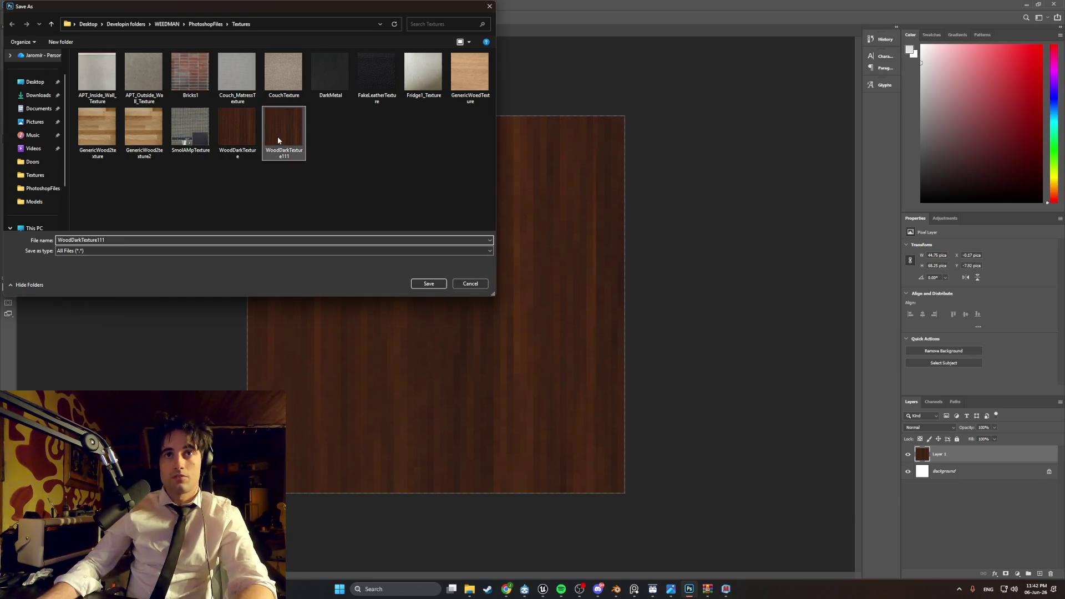
double_click(133, 242)
type("WoodDarkTexture2")
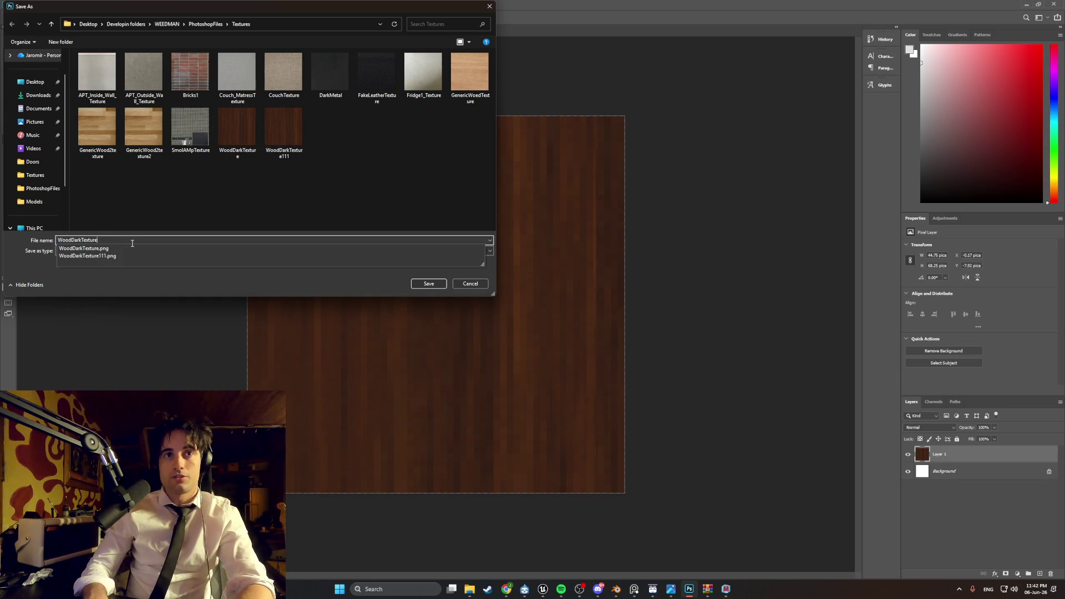
left_click(429, 284)
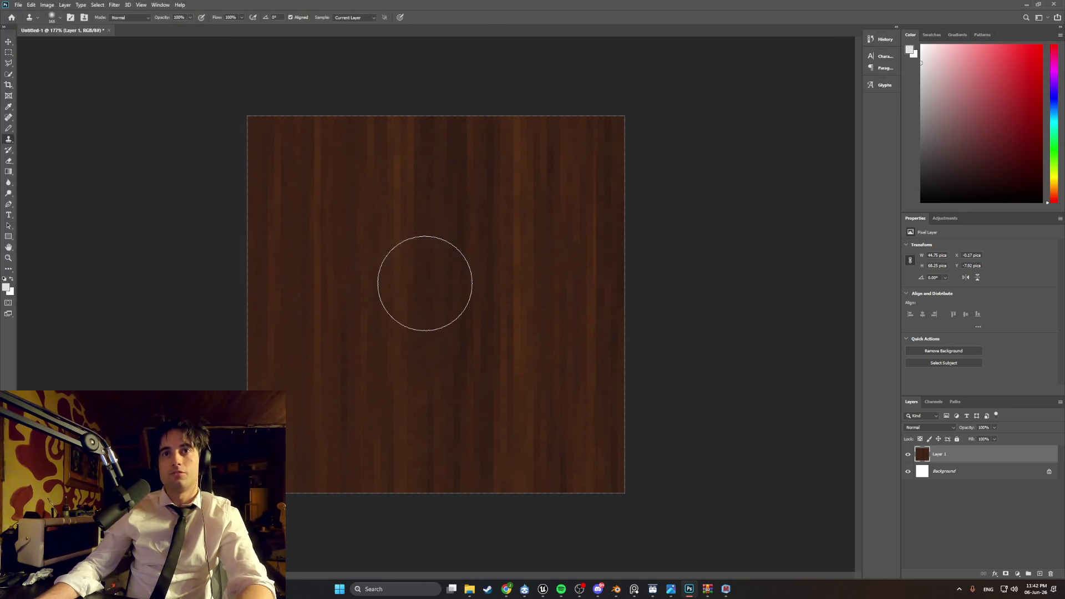
- Load WoodDarkTexture2.png as the diffuse map in Materialize
left_click(726, 590)
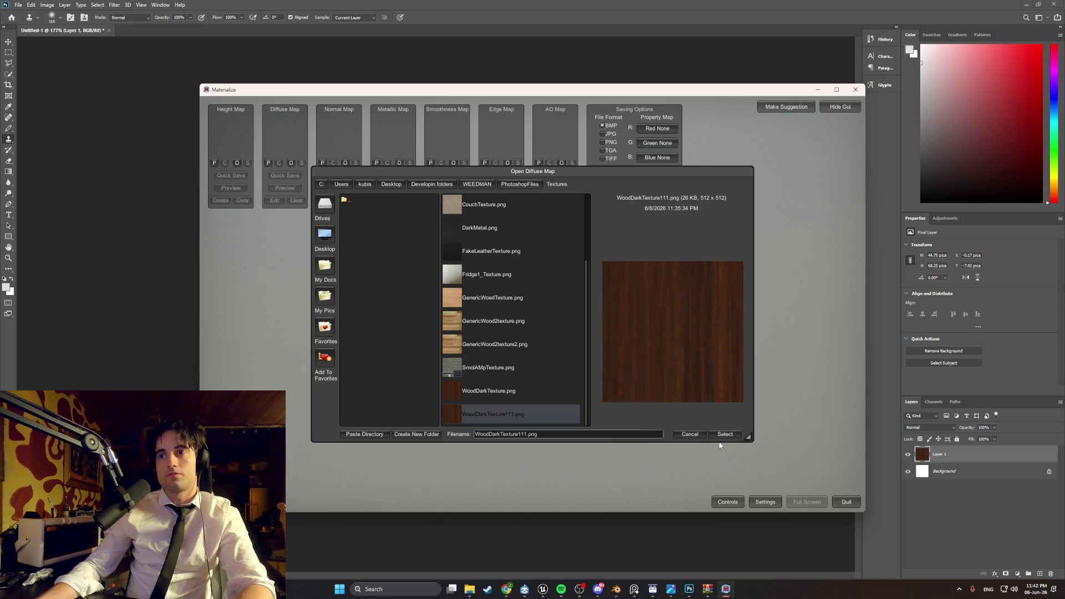
left_click(694, 435)
left_click(291, 162)
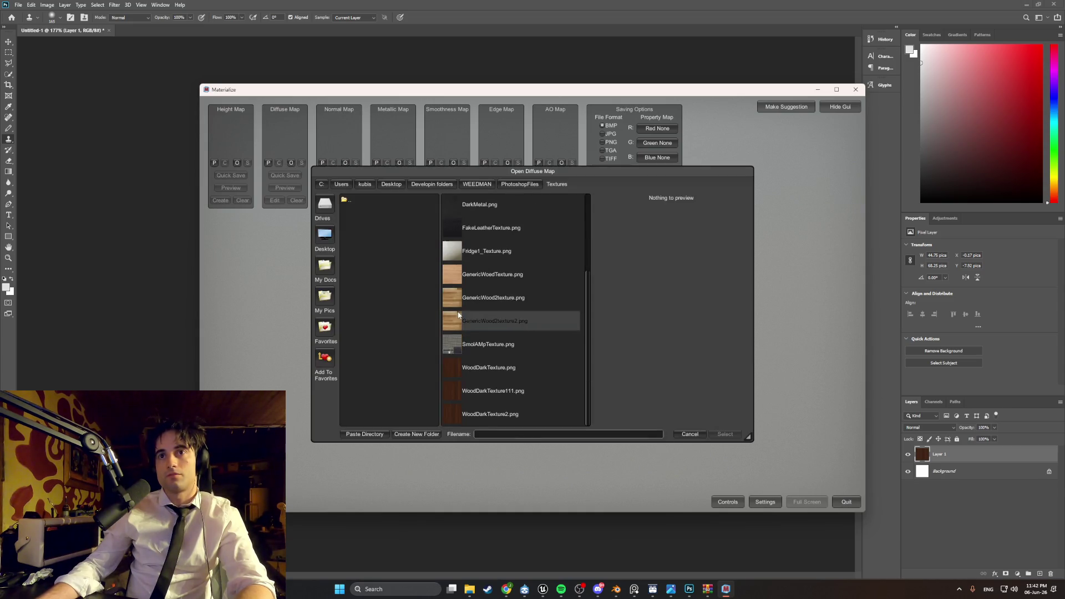
double_click(506, 413)
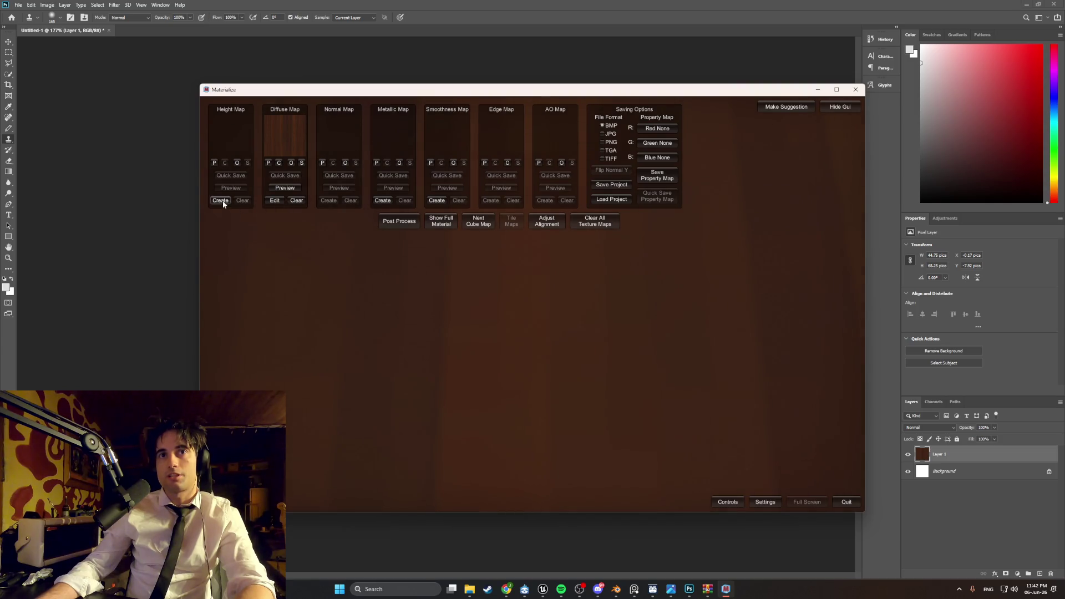
- Generate new height and normal maps and inspect the textures tiled in the preview
left_click(221, 201)
left_click(311, 454)
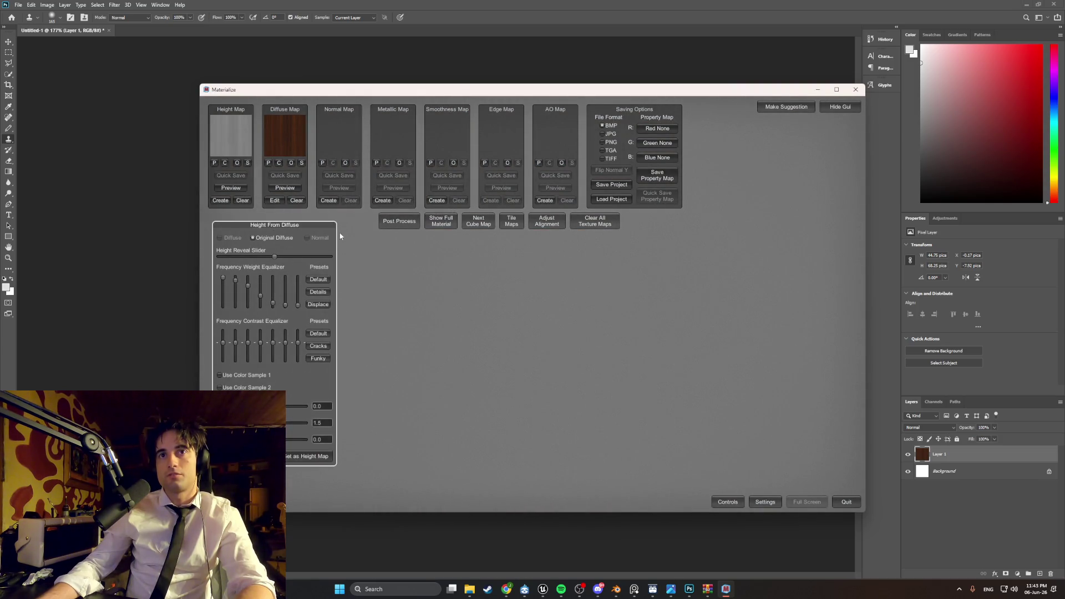
left_click(329, 200)
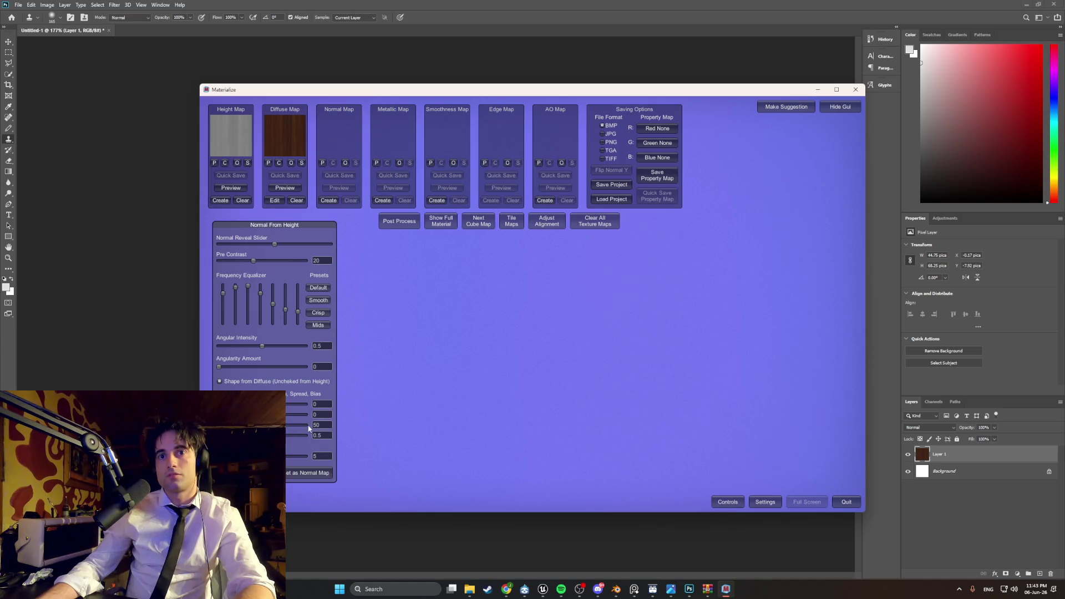
left_click(303, 470)
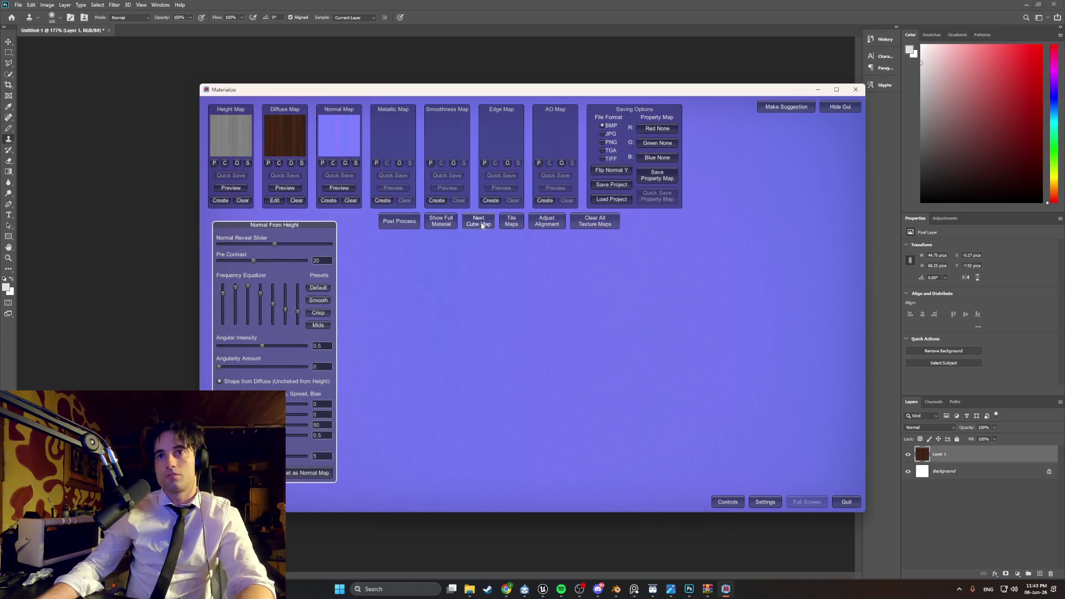
left_click(511, 222)
mouse_move(513, 334)
right_mouse_down()
mouse_move(521, 327)
mouse_move(550, 370)
mouse_move(551, 294)
mouse_move(572, 347)
mouse_move(571, 321)
mouse_move(578, 338)
mouse_move(647, 356)
mouse_move(566, 362)
mouse_move(645, 342)
mouse_move(651, 364)
mouse_move(613, 373)
mouse_move(552, 359)
mouse_move(618, 331)
mouse_move(588, 345)
mouse_move(582, 336)
right_mouse_up()
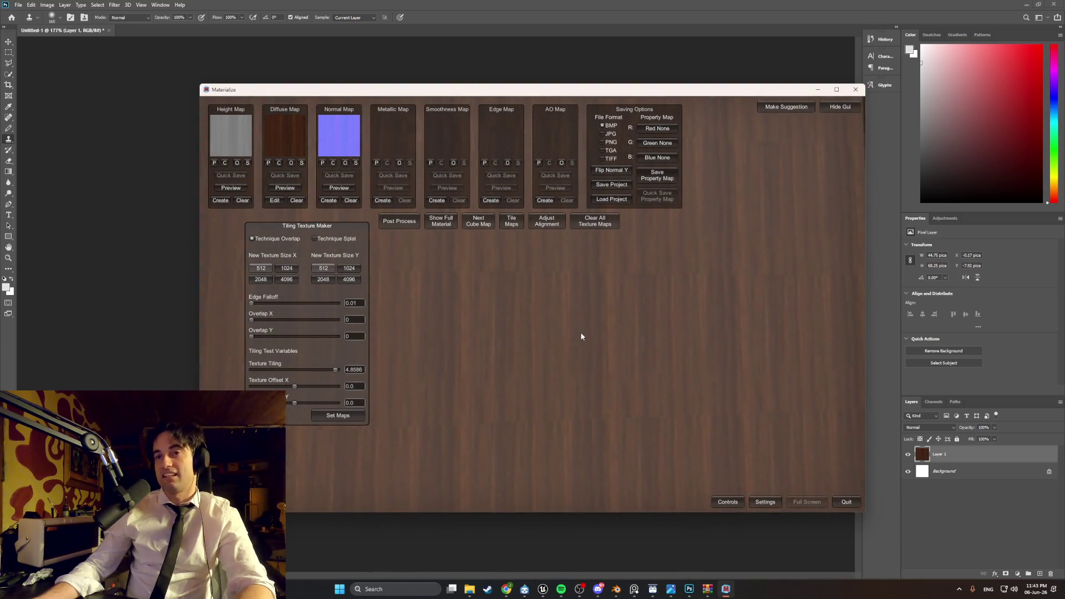
- Snip a screenshot of the wood canvas in Photoshop
left_click(689, 589)
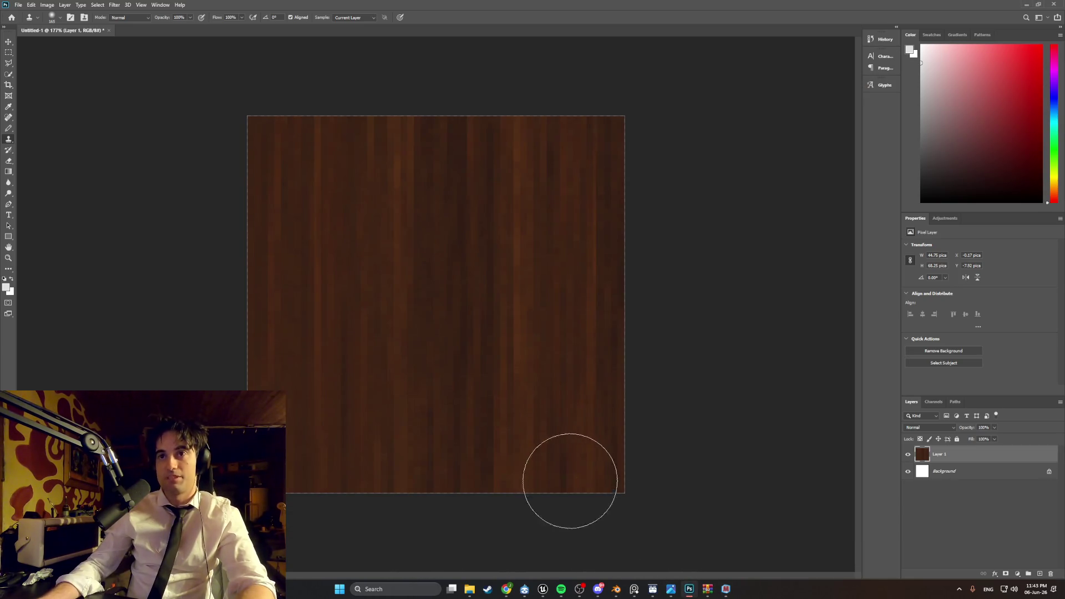
key("super+shift+s")
left_click_drag(670, 512, 197, 92)
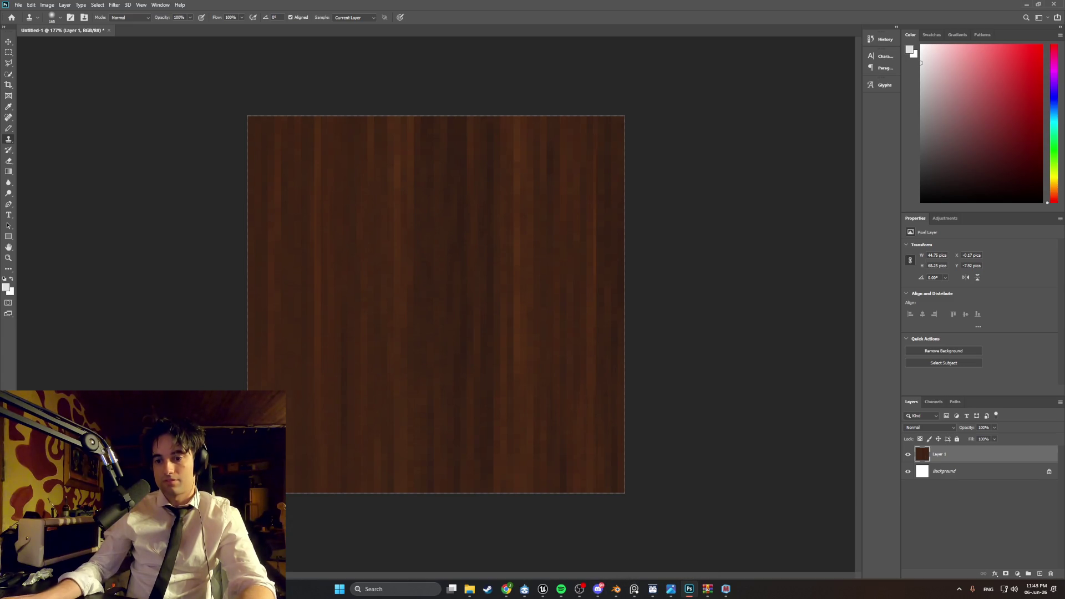
- Snip the Materialize tiled texture preview, then return to the Photoshop wood canvas
key("alt+Tab")
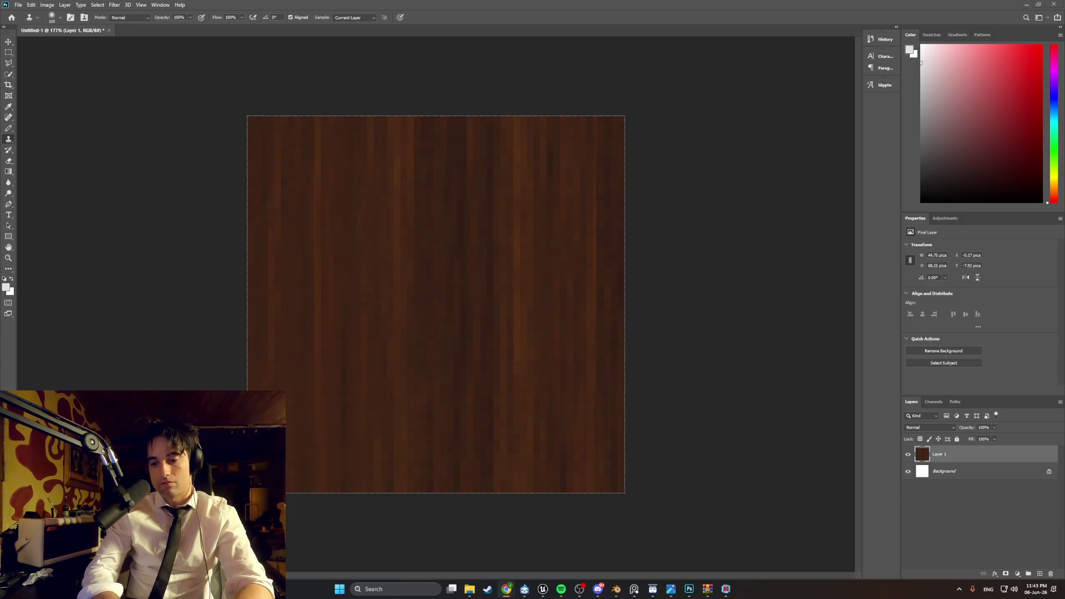
left_click(725, 589)
key("super+shift+s")
mouse_move(752, 471)
left_mouse_down()
mouse_move(736, 432)
mouse_move(408, 237)
left_mouse_up()
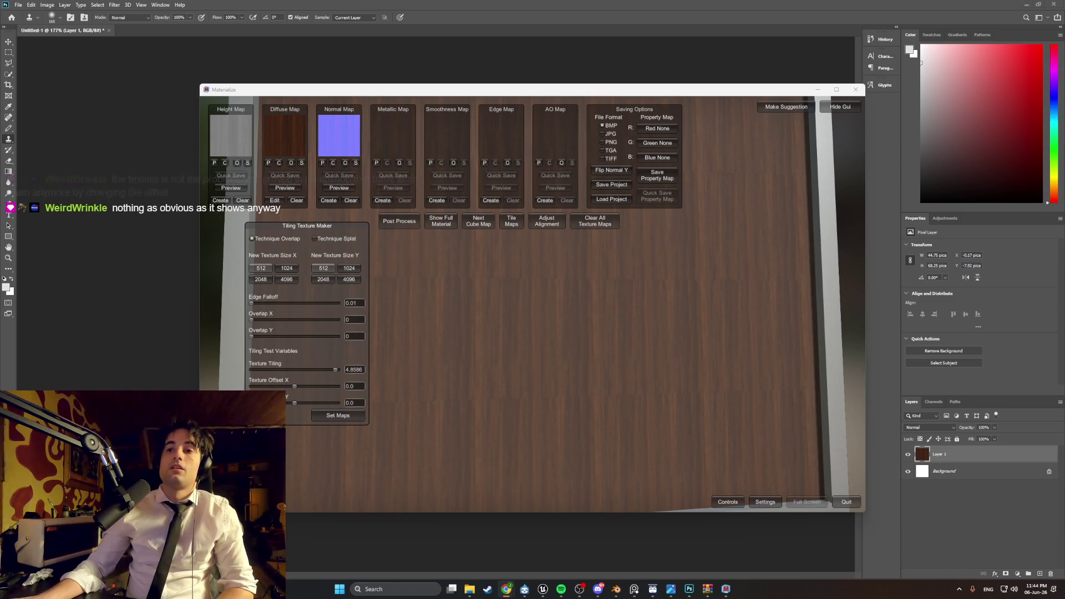
left_click(690, 589)
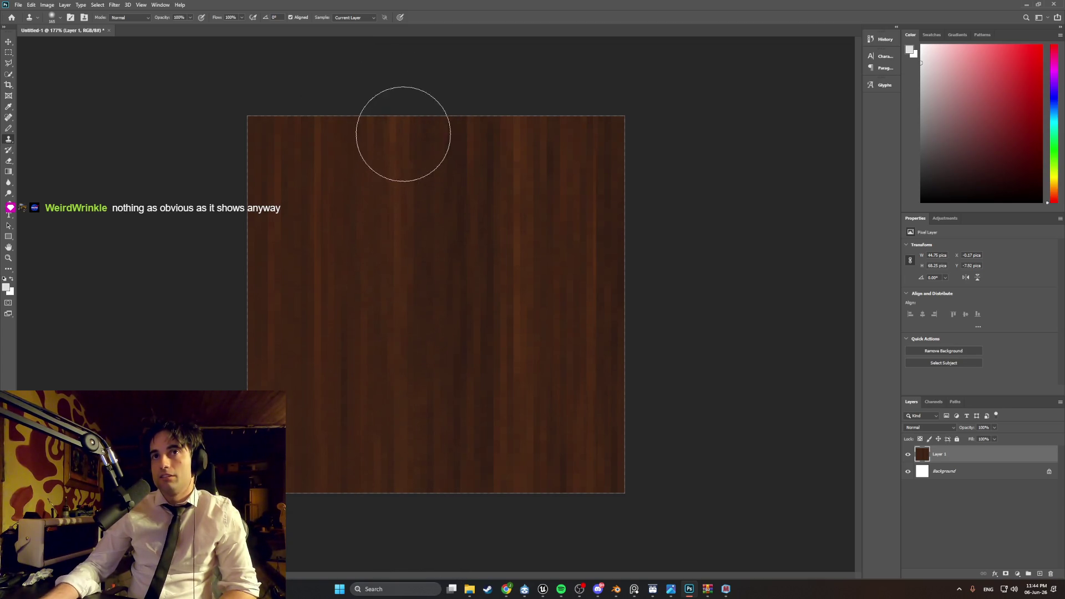
- Switch to the Move tool (V) in the toolbar
left_click(9, 41)
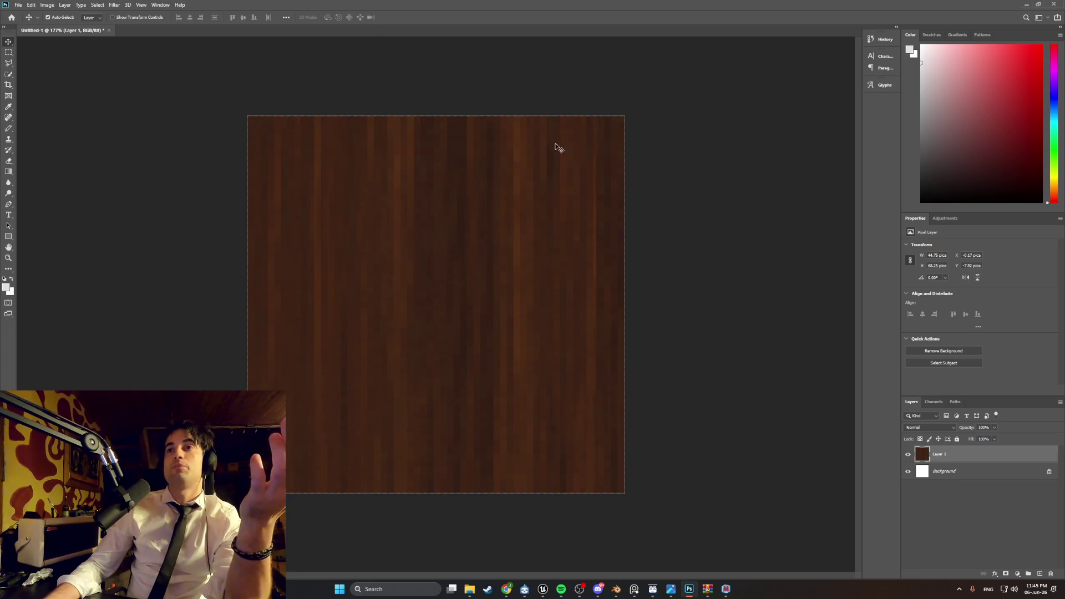
- Free Transform Layer 1, moving it and trying width and skew changes, undoing each distortion
key("ctrl+t")
scroll(577, 348, "down", 5, "alt")
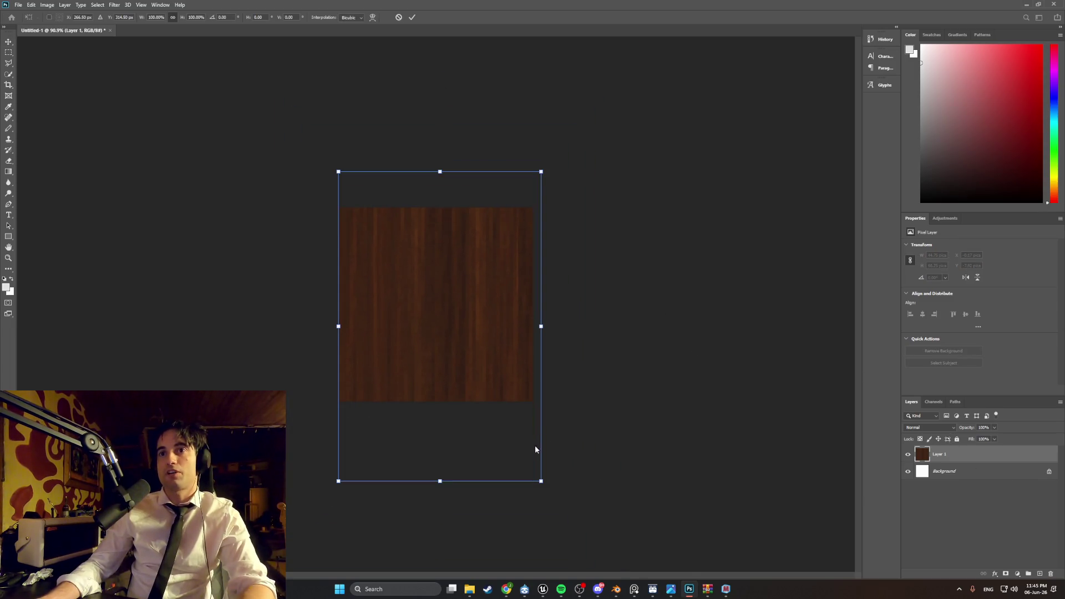
mouse_move(473, 358)
left_mouse_down()
mouse_move(481, 222)
mouse_move(485, 409)
mouse_move(474, 236)
mouse_move(469, 354)
mouse_move(479, 371)
mouse_move(451, 337)
left_mouse_up()
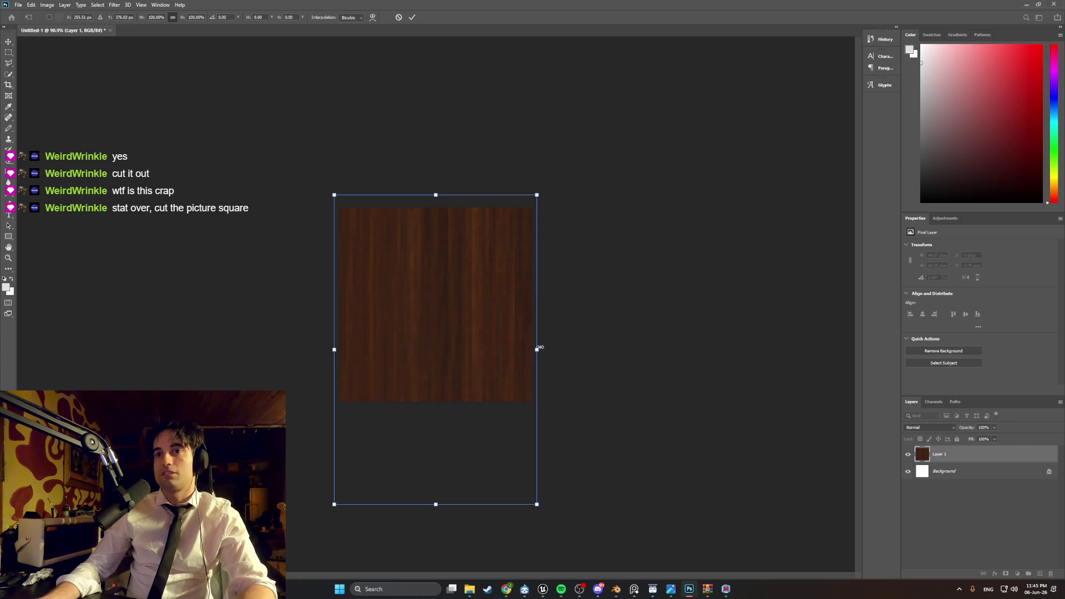
mouse_move(537, 349)
left_mouse_down()
mouse_move(500, 348)
mouse_move(549, 350)
mouse_move(540, 350)
left_mouse_up()
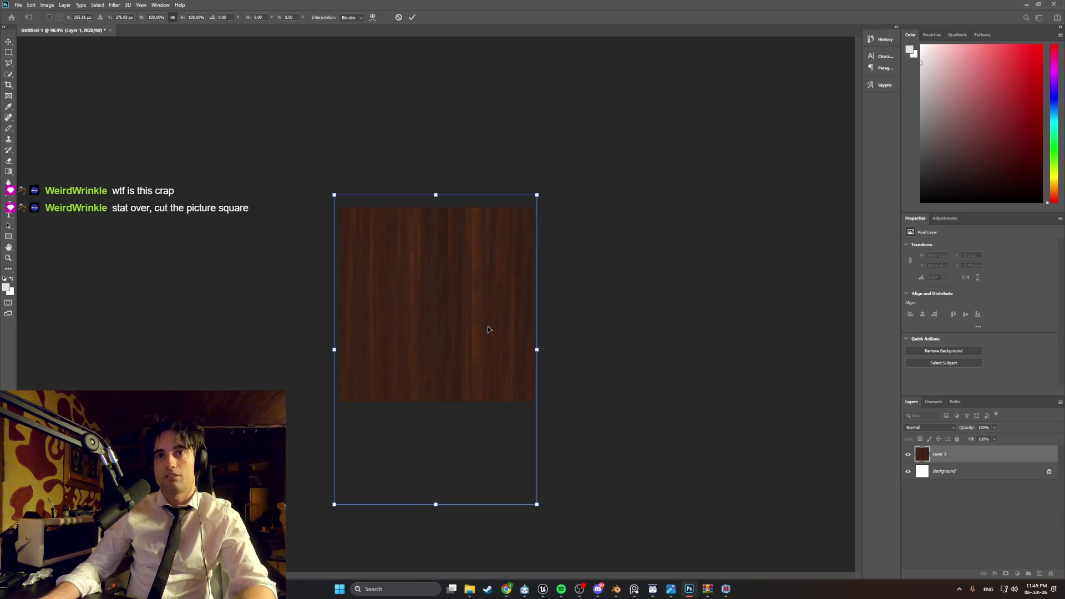
key("ctrl+z")
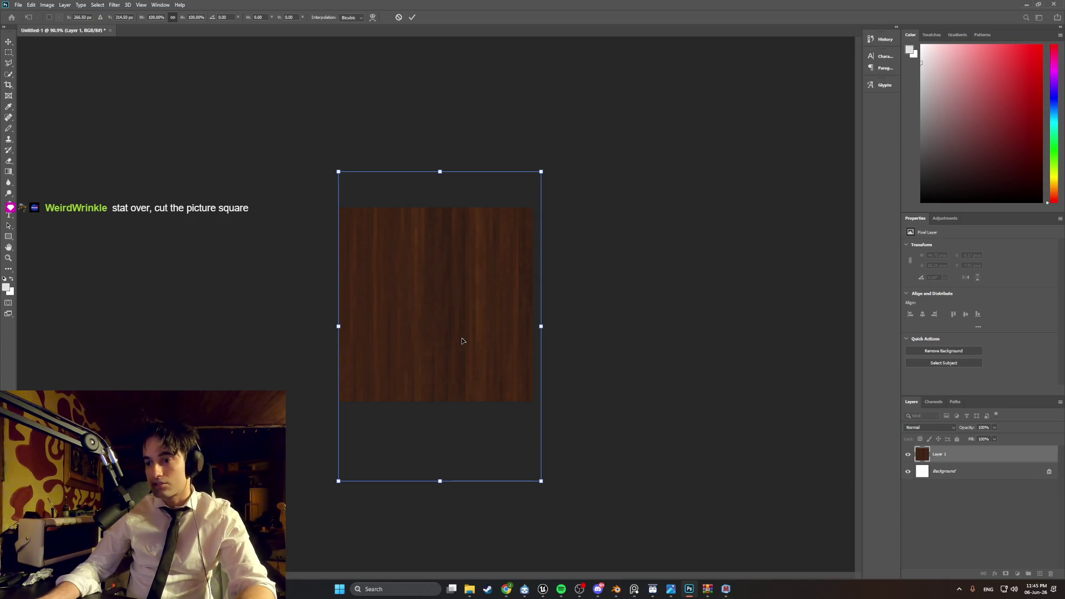
mouse_move(462, 341)
left_mouse_down()
mouse_move(468, 240)
mouse_move(458, 418)
mouse_move(472, 227)
mouse_move(460, 387)
mouse_move(464, 320)
left_mouse_up()
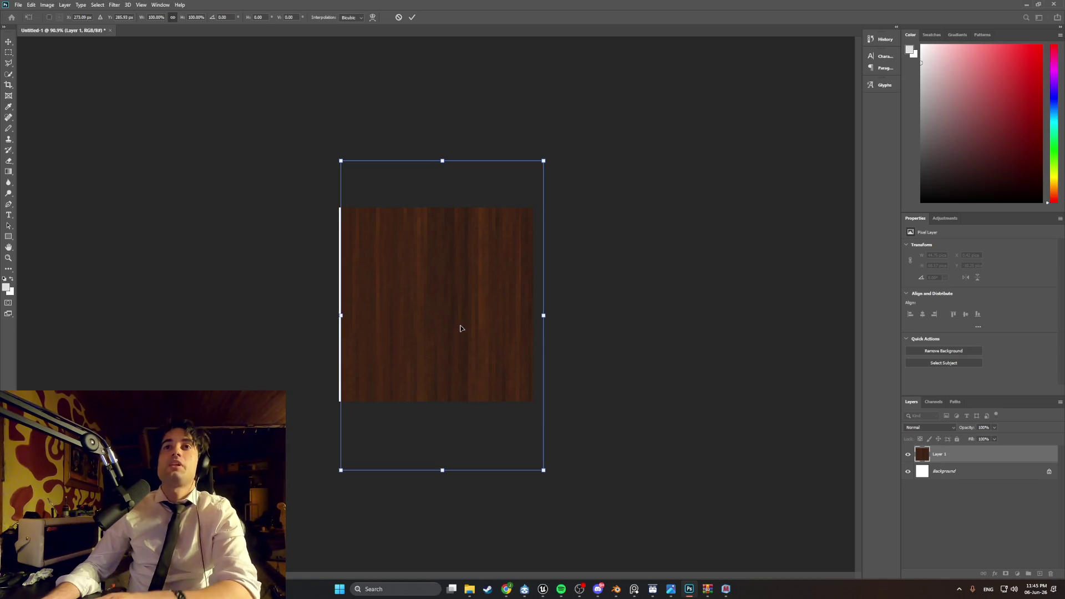
mouse_move(543, 315)
left_mouse_down()
mouse_move(535, 316)
mouse_move(564, 294)
mouse_move(573, 300)
mouse_move(552, 309)
mouse_move(548, 341)
mouse_move(535, 309)
mouse_move(566, 312)
mouse_move(488, 316)
mouse_move(547, 316)
mouse_move(524, 305)
mouse_move(569, 301)
mouse_move(129, 236)
mouse_move(726, 119)
mouse_move(533, 474)
mouse_move(725, 368)
left_mouse_up()
key("ctrl+z")
left_click(18, 5)
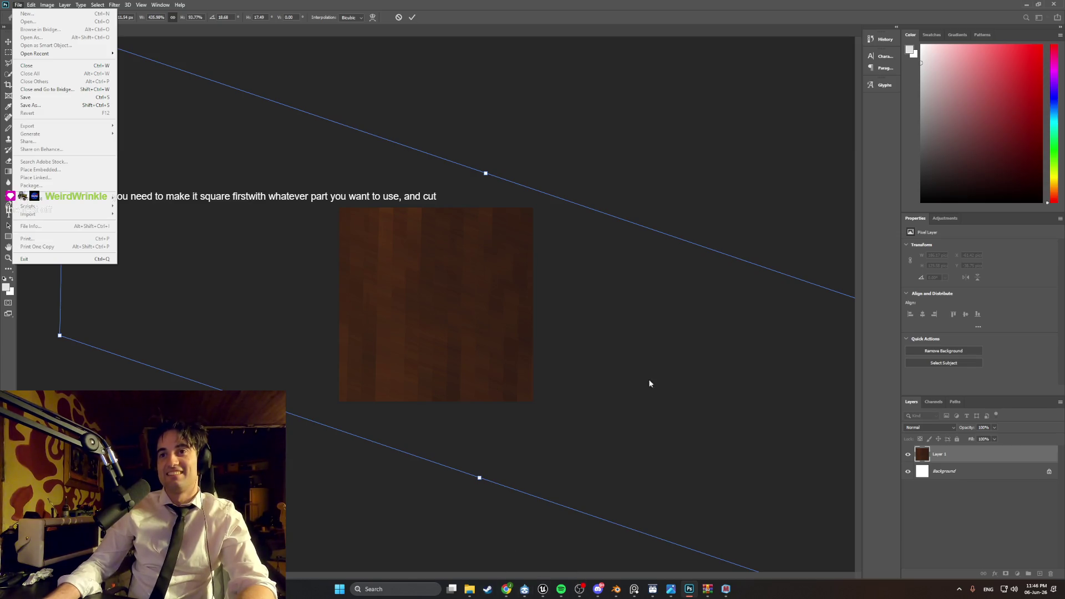
- Cancel the transform, re-transform and commit a move, then undo until Layer 1 is removed
left_click(956, 458)
key("Escape")
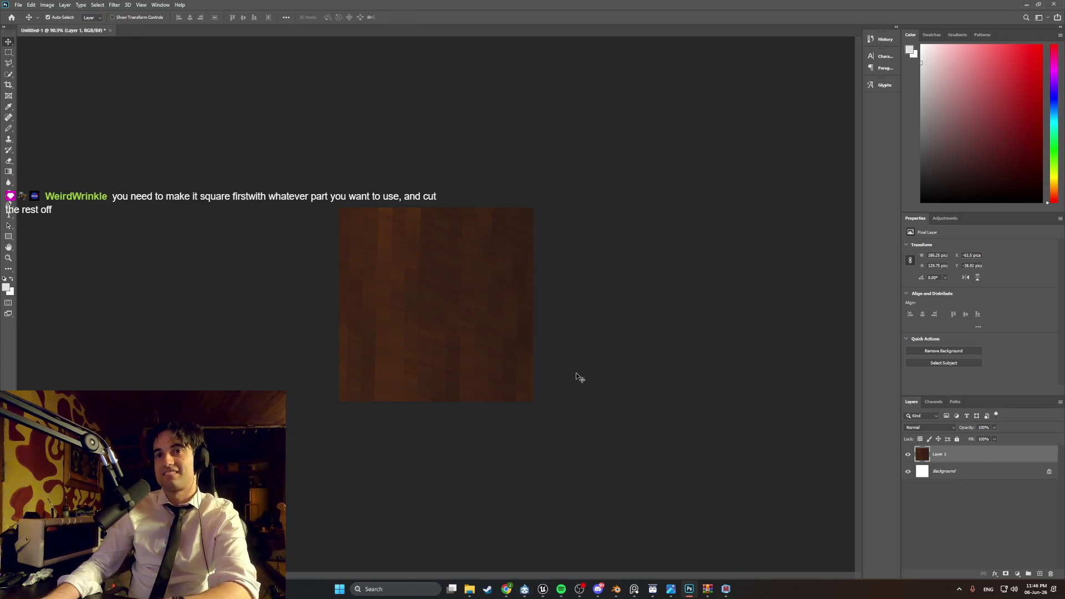
key("ctrl+t")
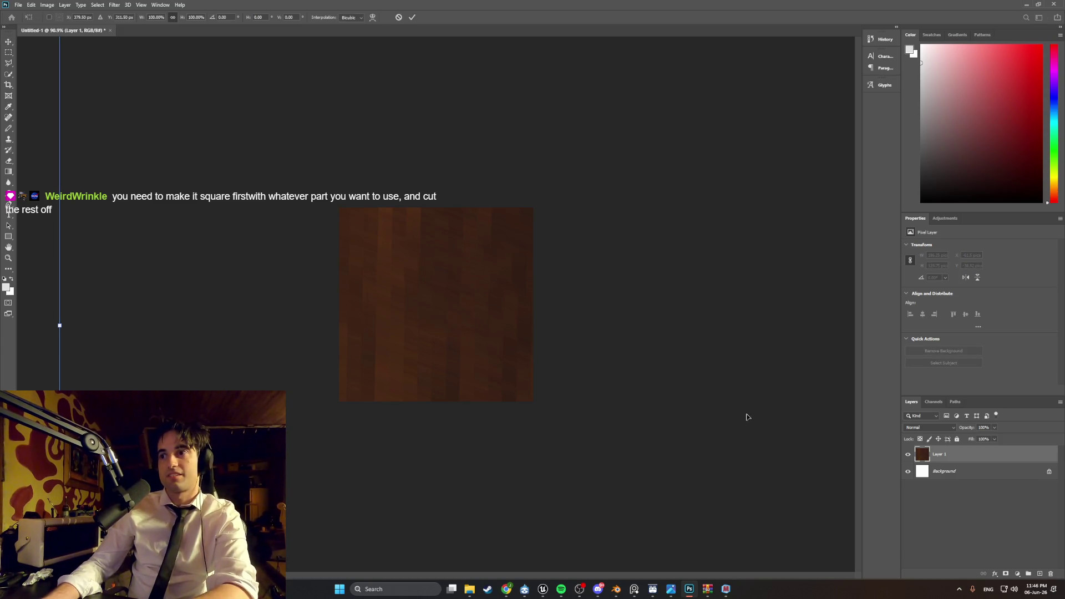
scroll(504, 355, "down", 3, "alt")
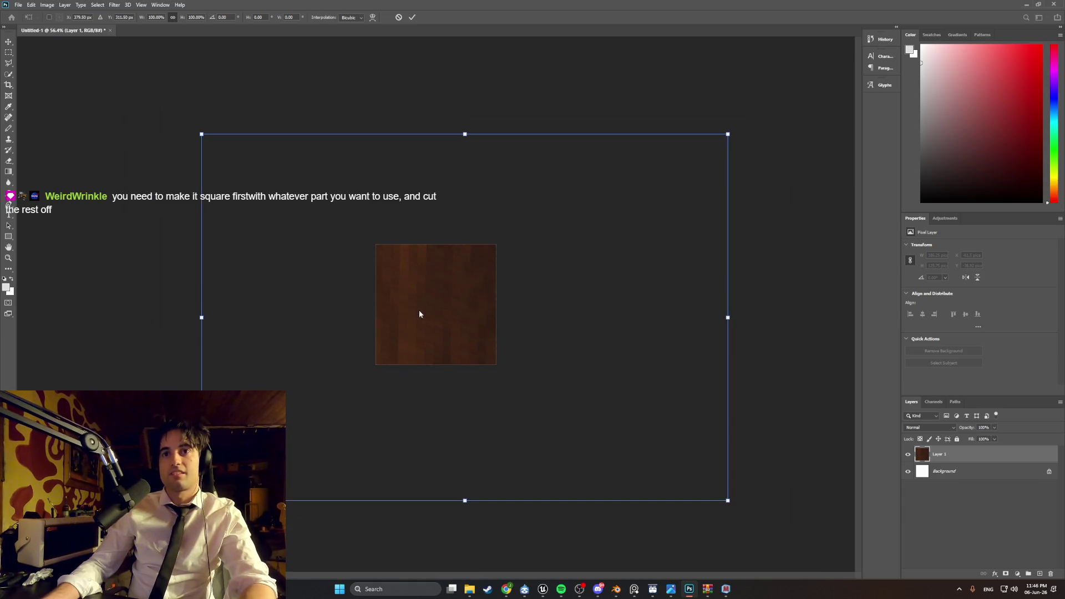
mouse_move(400, 321)
left_mouse_down()
mouse_move(384, 313)
mouse_move(387, 300)
mouse_move(435, 320)
mouse_move(411, 309)
mouse_move(466, 315)
left_mouse_up()
key("Return")
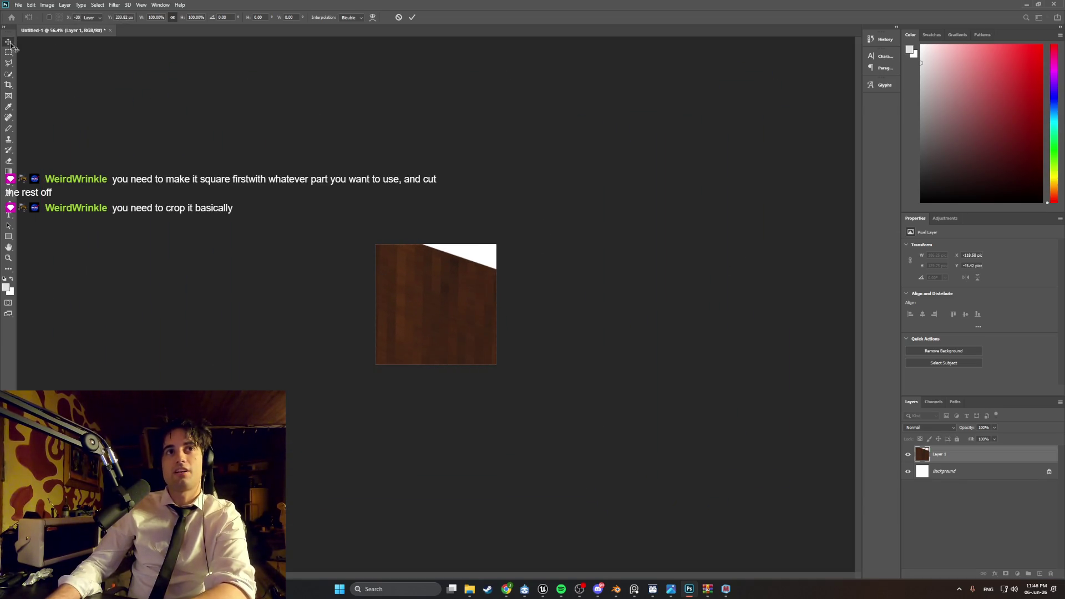
key("ctrl+z")
key("ctrl+z")
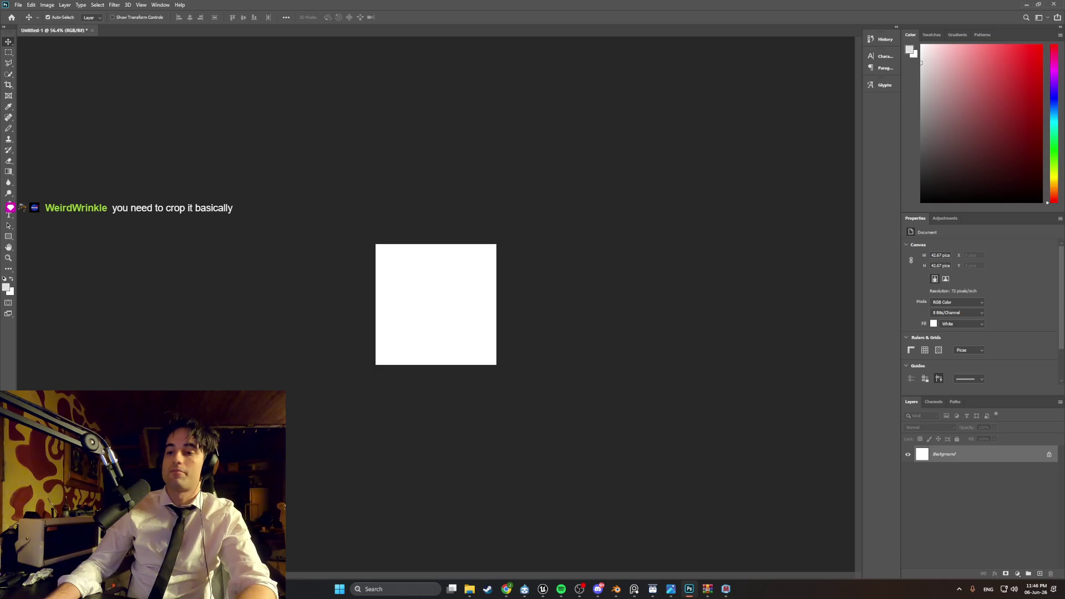
- Snip the iStock dark wood veneer preview from Google Images, then return to Photoshop
mouse_move(507, 589)
left_click(535, 547)
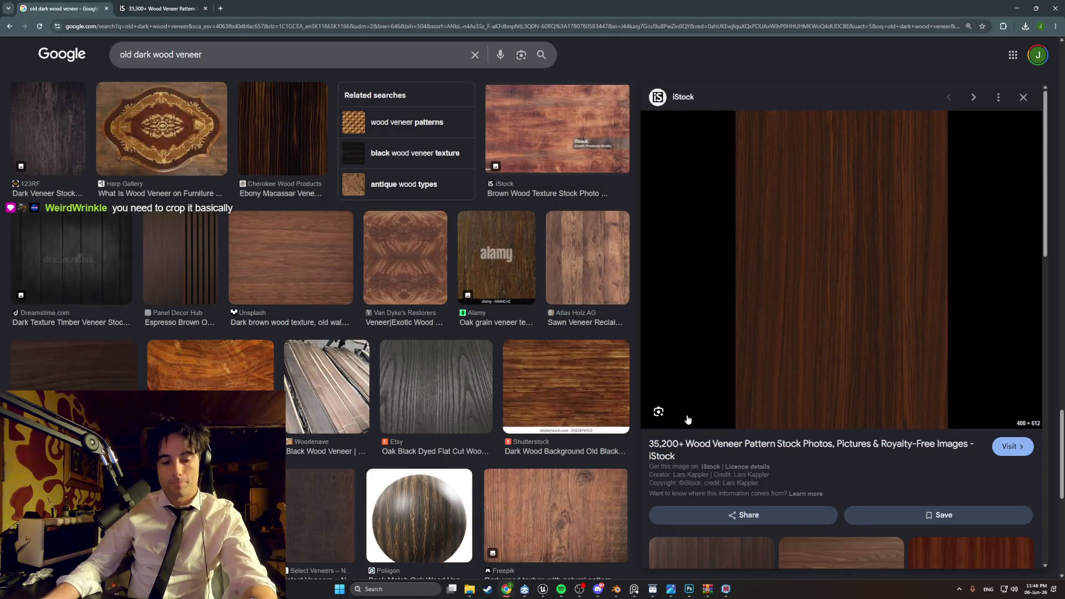
key("super+shift+s")
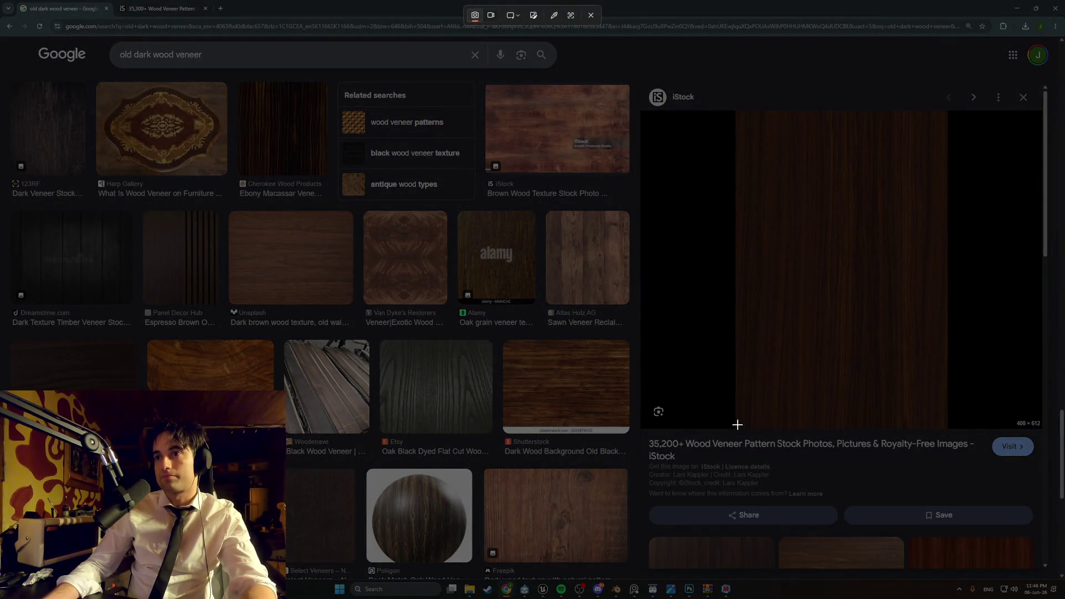
mouse_move(734, 373)
left_mouse_down()
mouse_move(933, 140)
mouse_move(949, 138)
left_mouse_up()
key("super+shift+s")
mouse_move(739, 369)
left_mouse_down()
mouse_move(809, 221)
mouse_move(930, 130)
mouse_move(948, 160)
left_mouse_up()
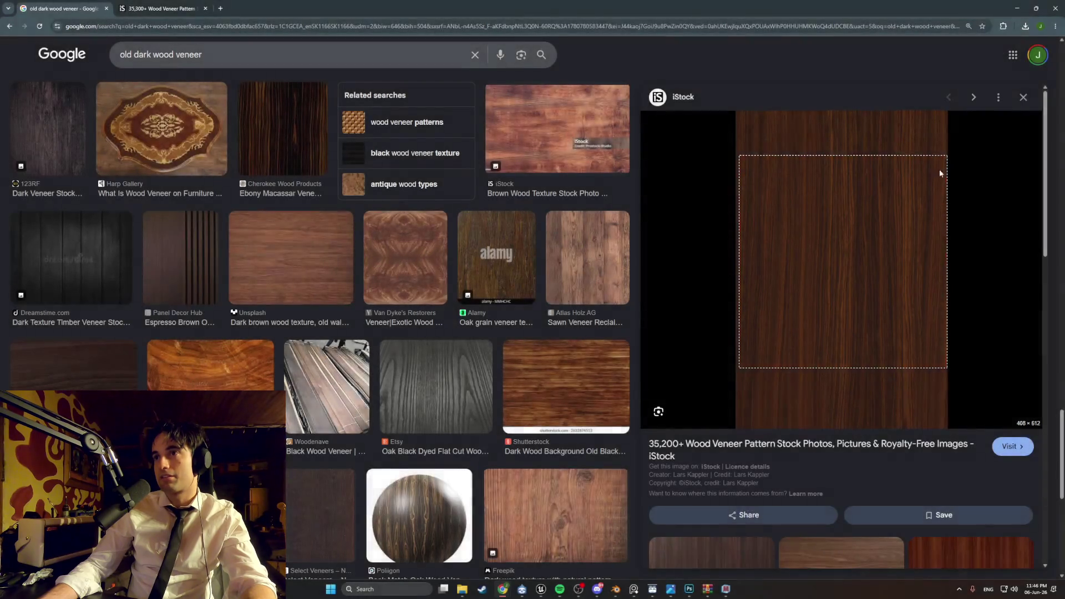
left_click(689, 589)
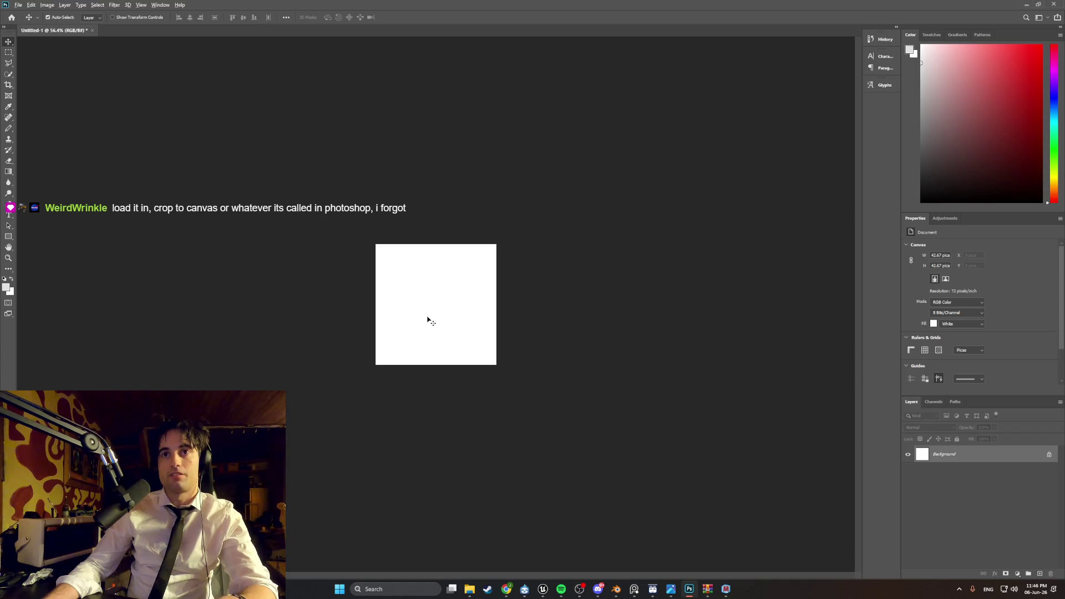
- Paste the snipped veneer as Layer 1 and scale it to about 110% to cover the canvas
key("ctrl+1")
key("ctrl+v")
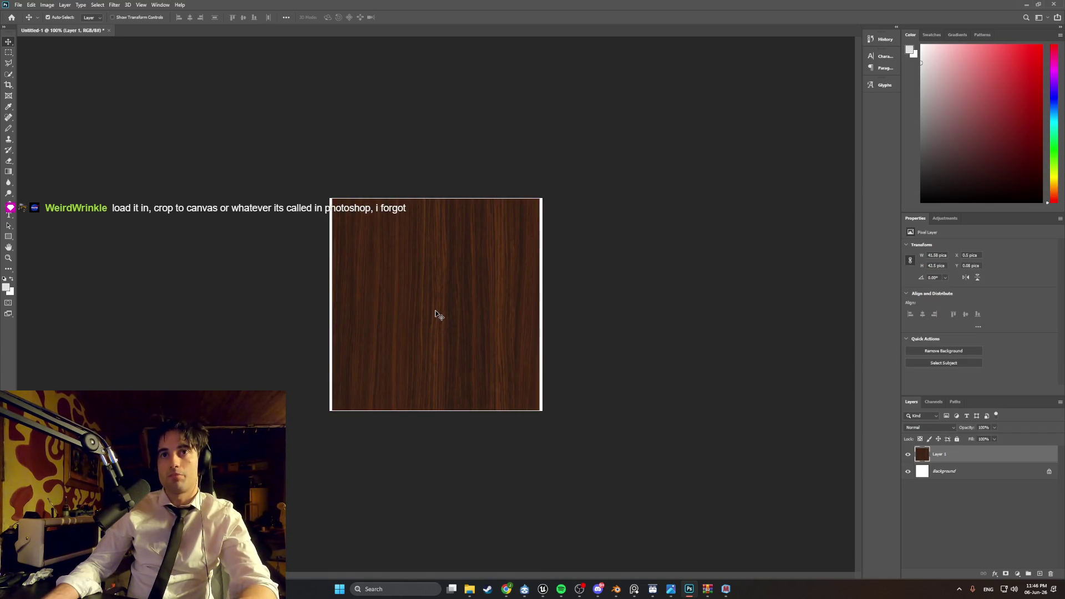
key("ctrl+t")
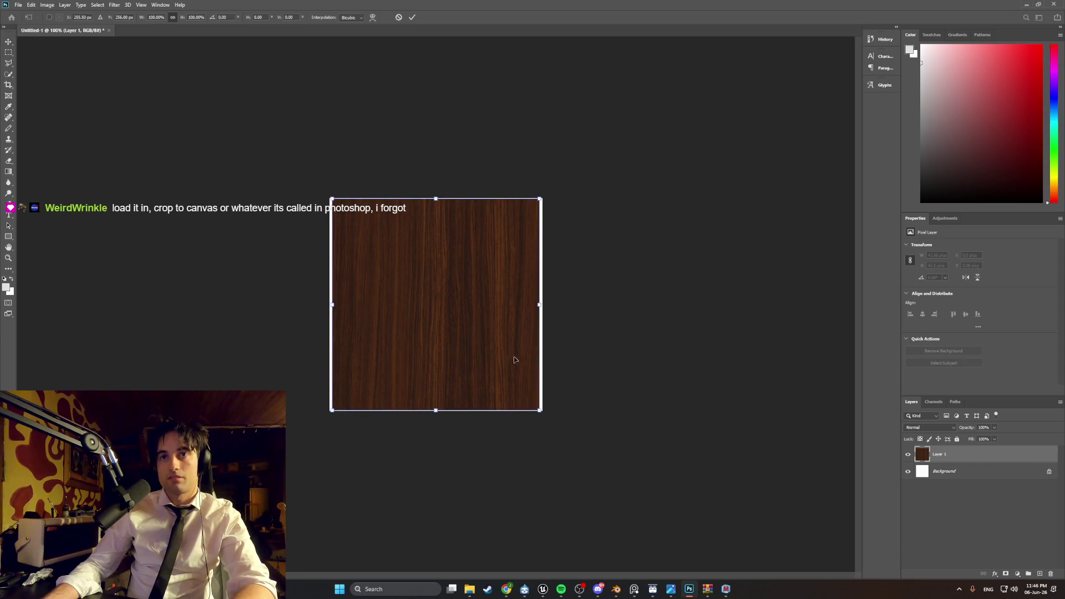
left_click_drag(541, 411, 560, 431)
left_click_drag(517, 394, 506, 385)
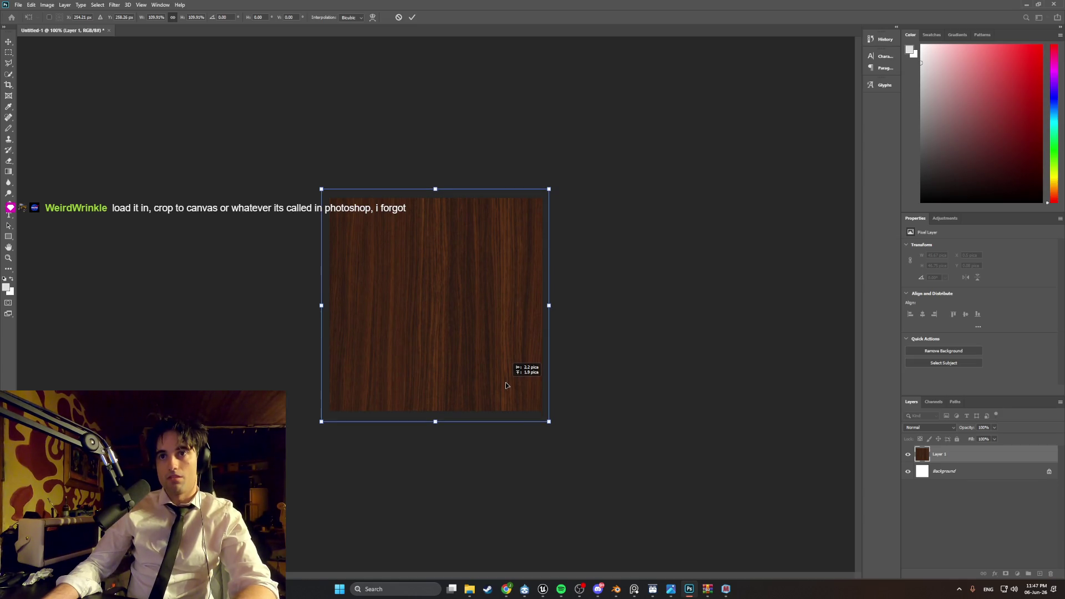
left_click_drag(502, 340, 500, 334)
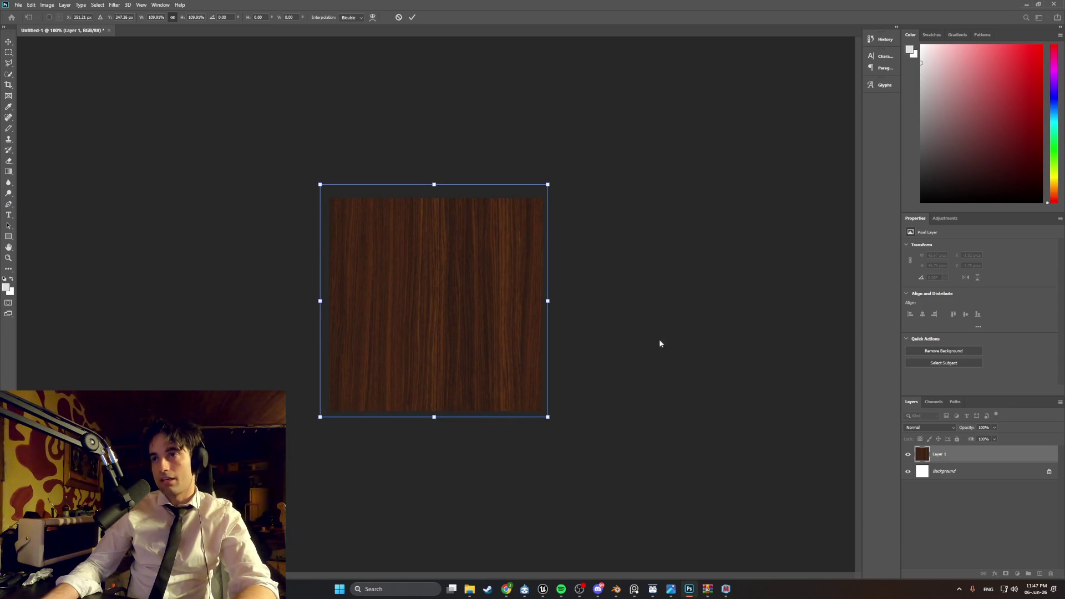
key("Return")
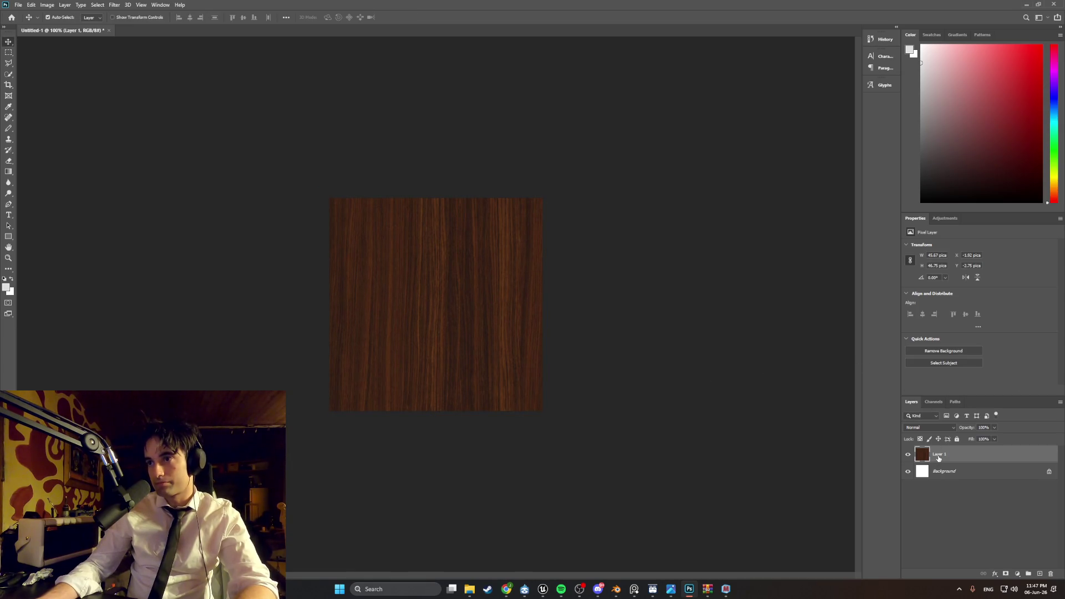
- Widen the square crop slightly on both sides and commit it
left_click(770, 422)
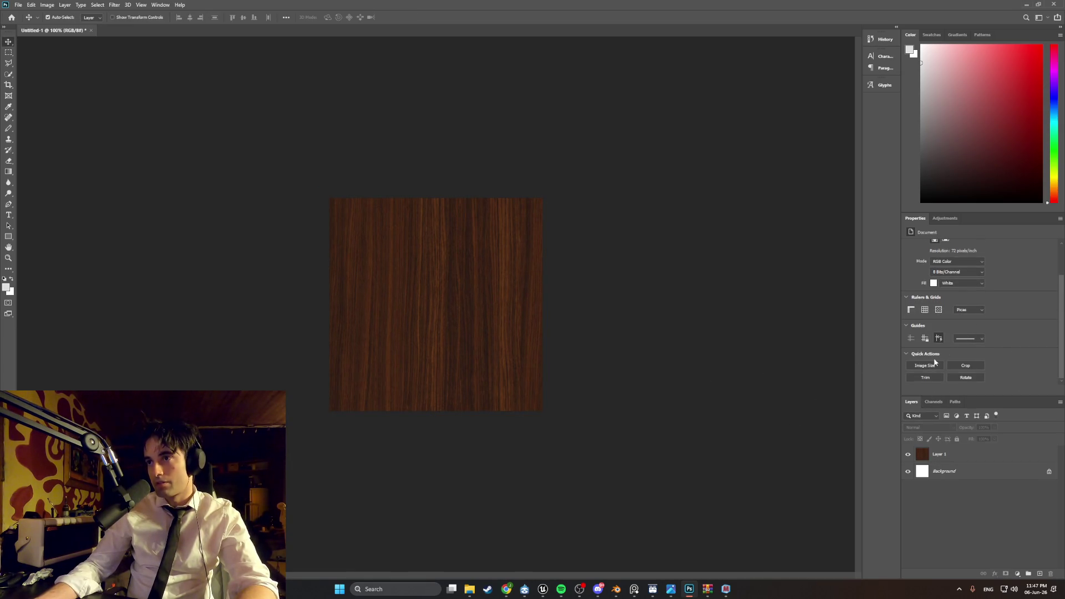
key("c")
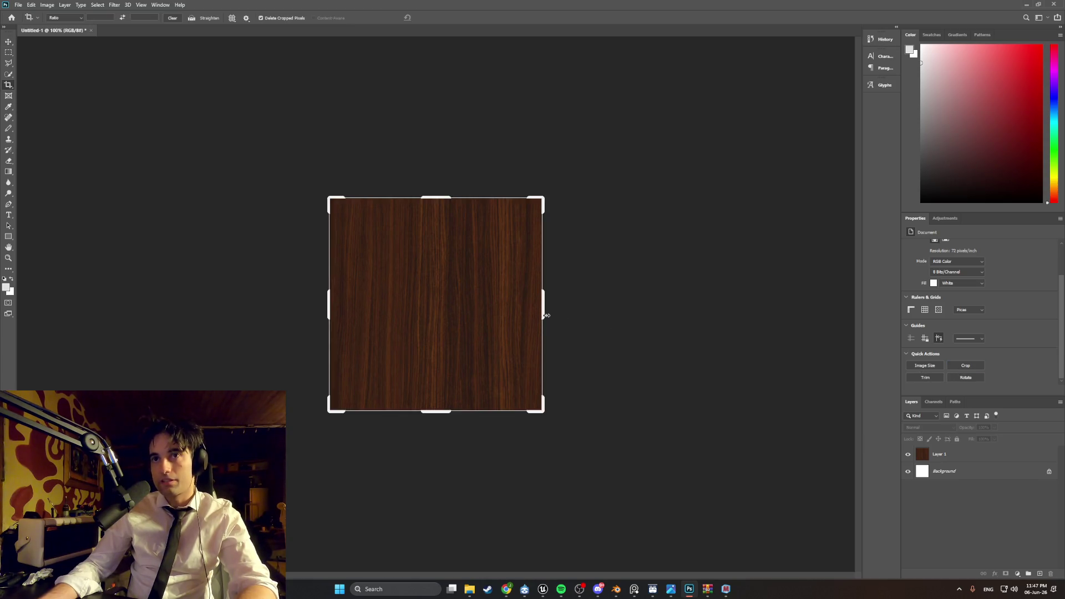
mouse_move(544, 307)
left_mouse_down("alt")
mouse_move(571, 295)
mouse_move(547, 299)
left_mouse_up("alt")
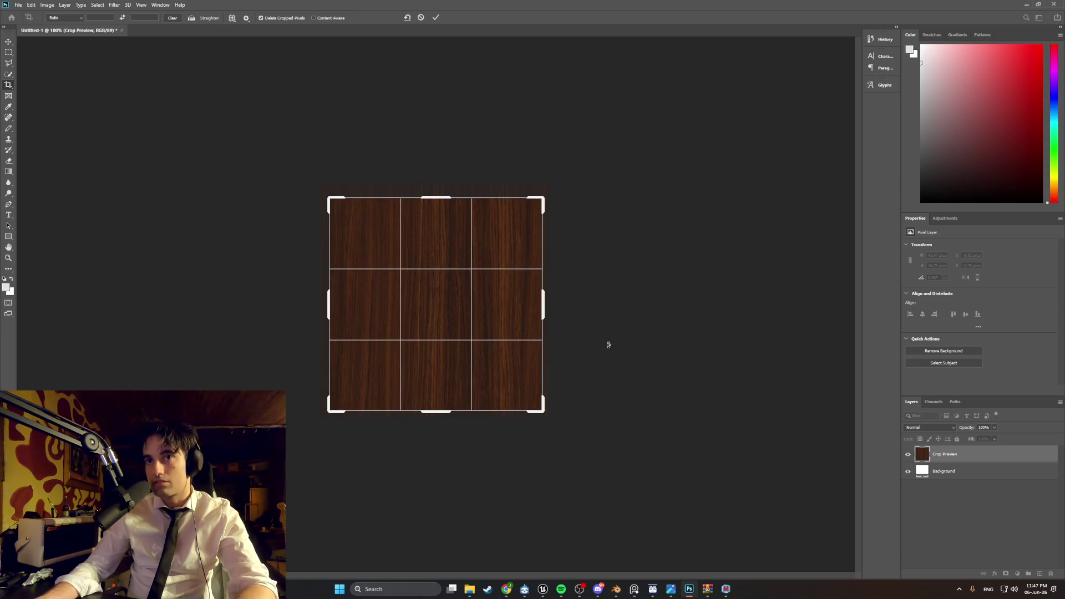
key("Return")
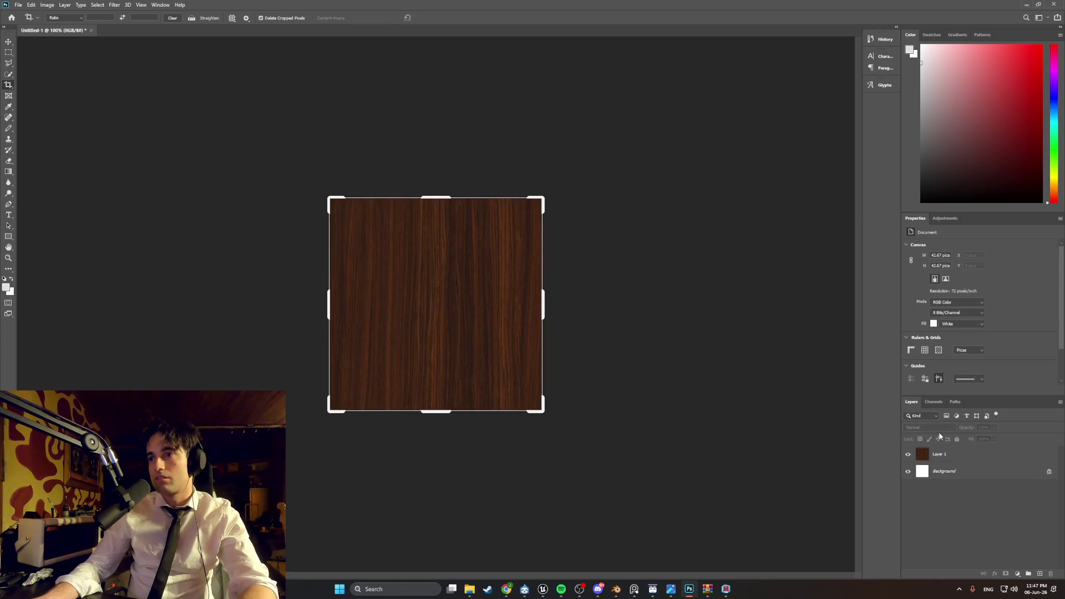
- Shift the wood layer with the Move tool so it fills the cropped canvas
scroll(932, 350, "down", 3)
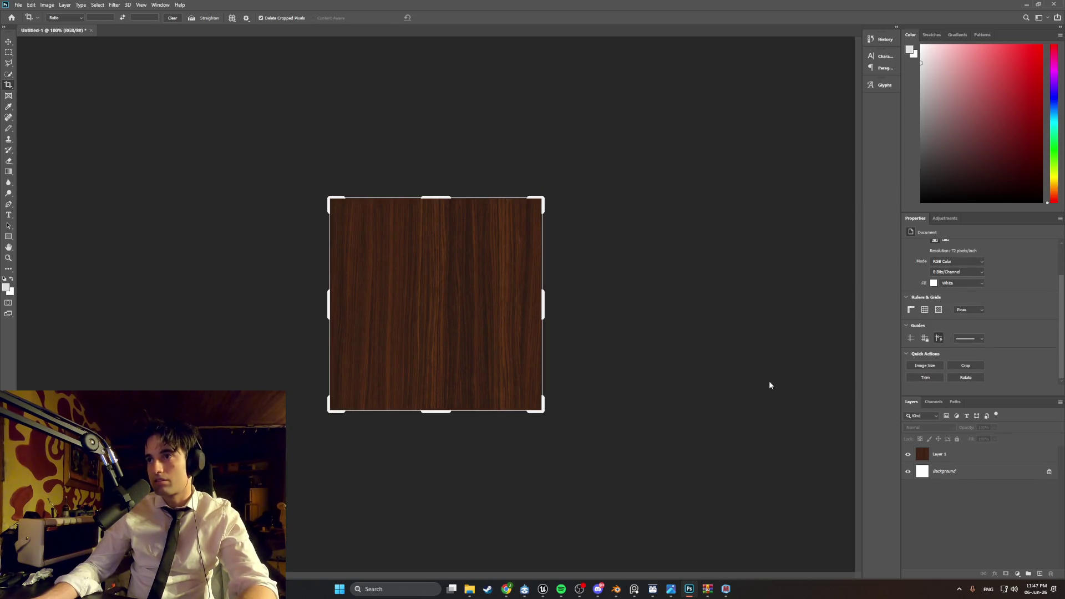
left_click(9, 44)
mouse_move(430, 278)
left_mouse_down()
mouse_move(427, 301)
mouse_move(391, 248)
mouse_move(411, 269)
mouse_move(444, 276)
left_mouse_up()
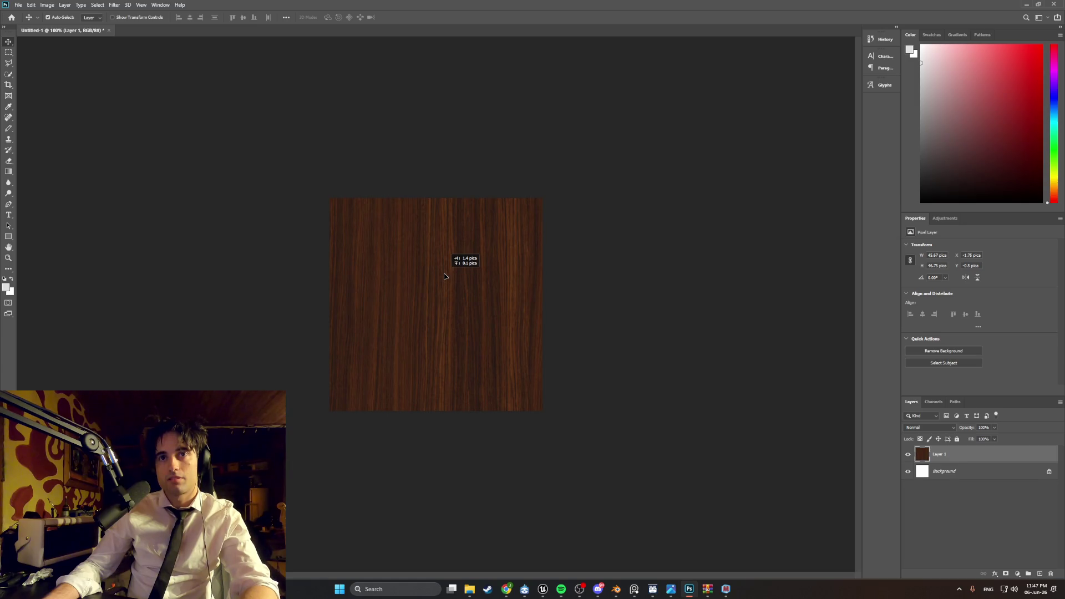
left_click_drag(445, 275, 433, 277)
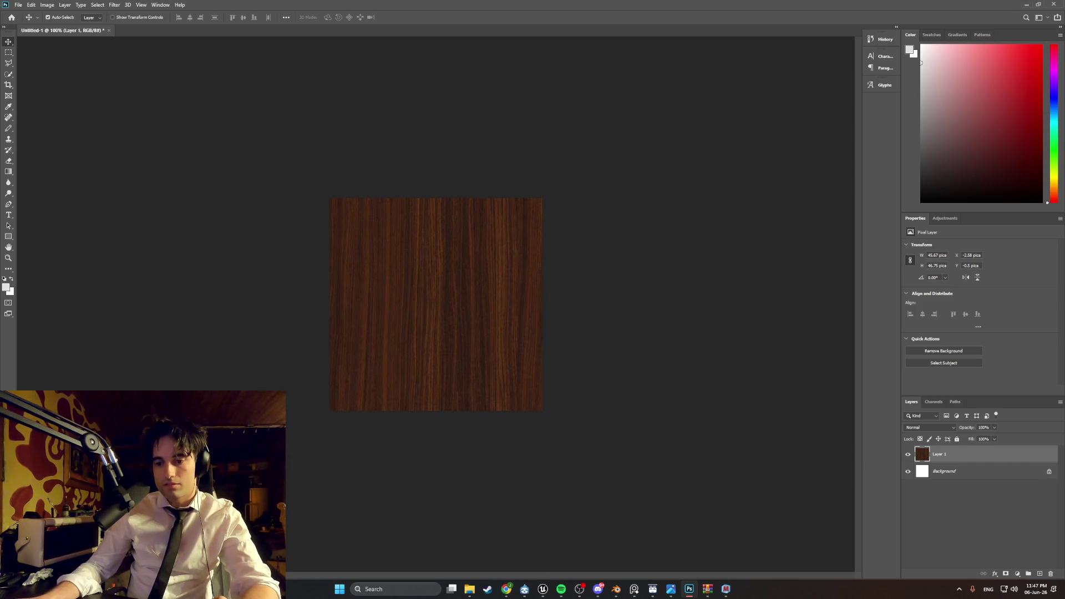
key("alt+Tab")
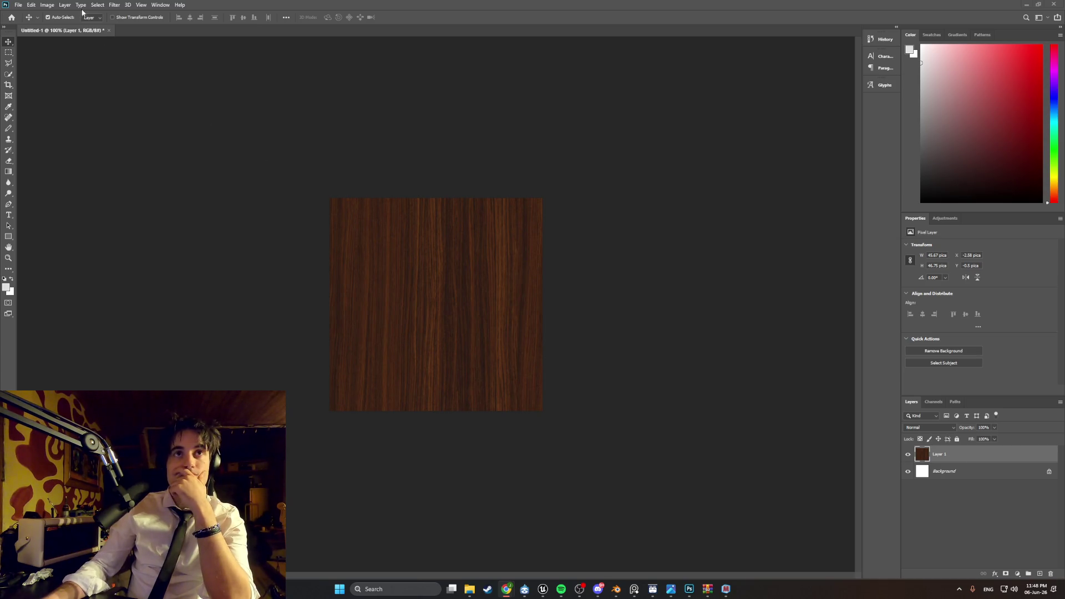
- Open the Image menu, then bring up Windows search for apps
left_click(49, 5)
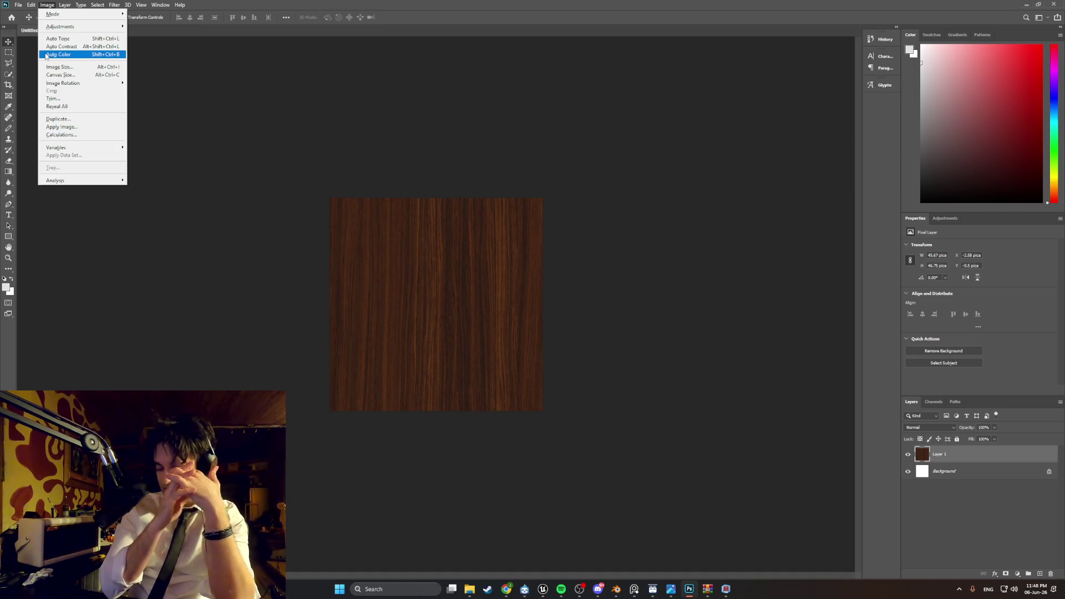
key("super")
type("rip")
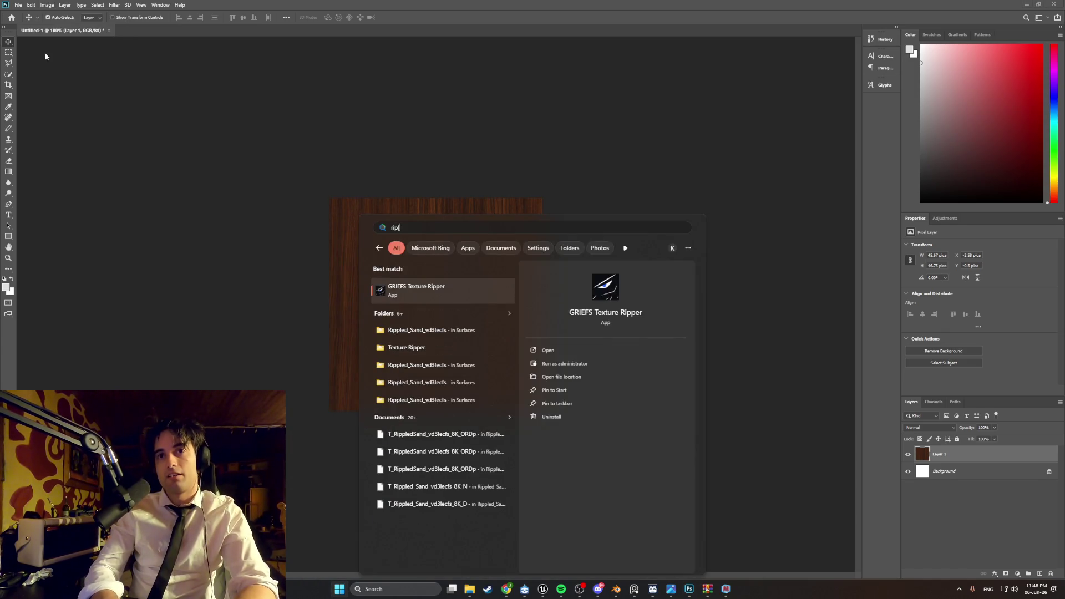
key("BackSpace")
key("BackSpace")
key("BackSpace")
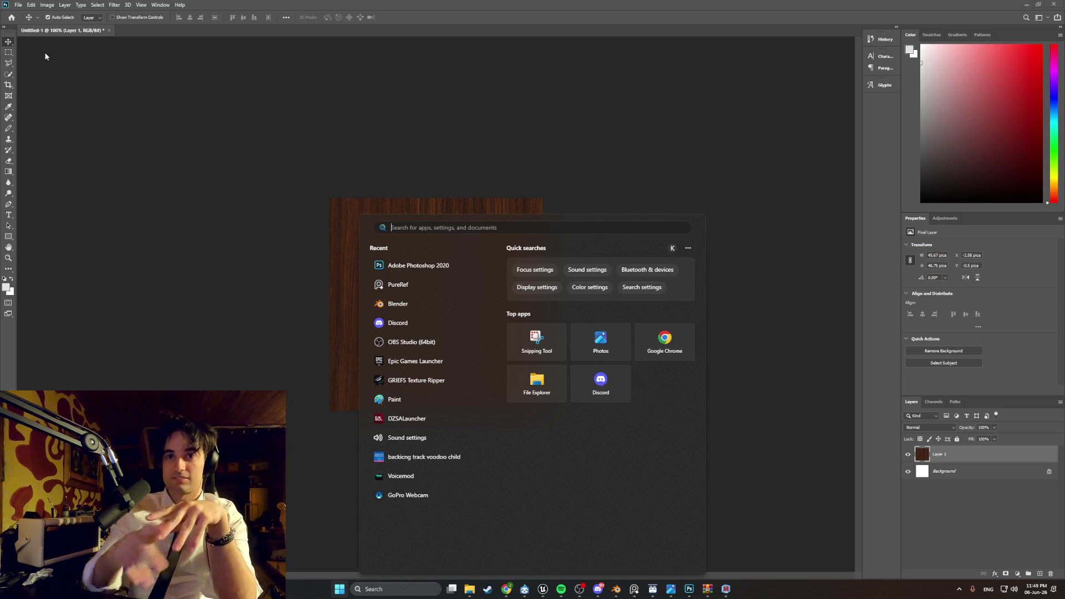
left_click(159, 153)
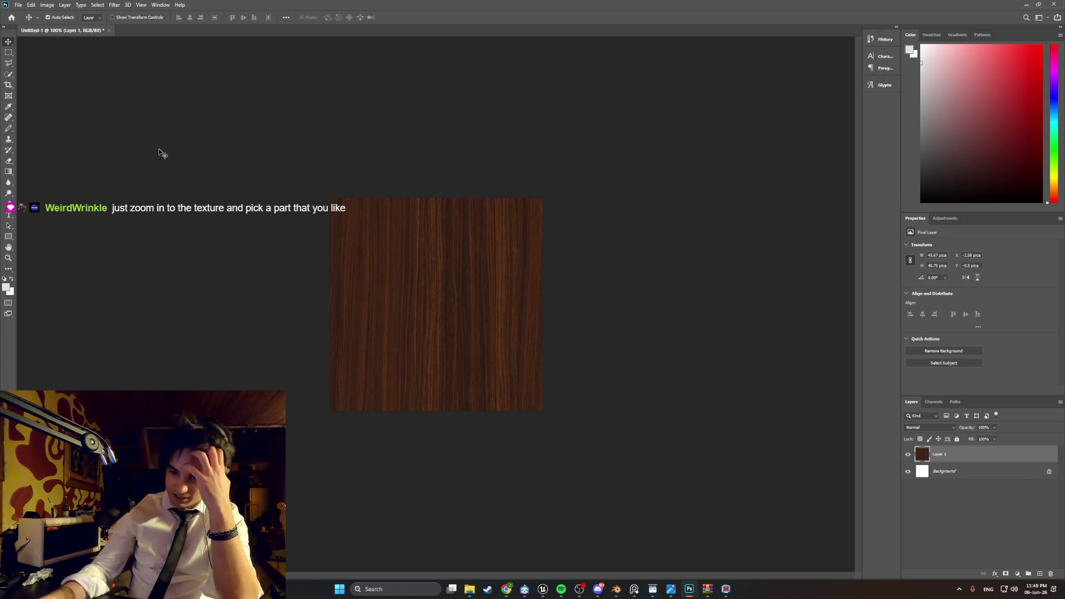
left_click(48, 6)
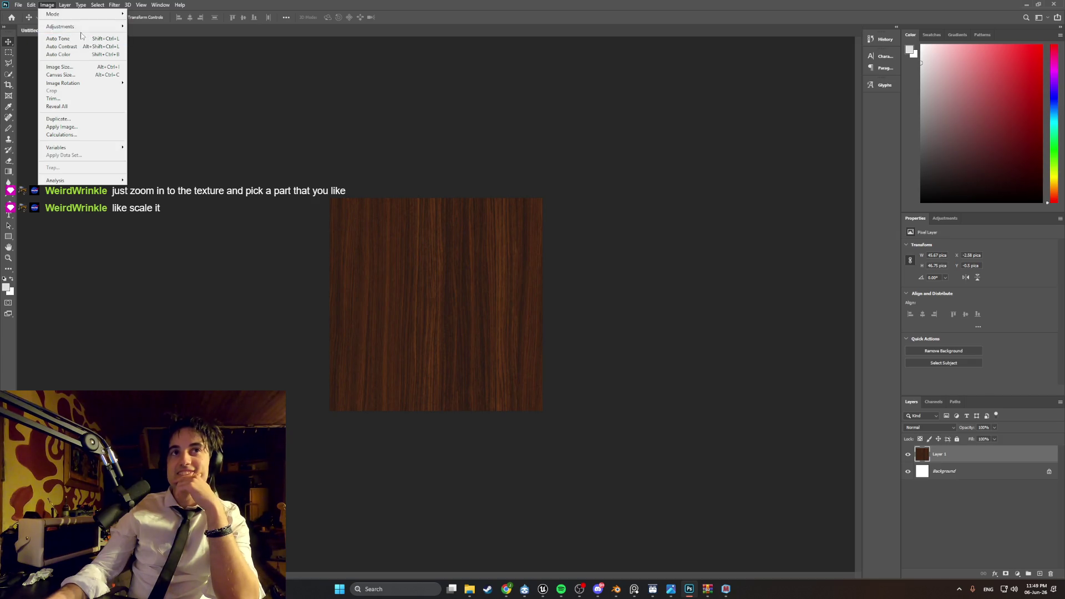
left_click(88, 74)
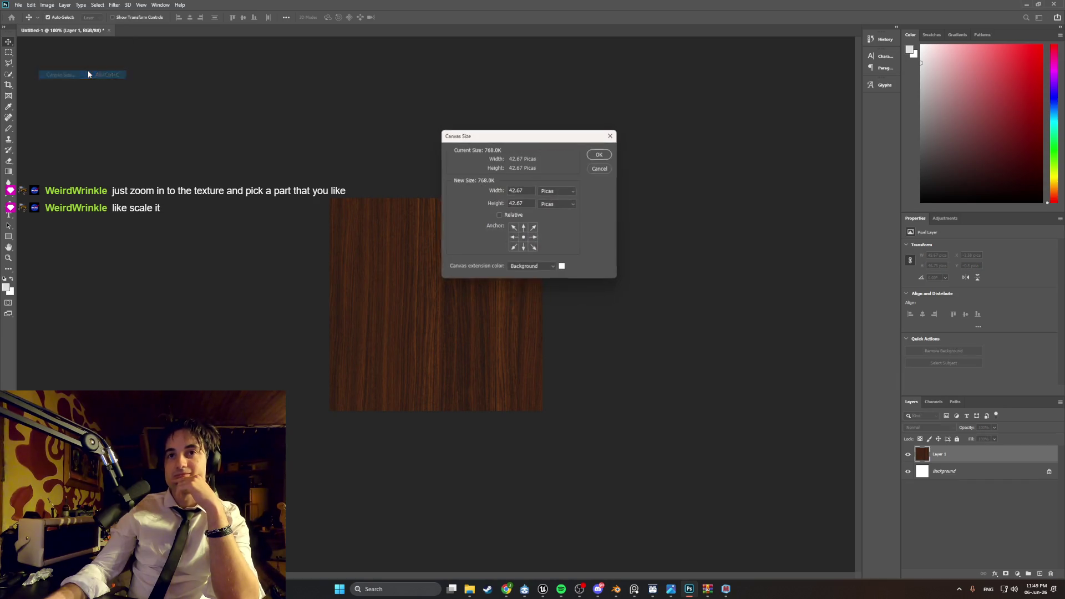
left_click(555, 194)
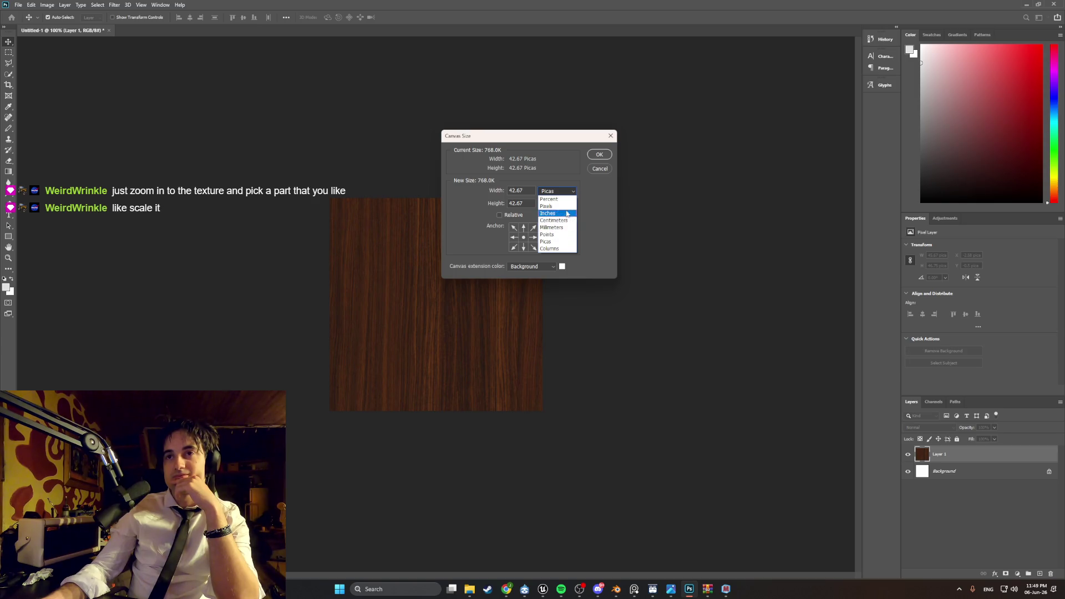
left_click(566, 205)
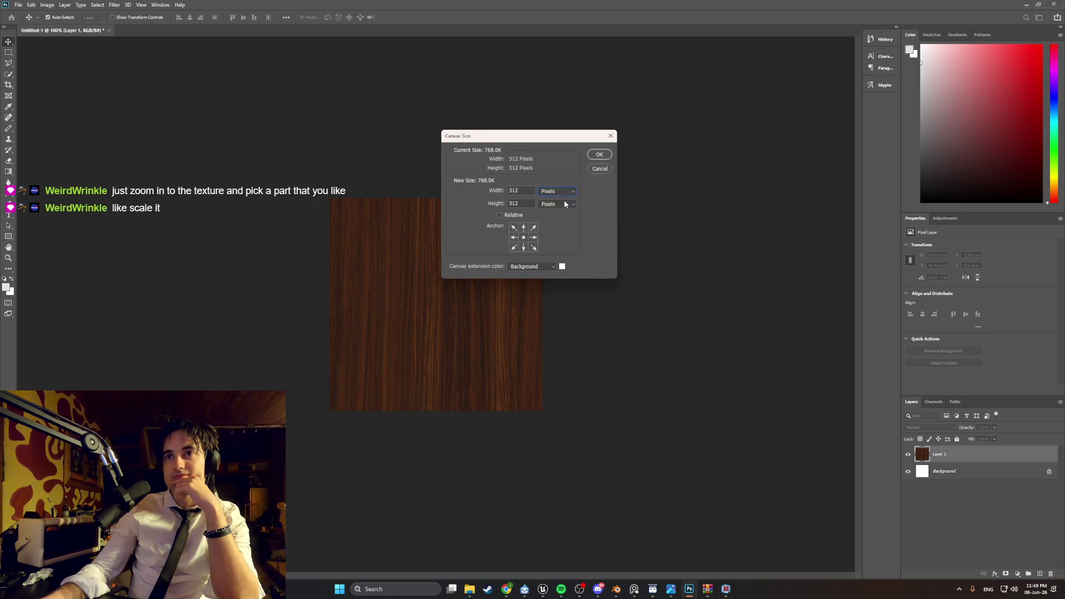
left_click(598, 154)
mouse_move(481, 284)
left_mouse_down()
mouse_move(494, 278)
mouse_move(485, 265)
mouse_move(481, 297)
mouse_move(494, 275)
mouse_move(472, 283)
left_mouse_up()
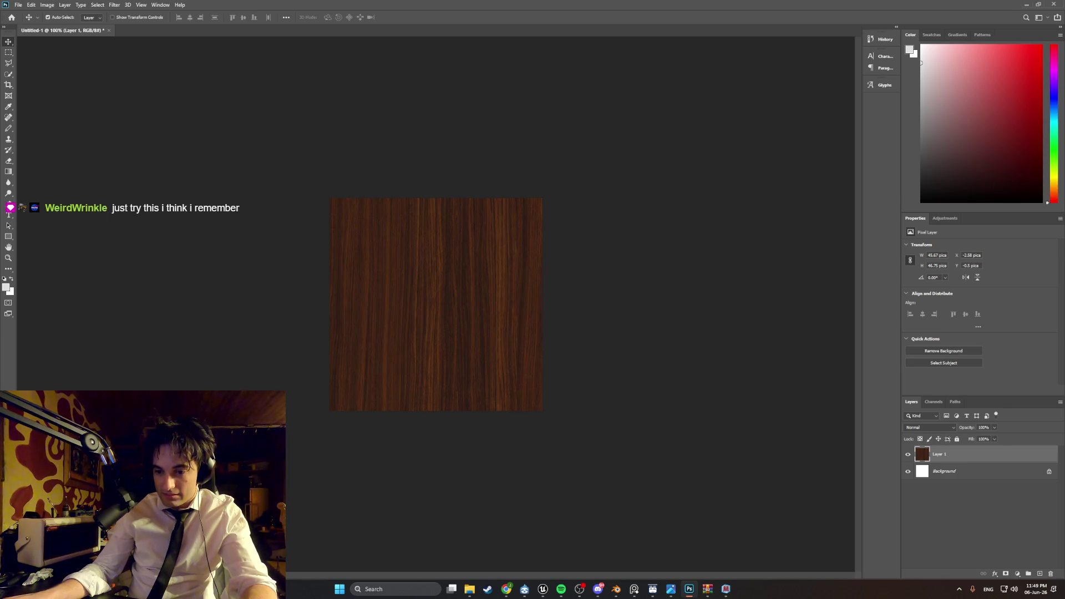
- Select all and use Image > Crop to trim the wood layer to the canvas, undoing a stray nudge
key("ctrl+a")
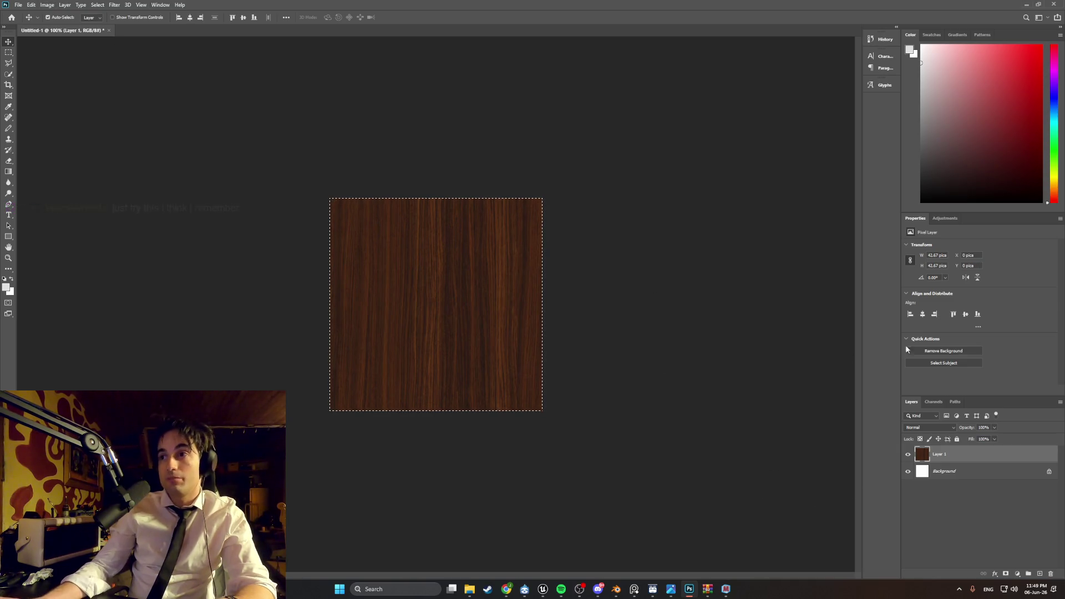
left_click(48, 5)
mouse_move(51, 12)
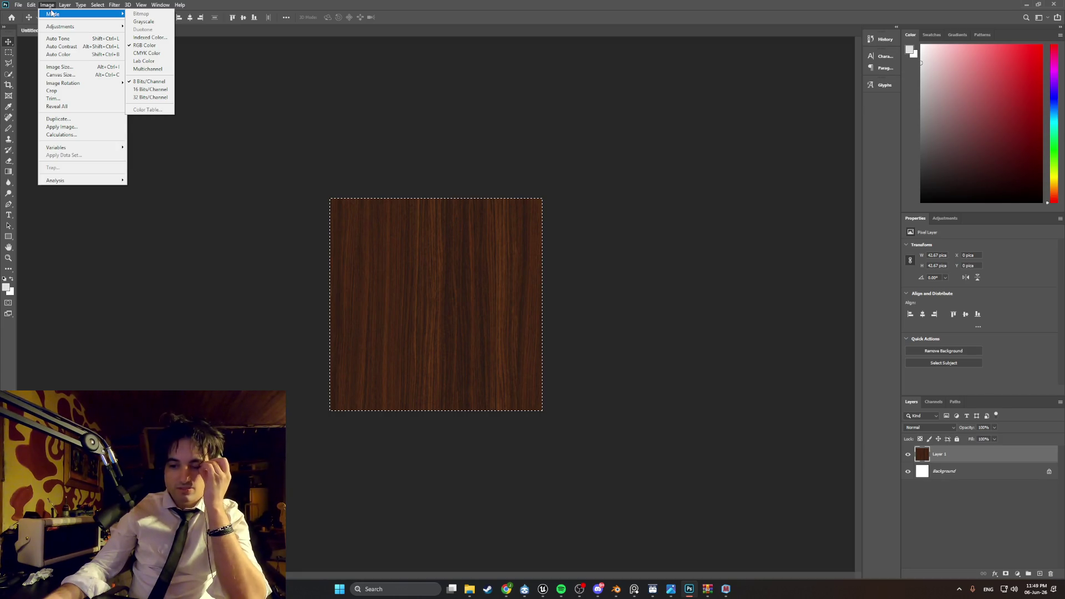
left_click(51, 90)
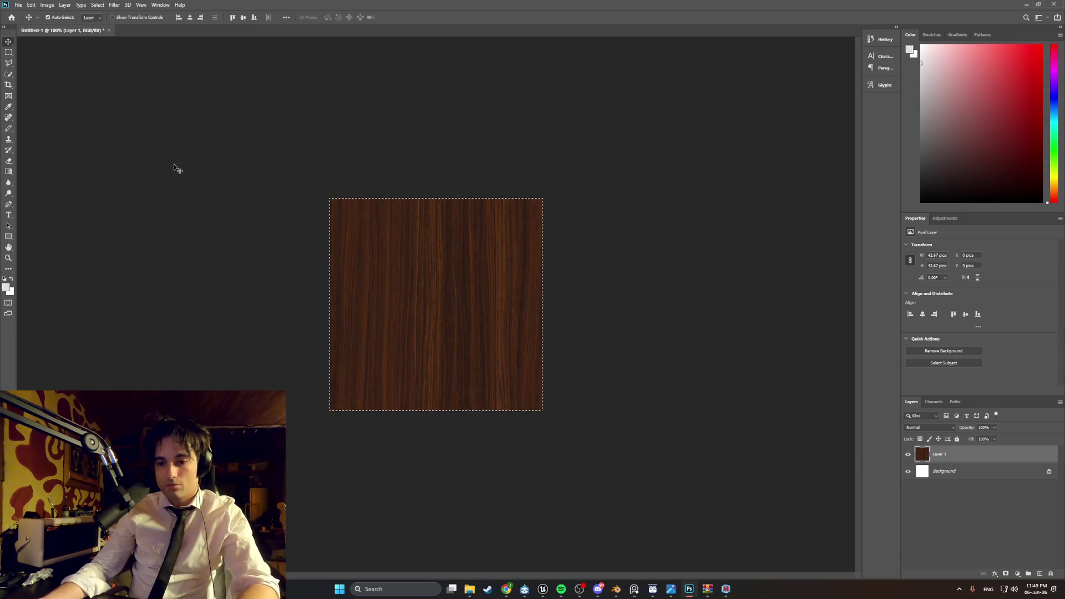
key("ctrl+d")
left_click_drag(401, 286, 400, 284)
key("ctrl+z")
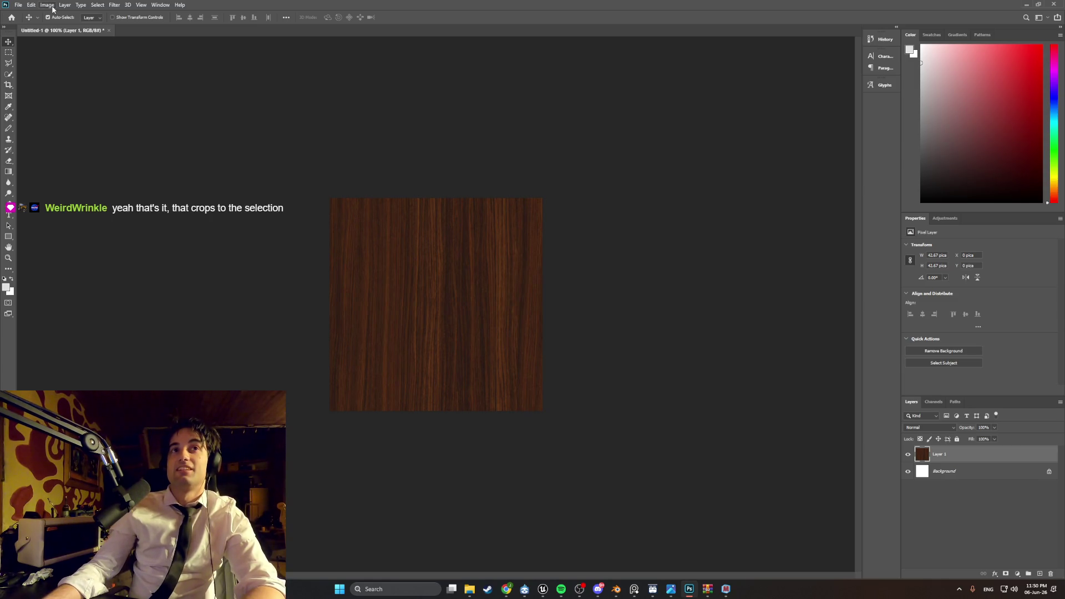
- Apply a wrap-around Offset of +325 px right and +273 px down to the wood layer
left_click(119, 8)
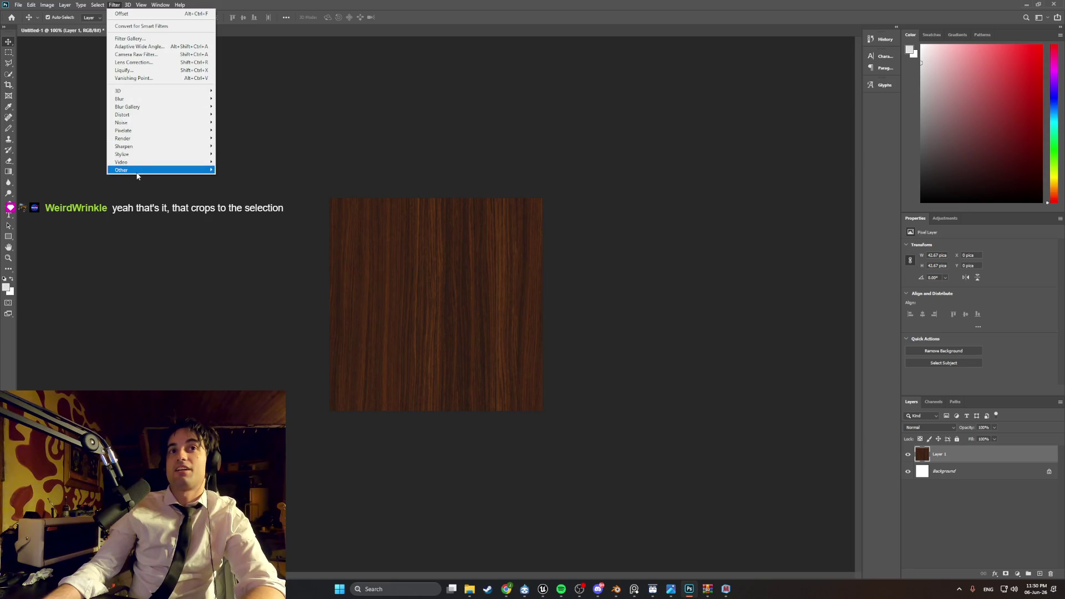
mouse_move(158, 169)
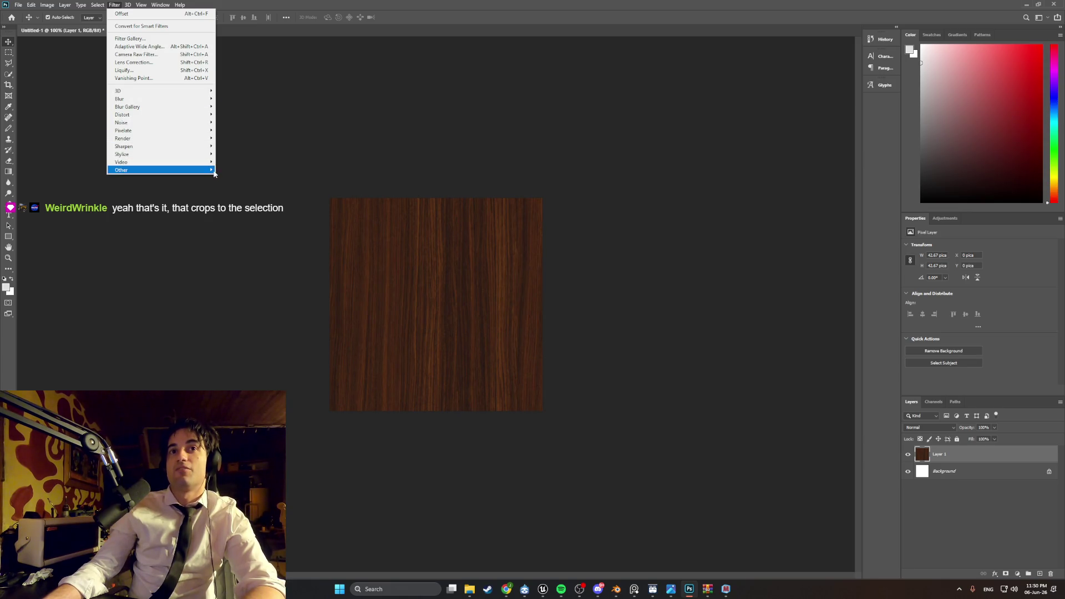
left_click(242, 209)
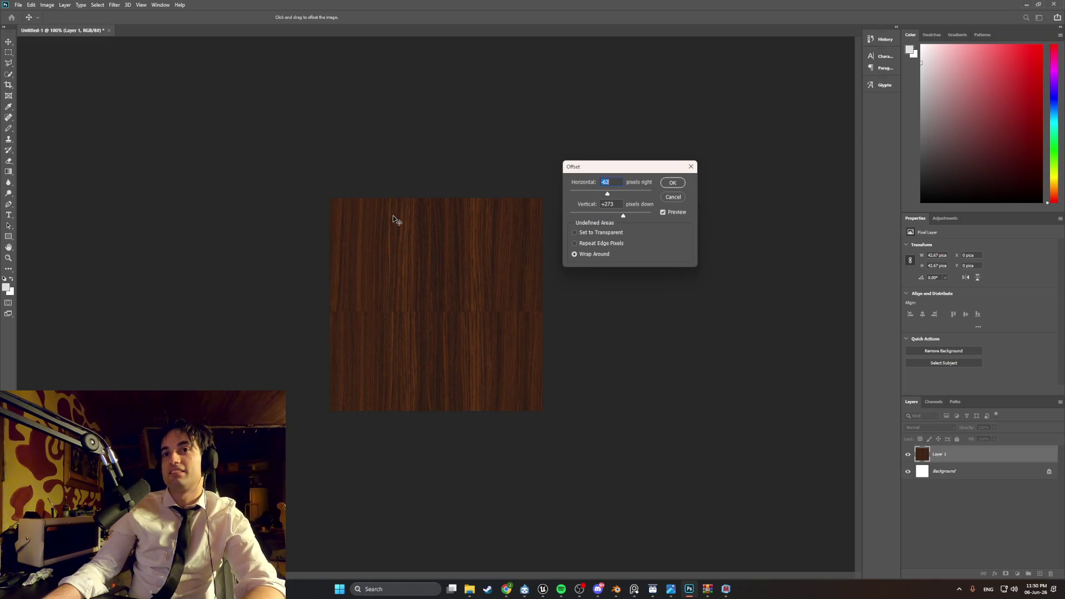
mouse_move(607, 194)
left_mouse_down()
mouse_move(623, 218)
mouse_move(615, 194)
mouse_move(640, 196)
mouse_move(626, 195)
left_mouse_up()
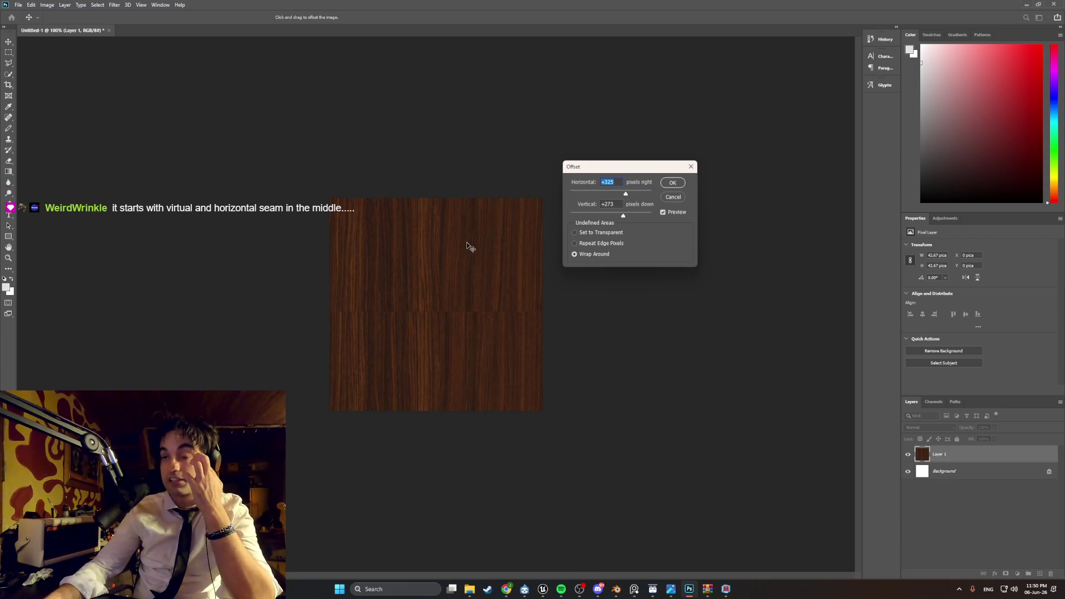
left_click(671, 182)
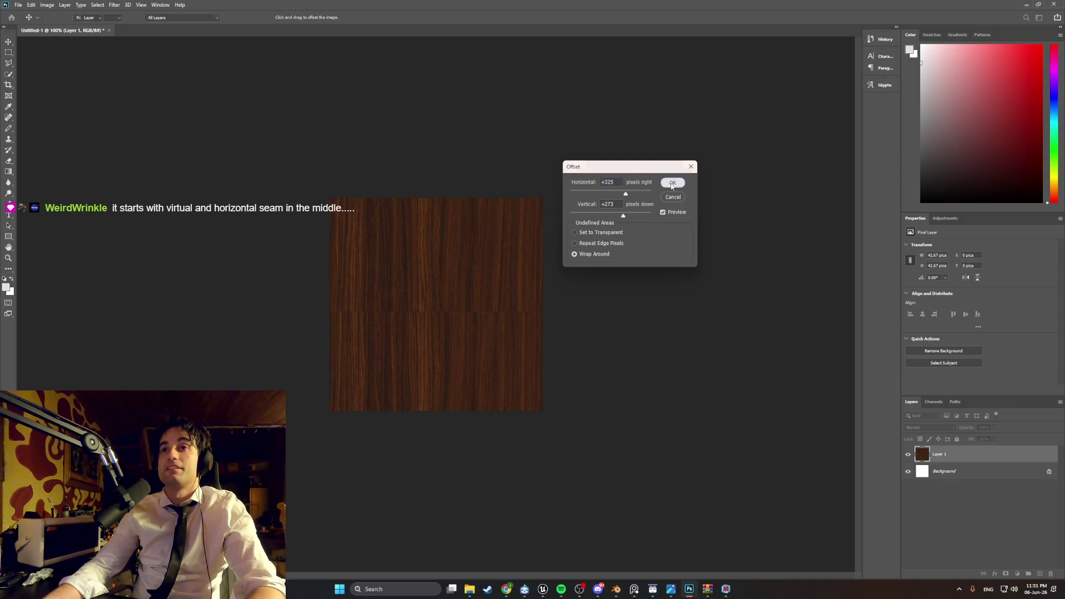
left_click(8, 139)
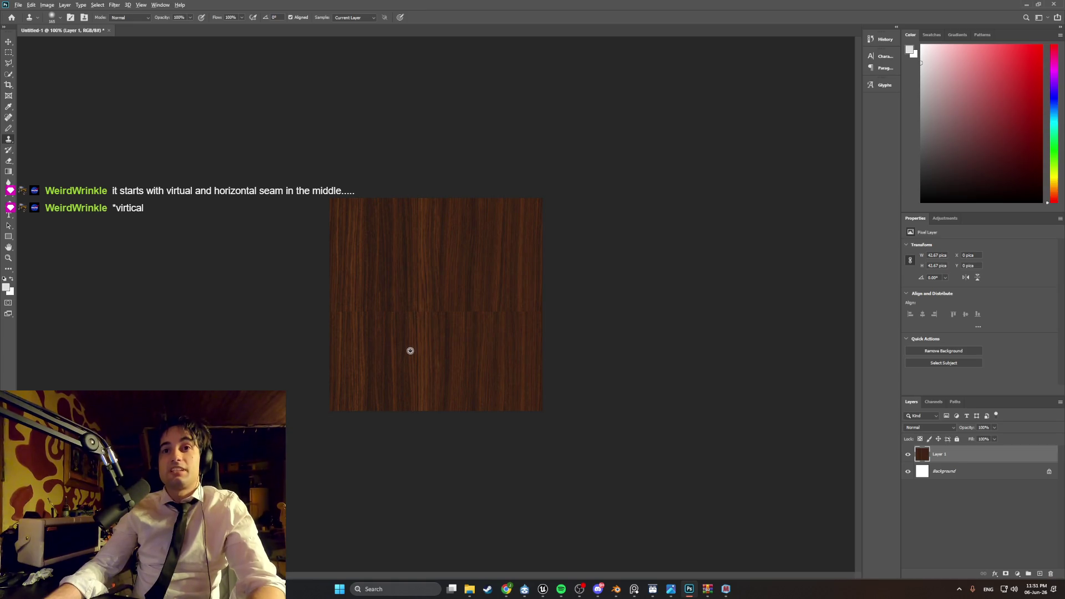